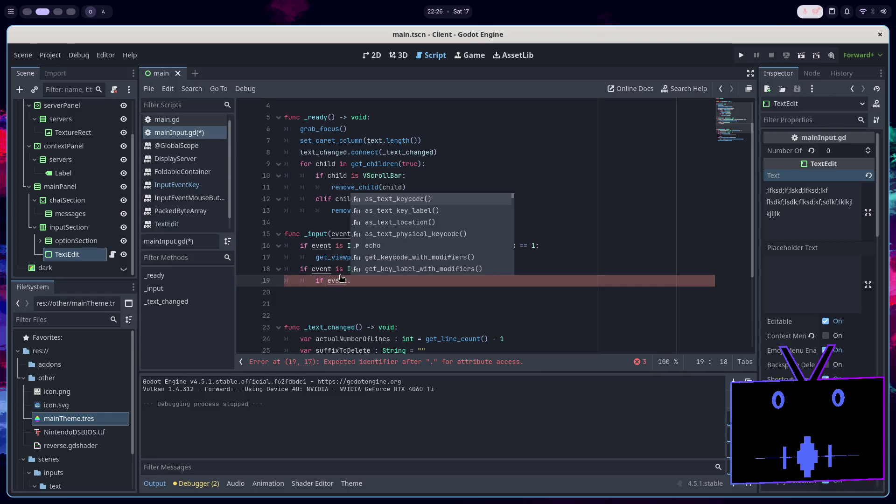
Dismiss the completion list and open the InputEventKey class reference from the script
key(Escape)
ctrl+click(355, 269)
scroll(382, 270, down, 5)
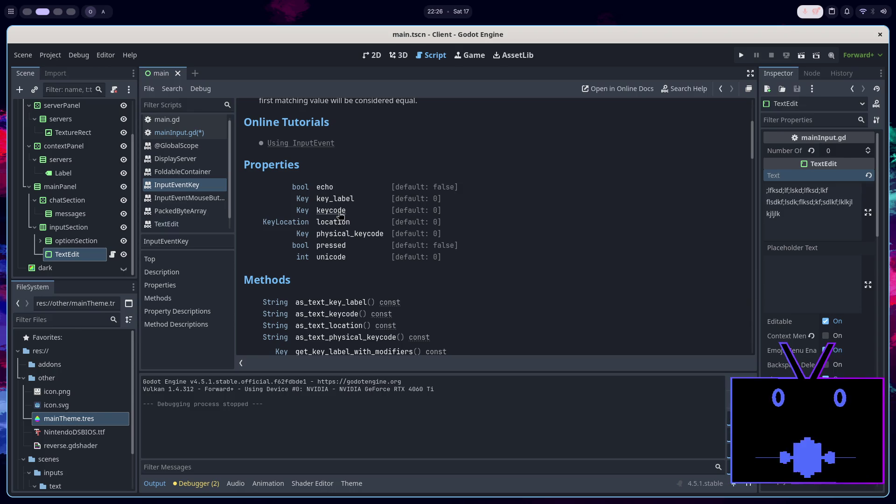
scroll(340, 214, up, 3)
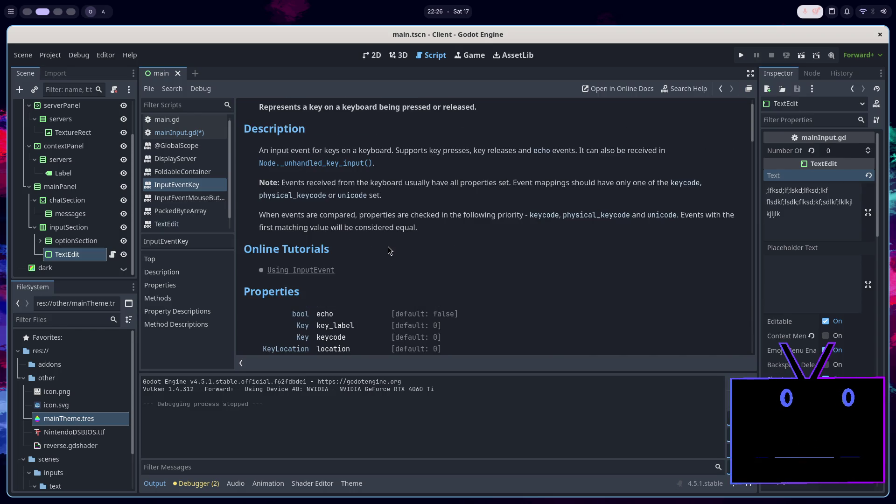
scroll(387, 247, down, 3)
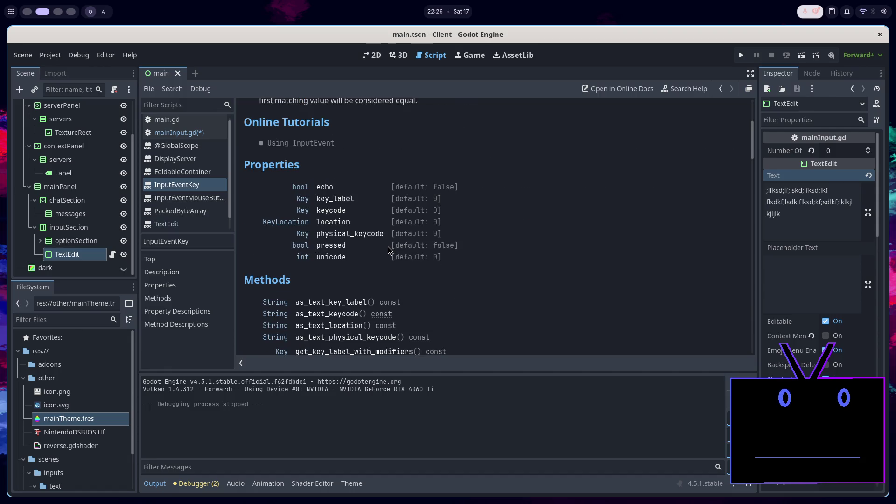
Jump to key_label and read through the key_label, keycode and physical_keycode descriptions
click(341, 199)
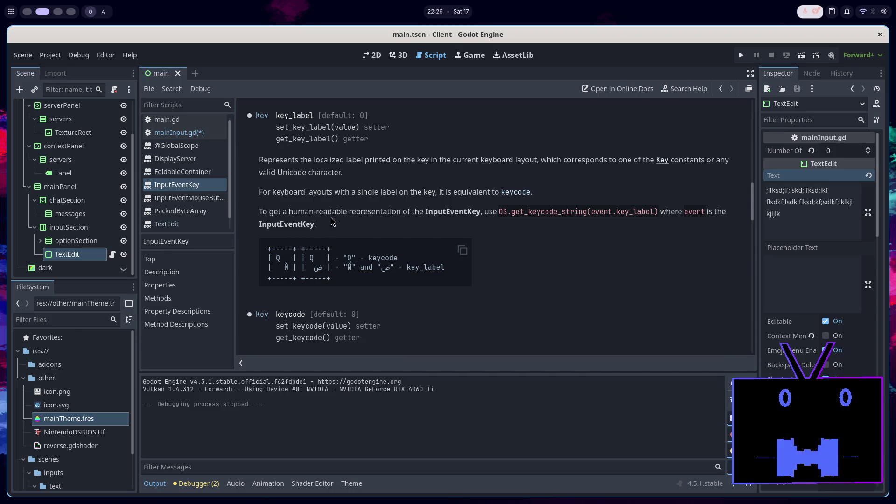
scroll(328, 229, down, 5)
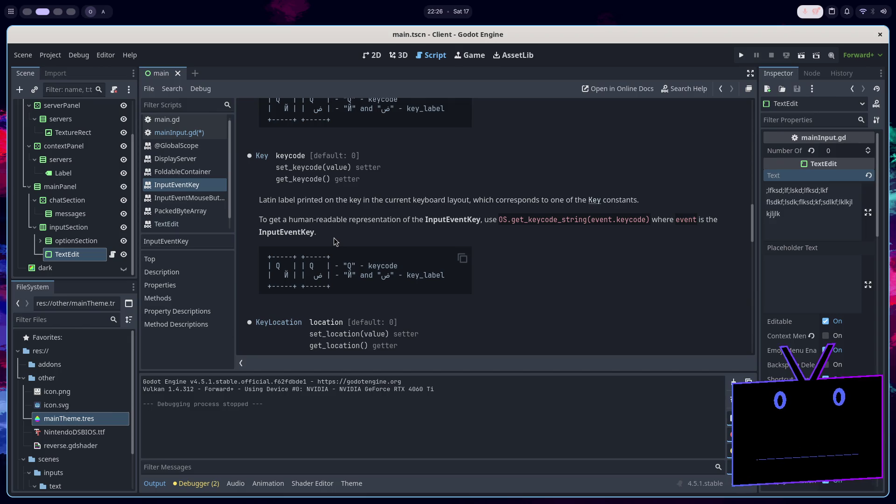
scroll(334, 237, down, 7)
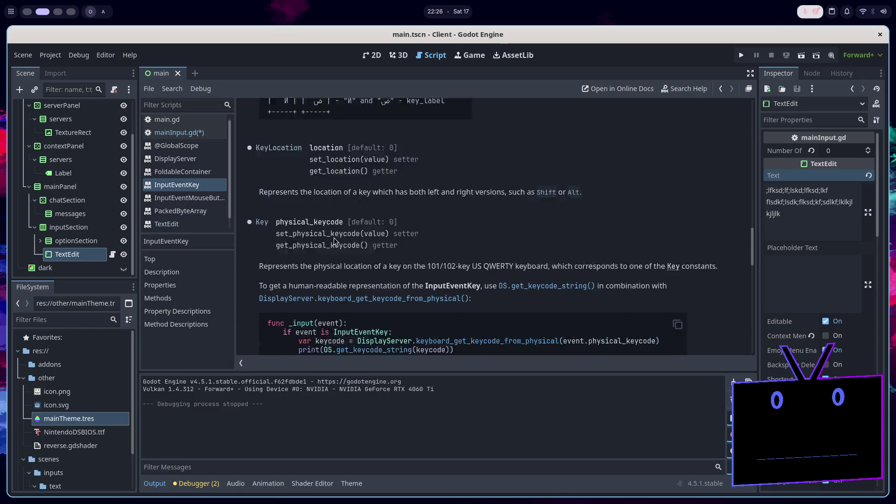
scroll(334, 240, down, 1)
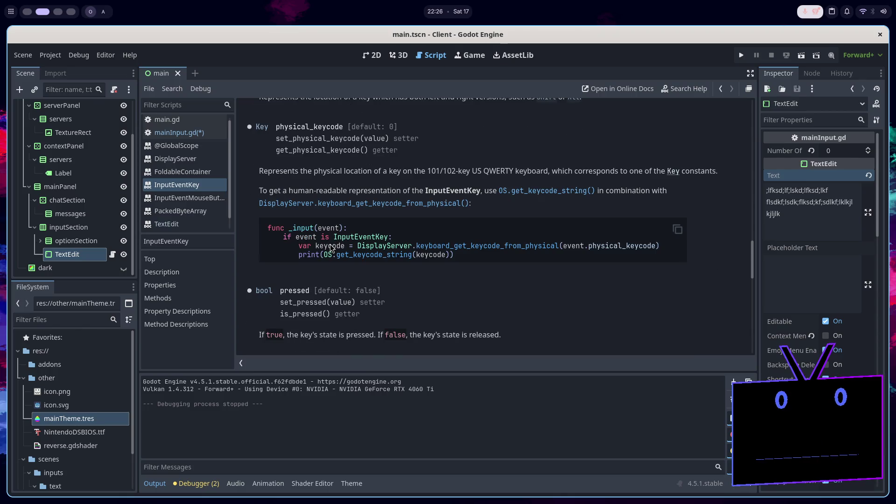
scroll(340, 257, up, 9)
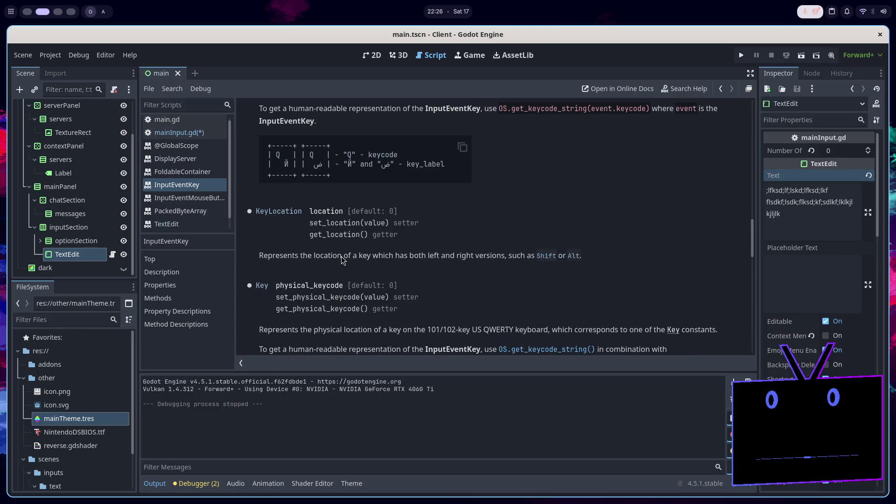
scroll(341, 256, up, 10)
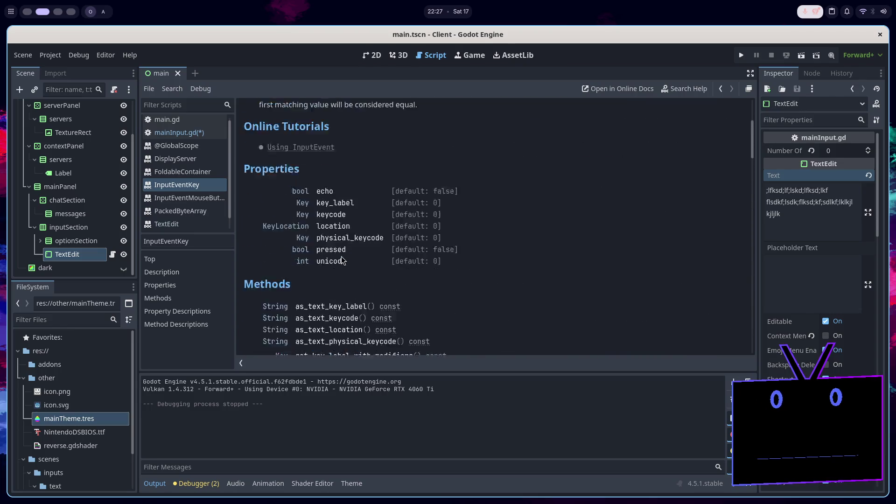
scroll(341, 259, down, 2)
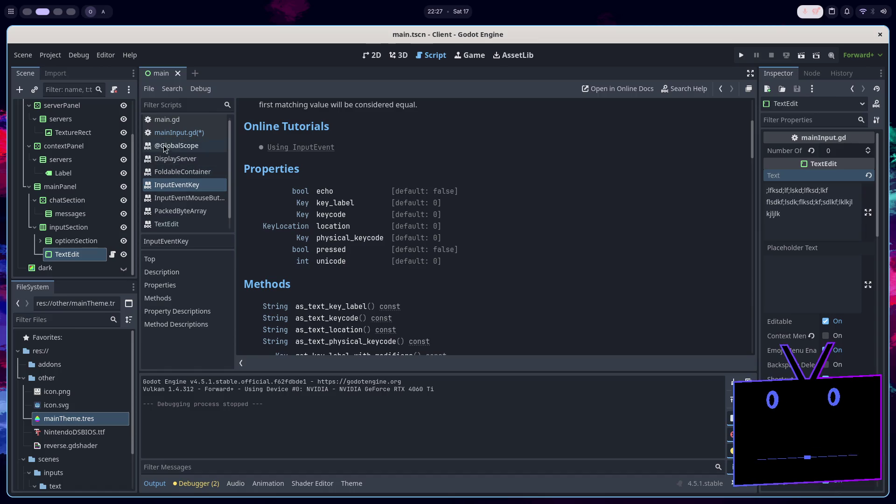
In Project Settings' Input Map, add a new input action named 'enter'
click(197, 134)
click(51, 55)
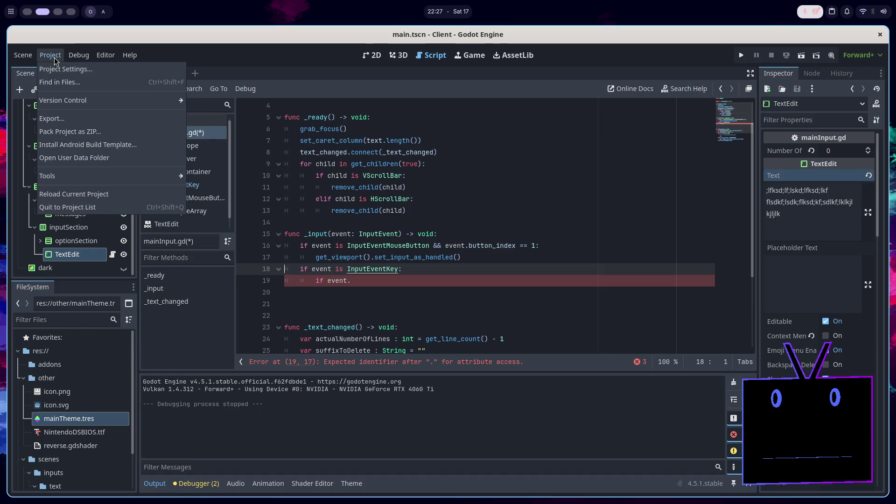
click(87, 70)
click(299, 88)
text(enter)
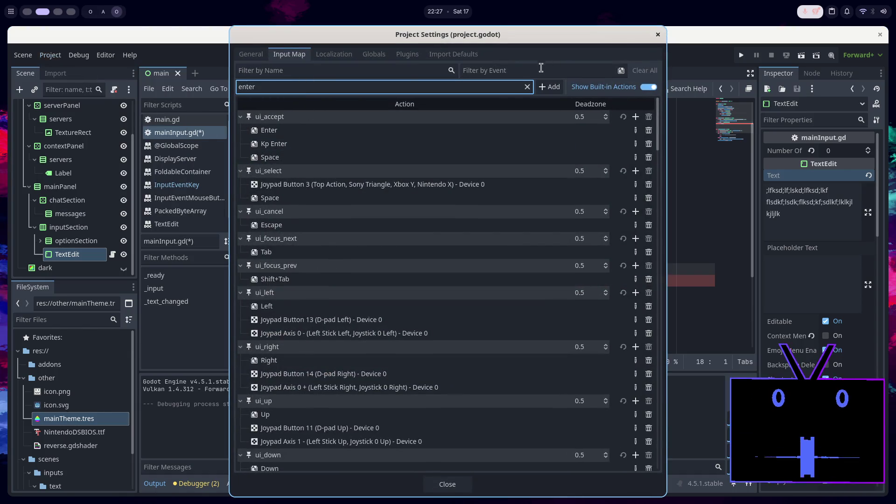
click(550, 91)
Hide built-in actions and bind the enter action to the physical Enter key
click(647, 87)
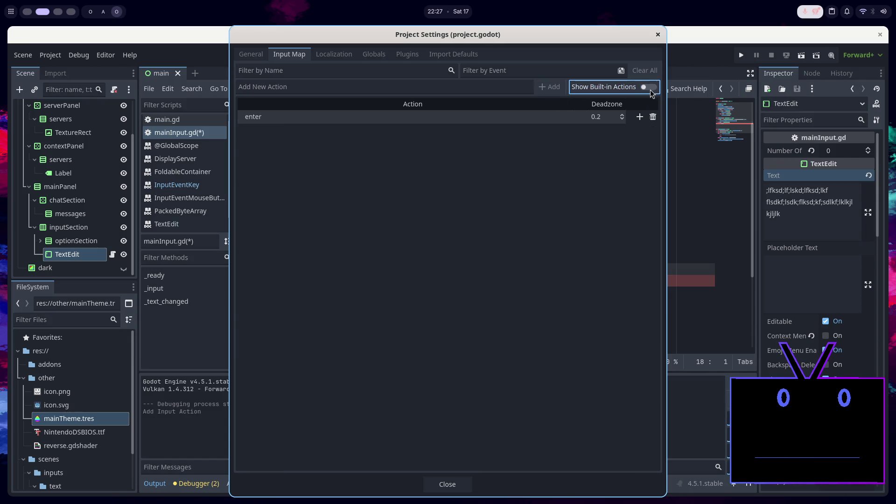
click(639, 116)
key(Return)
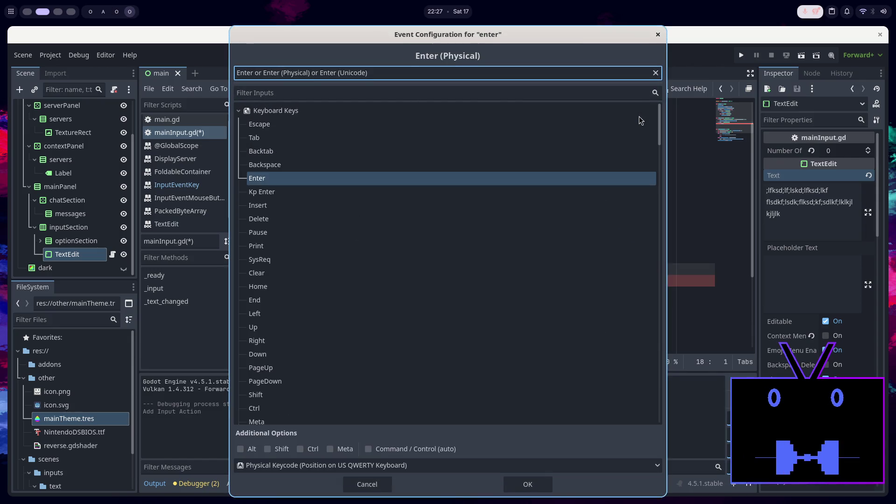
click(295, 180)
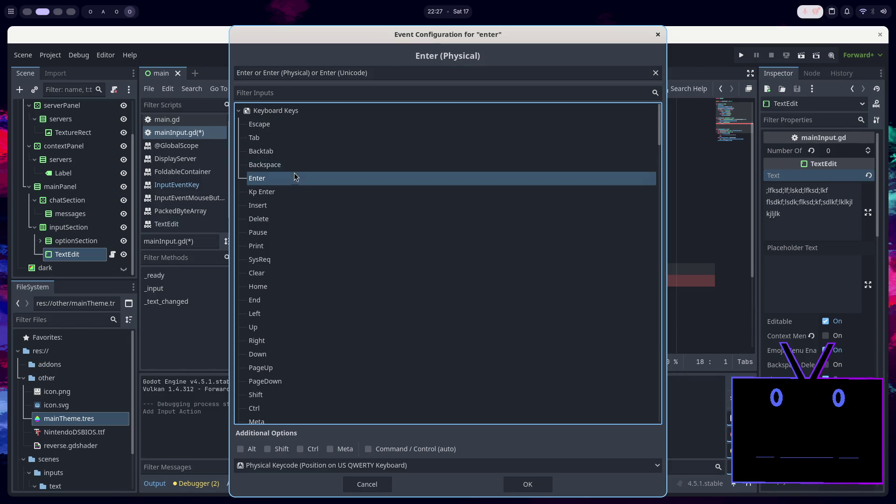
click(522, 484)
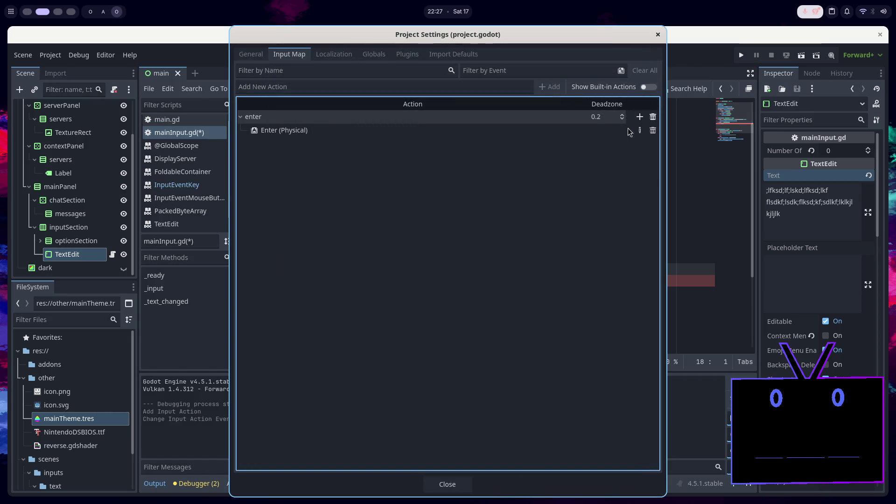
click(639, 117)
key(e)
key(r)
scroll(427, 131, up, 5)
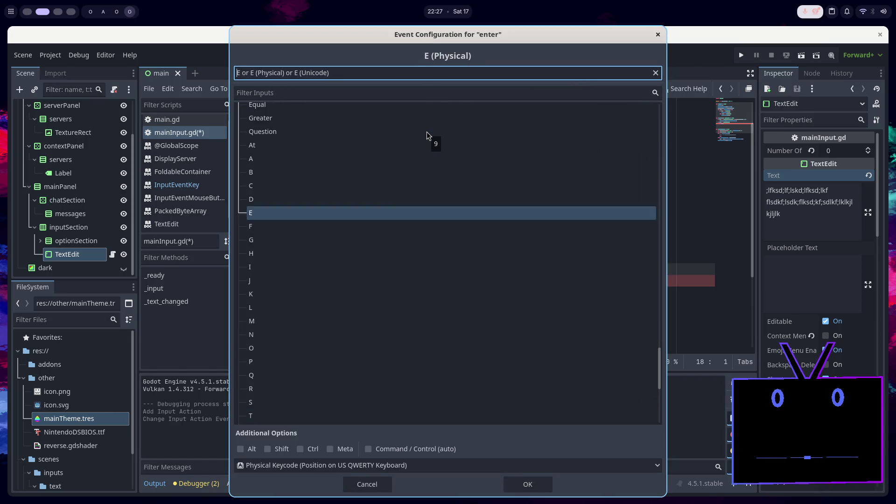
scroll(290, 191, up, 5)
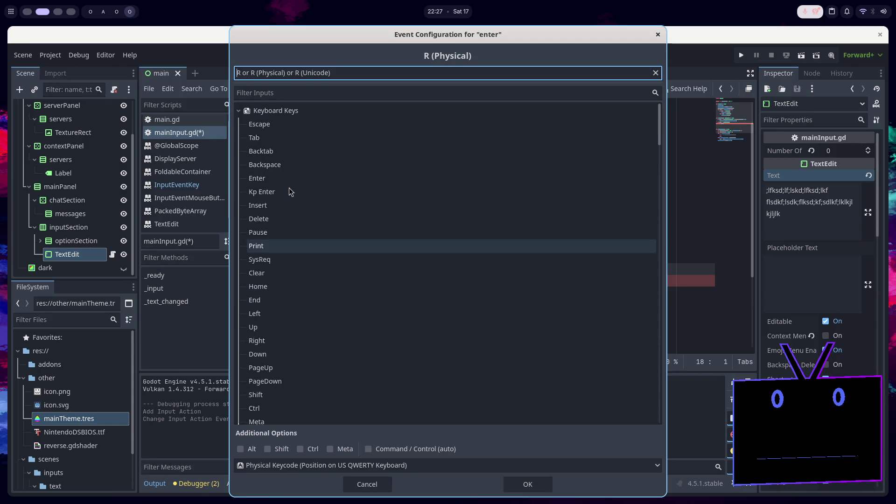
click(239, 111)
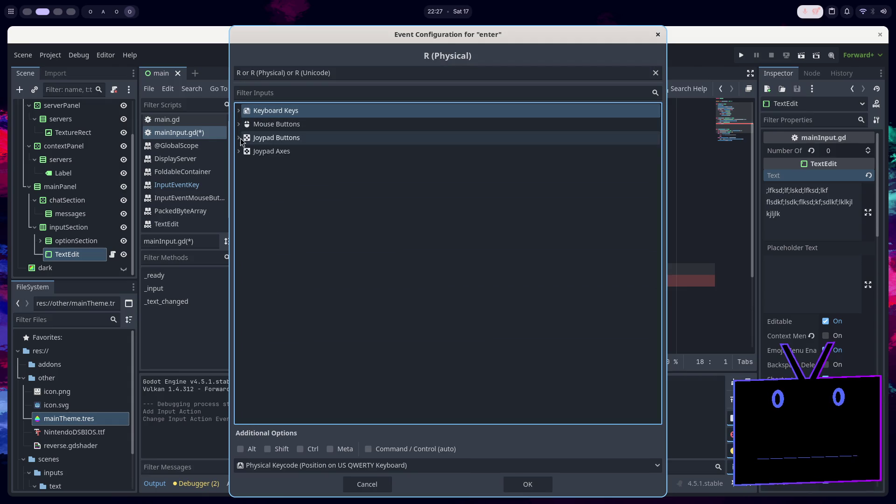
click(239, 110)
scroll(294, 211, down, 3)
scroll(294, 213, down, 20)
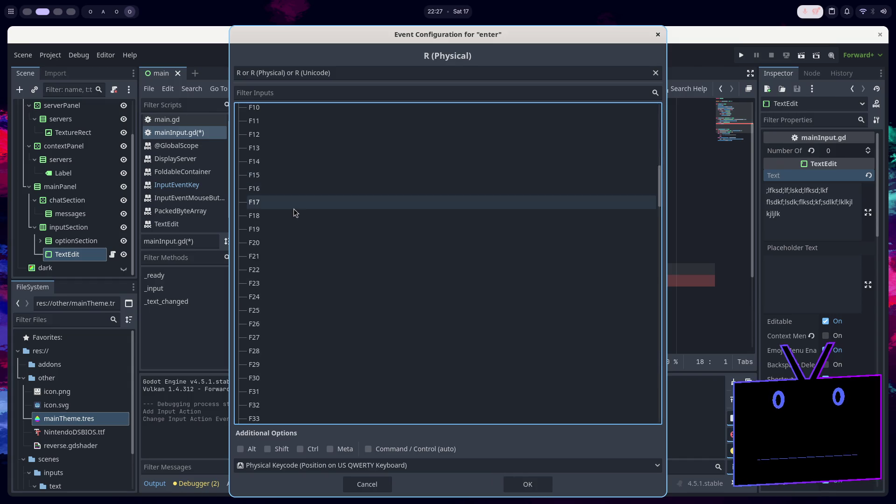
scroll(294, 215, down, 18)
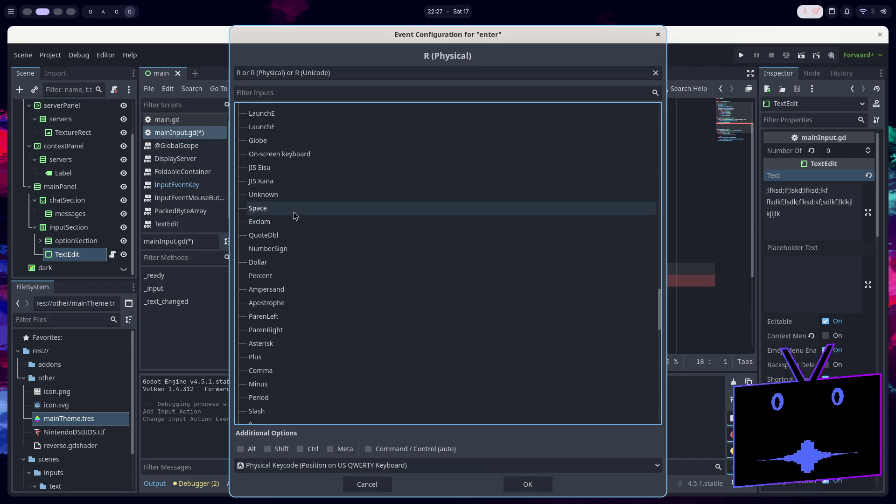
scroll(292, 232, down, 7)
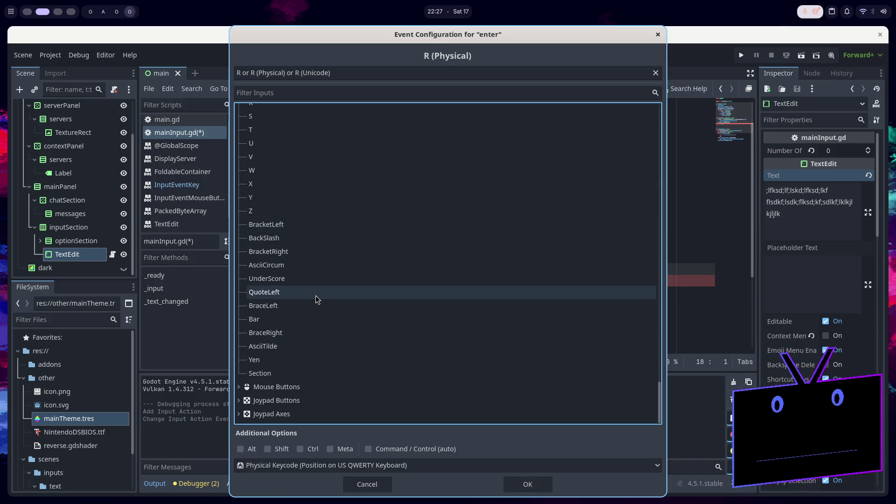
scroll(325, 301, up, 11)
scroll(325, 298, up, 10)
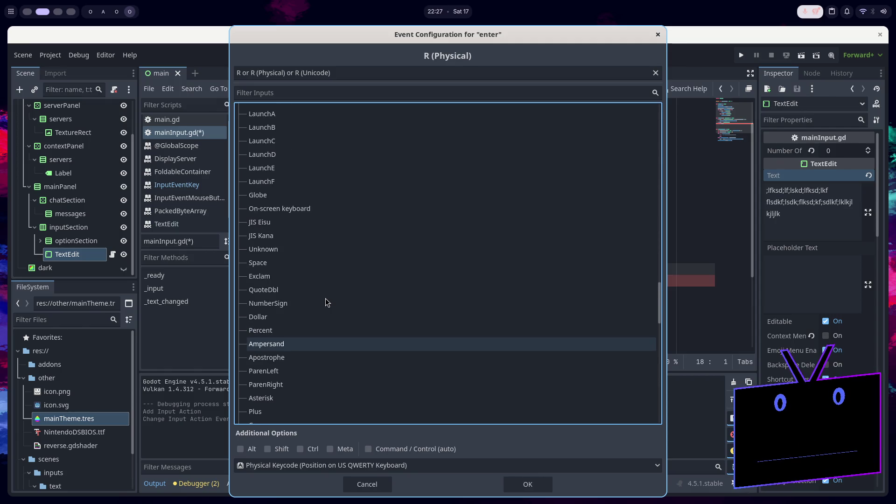
scroll(309, 292, down, 3)
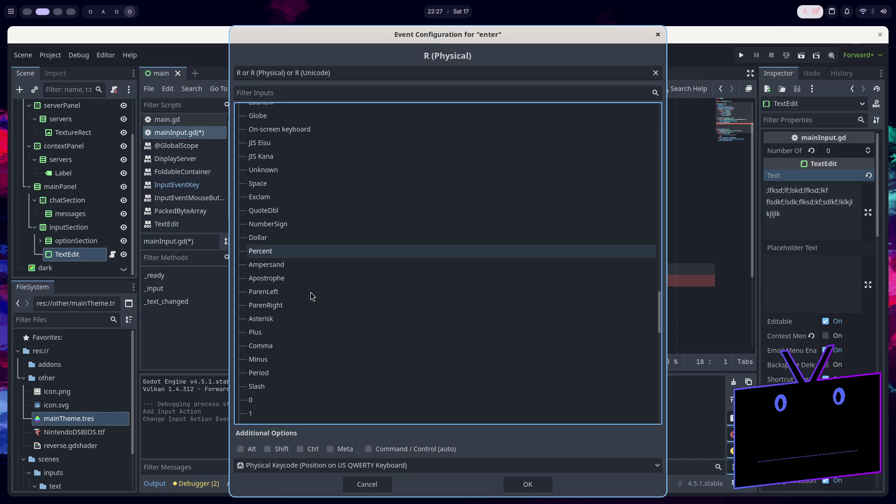
scroll(310, 292, up, 10)
scroll(308, 290, up, 10)
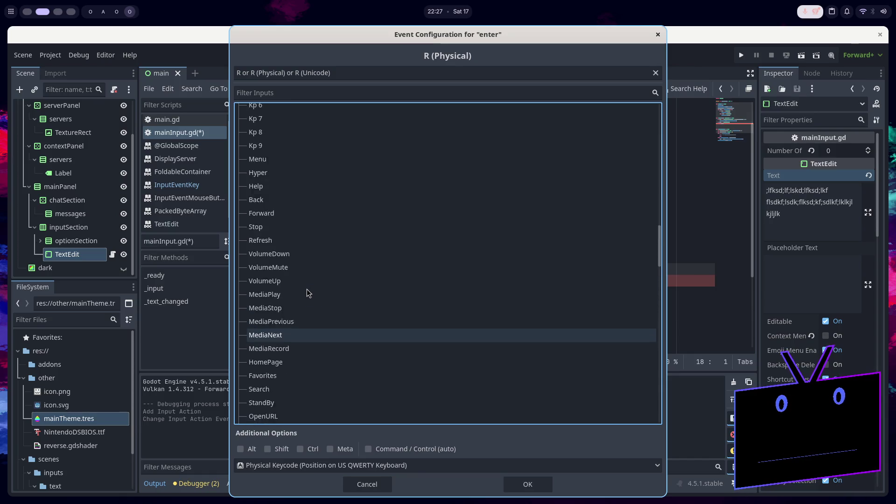
scroll(306, 299, up, 13)
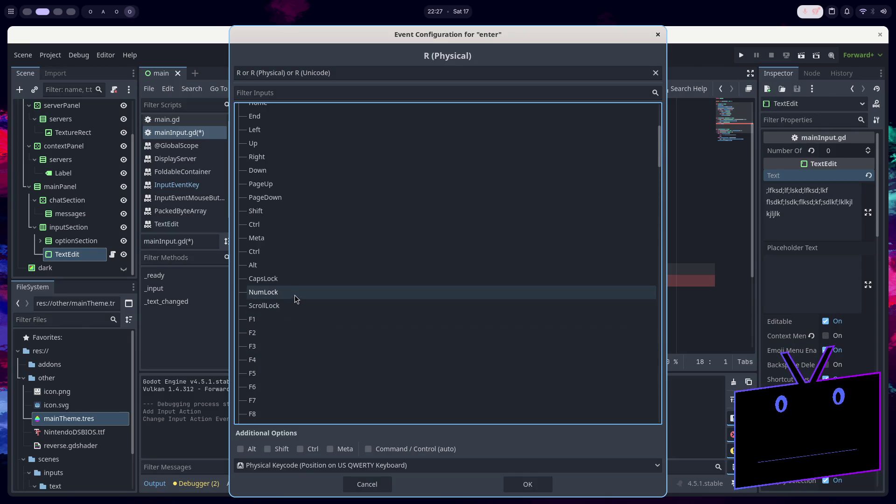
scroll(283, 280, up, 1)
scroll(272, 257, up, 4)
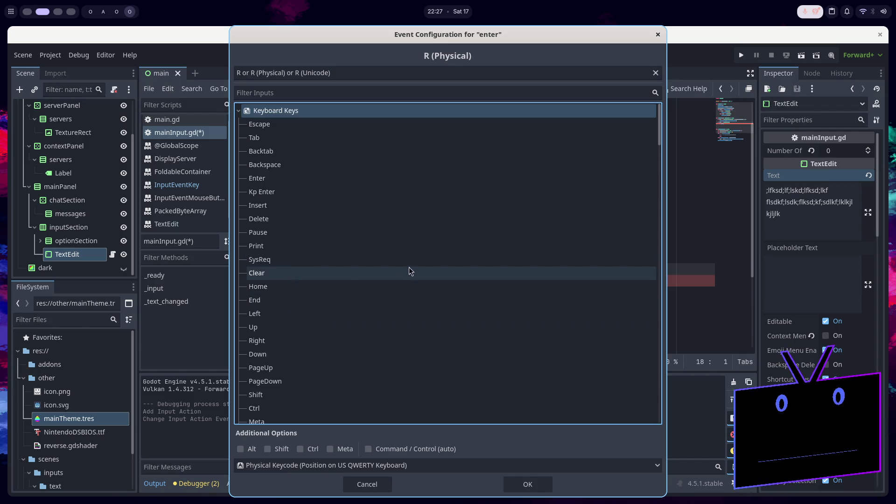
click(385, 485)
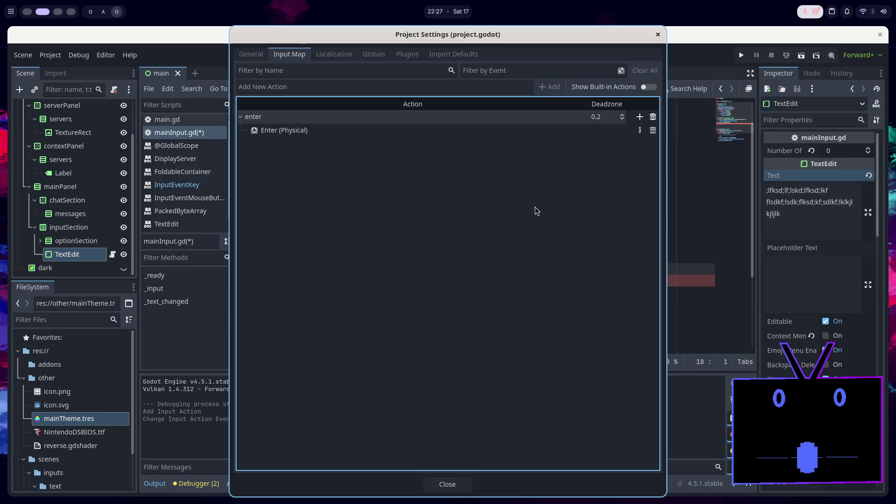
Create a new input action named shift_enter in the Input Map
click(333, 89)
text(shift)
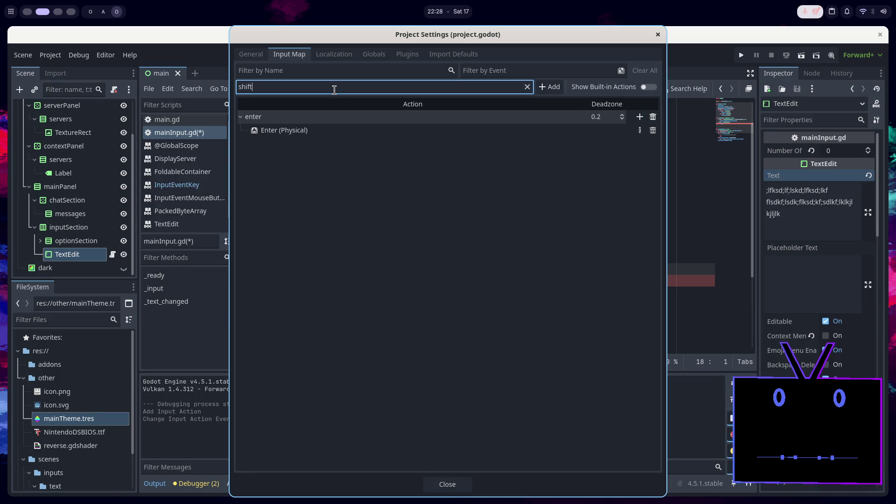
text(end)
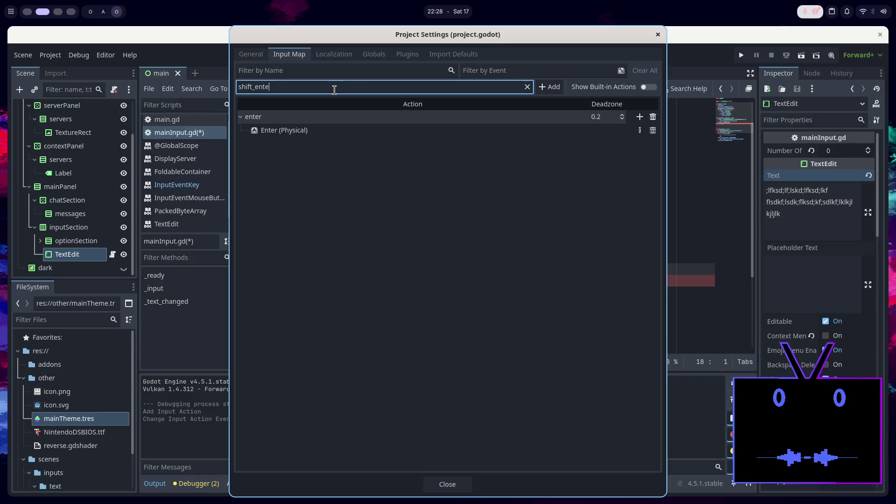
click(549, 87)
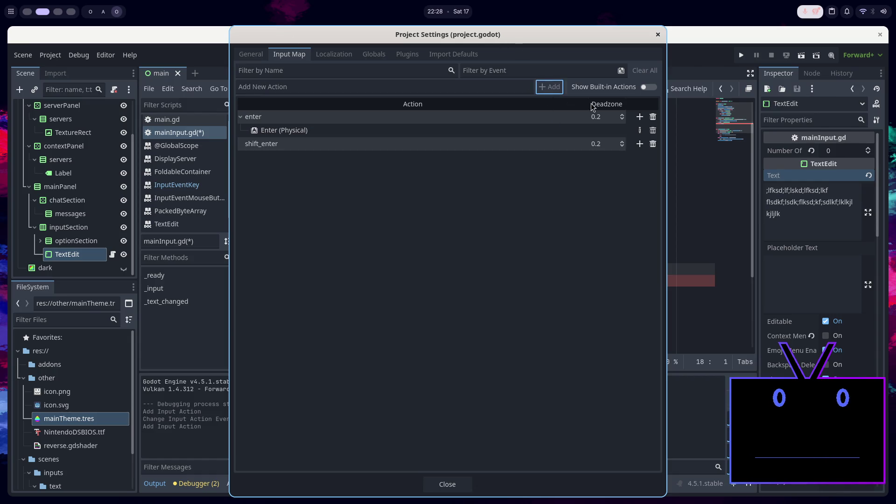
Bind shift_enter to Shift+Enter (Physical) and close the project settings
click(637, 146)
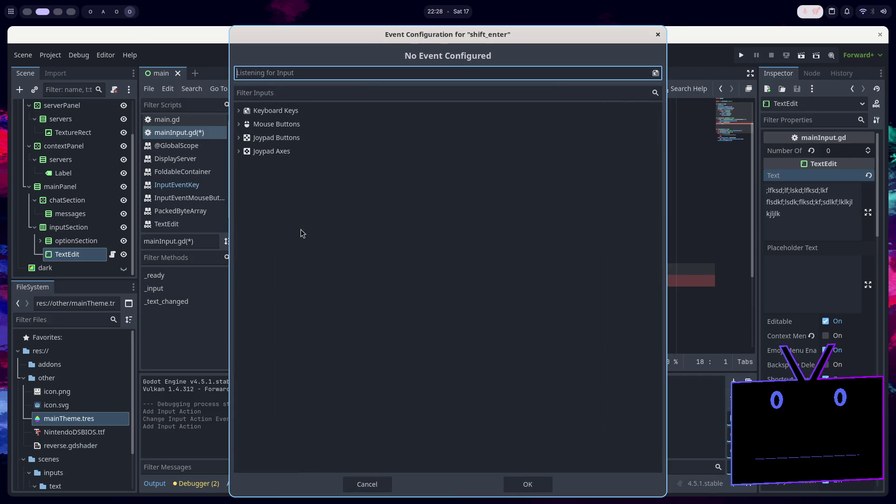
key(Return)
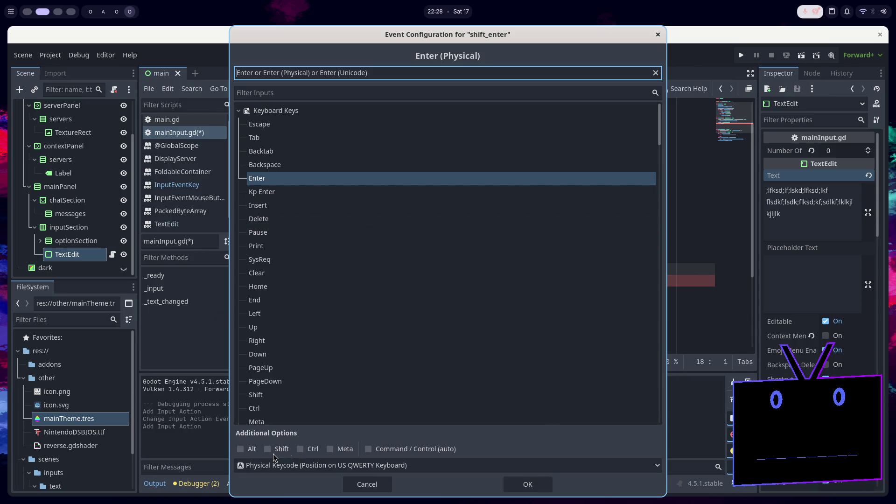
click(267, 449)
click(299, 179)
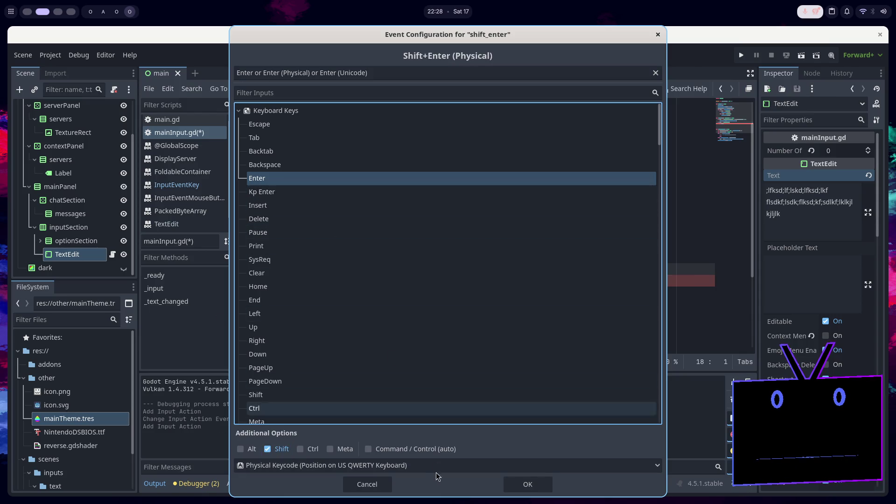
click(519, 486)
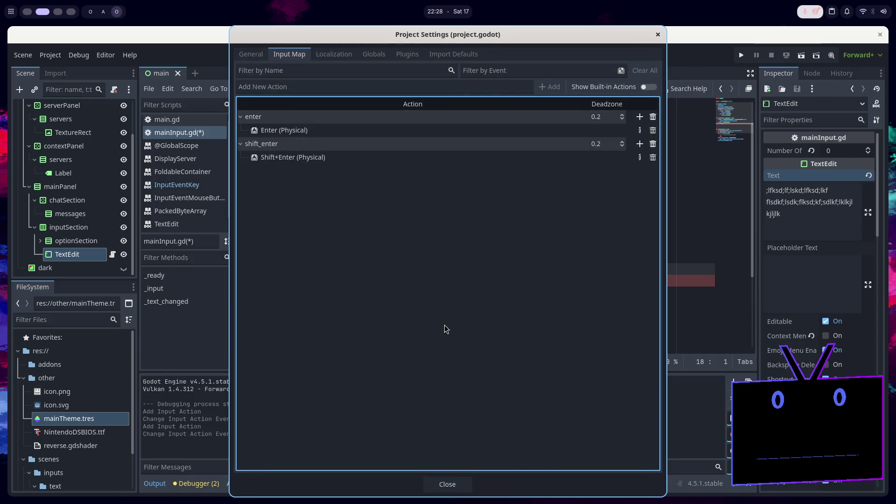
click(444, 485)
mouse_move(399, 283)
mouse_down()
mouse_move(380, 270)
mouse_move(337, 269)
mouse_up()
Replace line 18's condition with if event.is_action_pressed("enter"):
key(BackSpace)
key(BackSpace)
text(if event.)
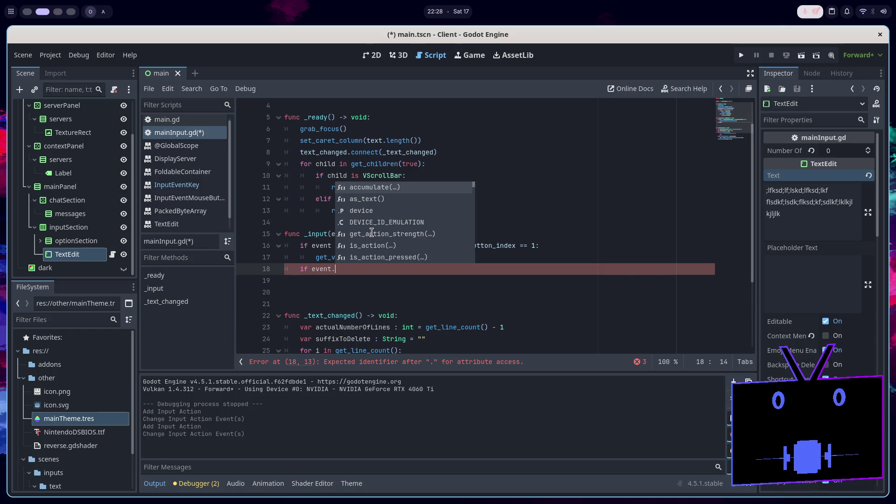
text(is)
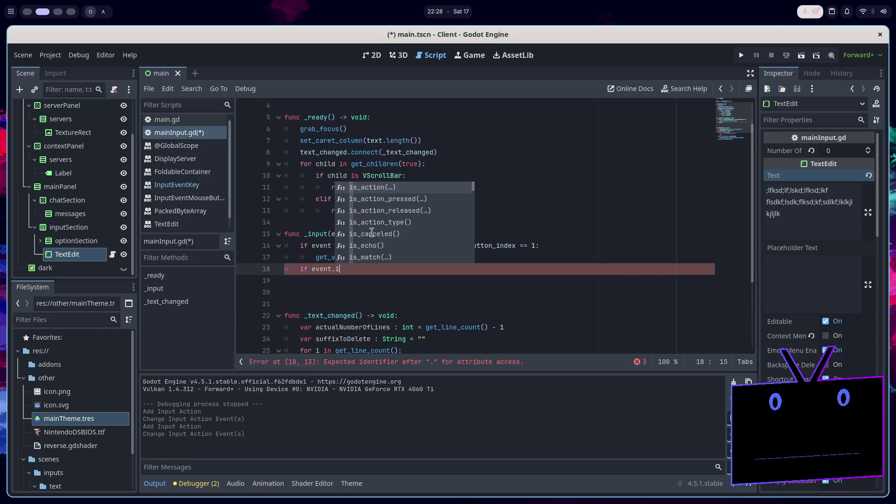
key(Down)
key(Return)
text(")
key(Return)
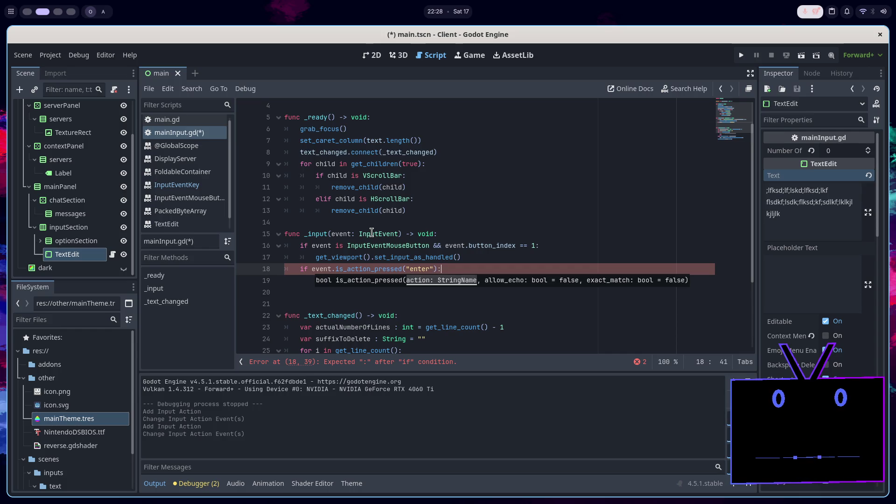
Add get_viewport().set_input_as_handled() as the indented body of that check
key(Return)
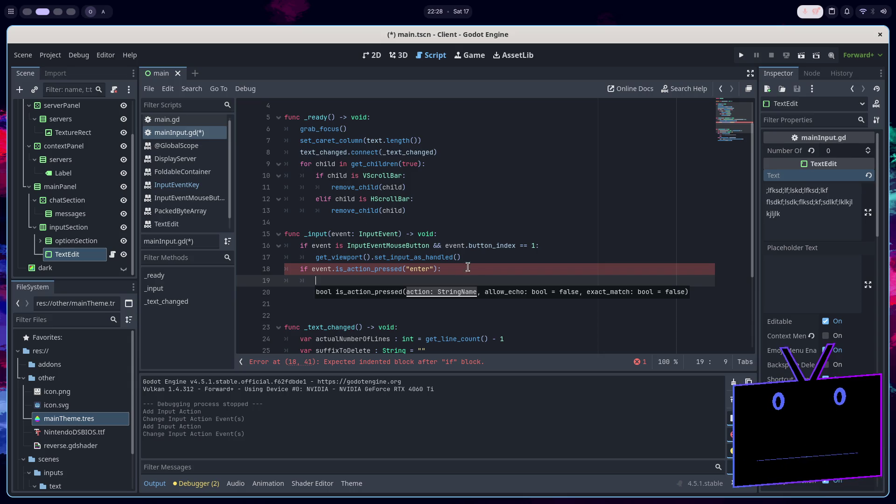
click(480, 257)
click(457, 284)
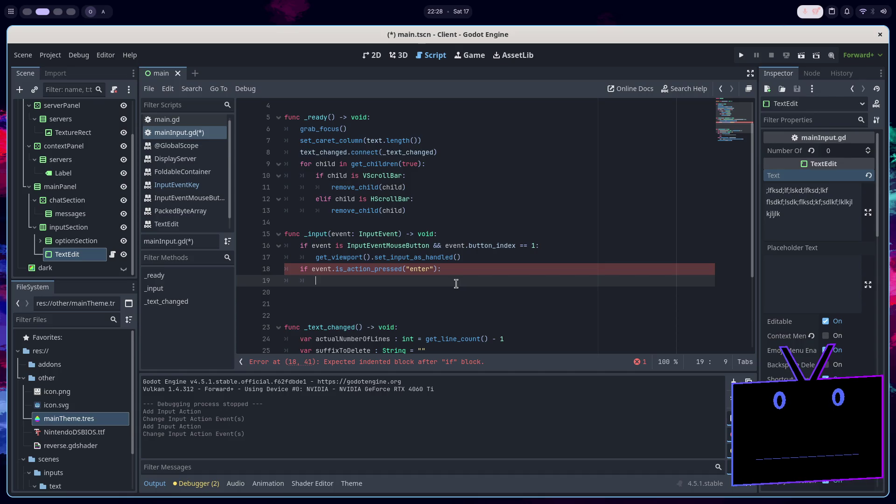
text(get_viewport().set_input_as_handled())
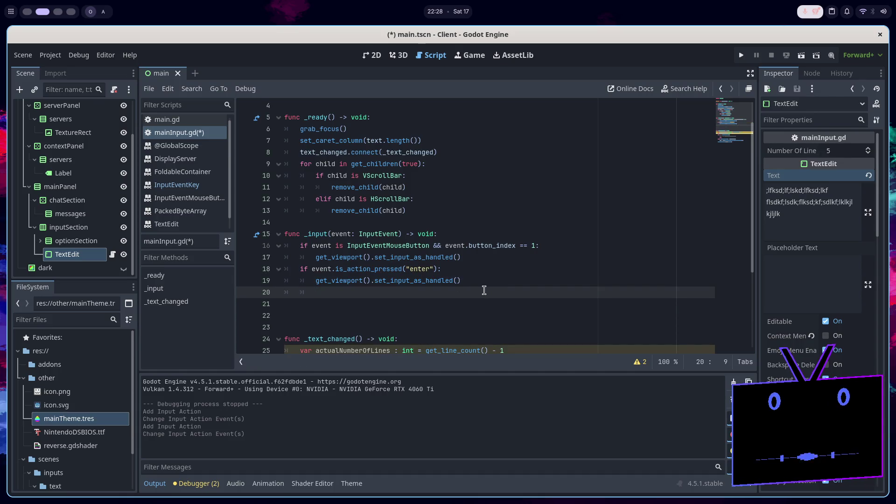
key(BackSpace)
key(BackSpace)
key(BackSpace)
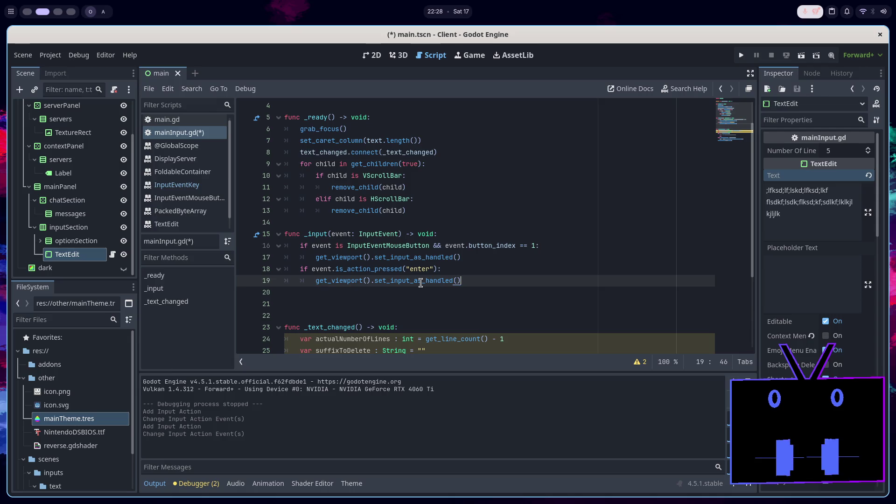
mouse_move(420, 283)
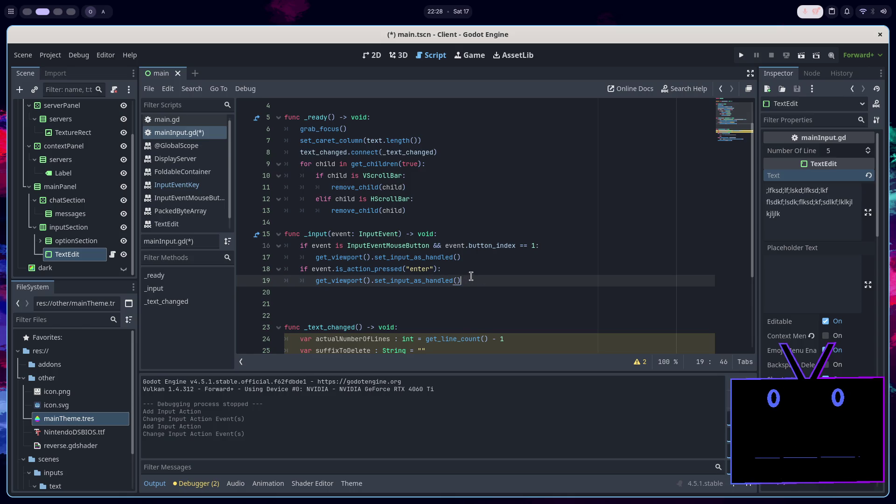
ctrl+click(390, 233)
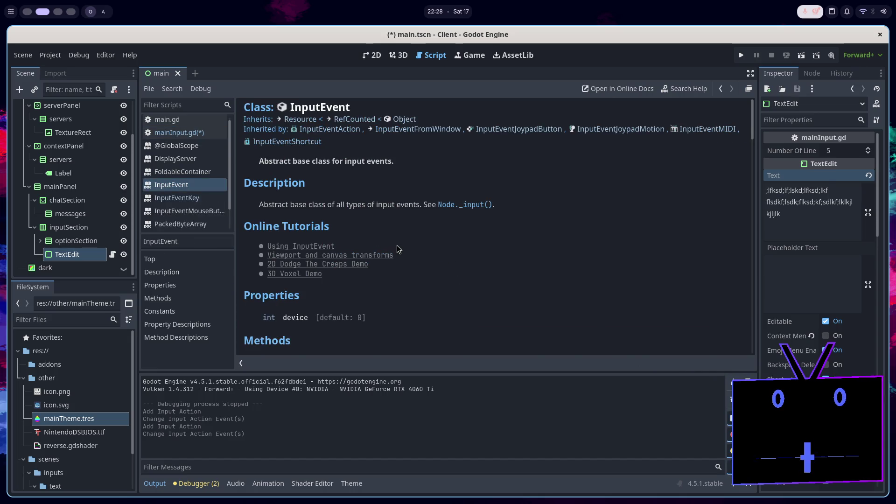
scroll(397, 245, down, 5)
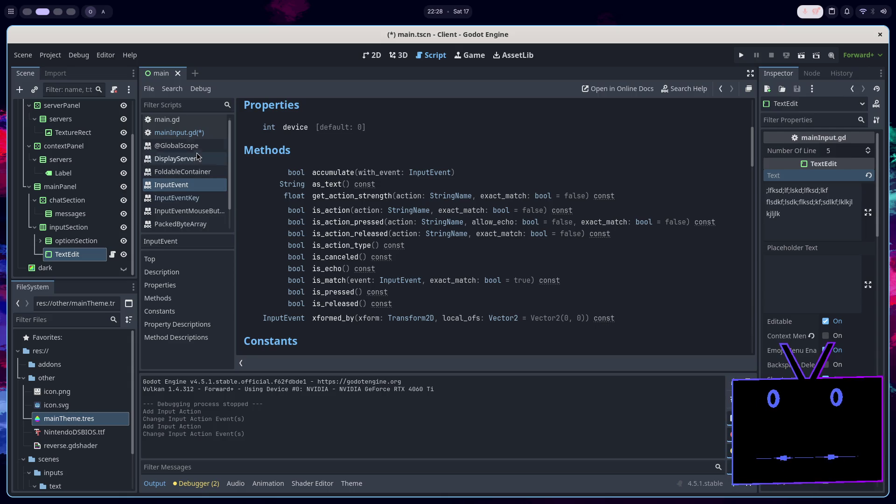
click(179, 133)
click(464, 283)
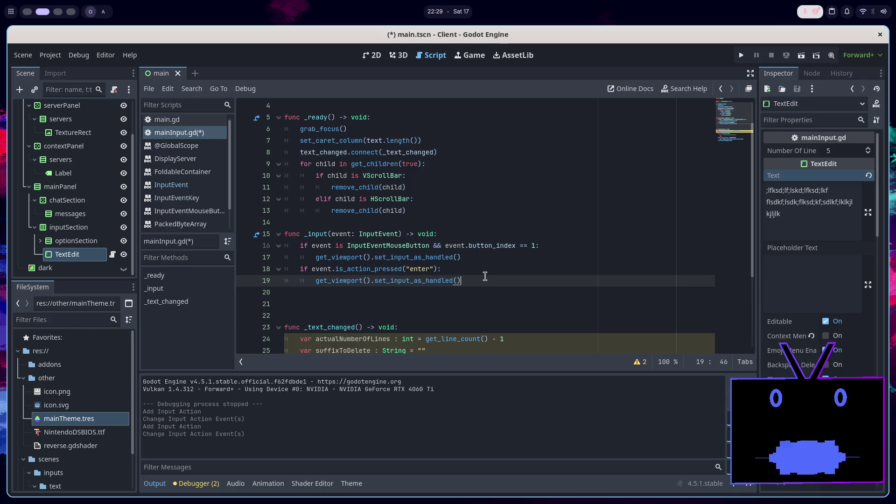
key(Return)
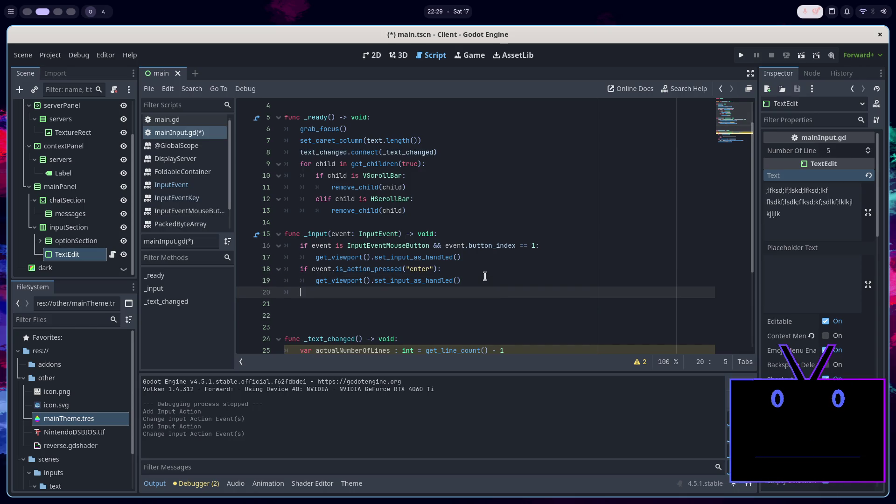
Write if event.is_action_pressed("shift_enter"): on line 20 with an indented body line
text(if eve)
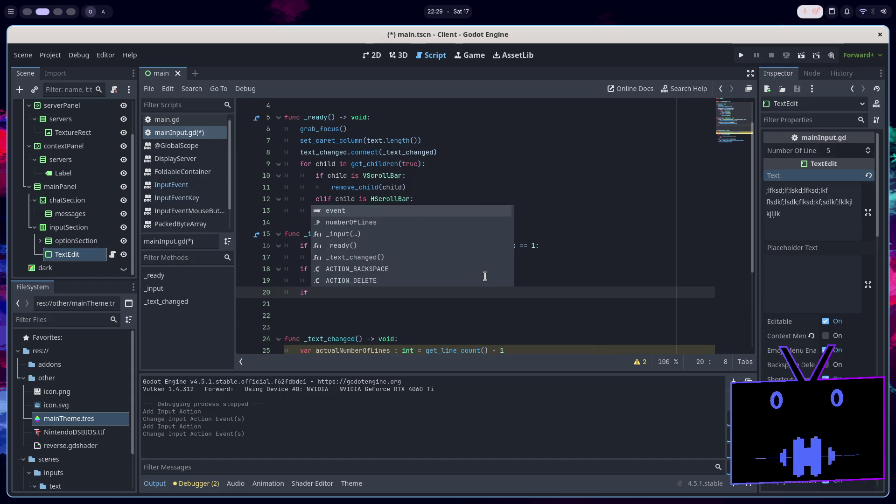
key(Return)
text(.is)
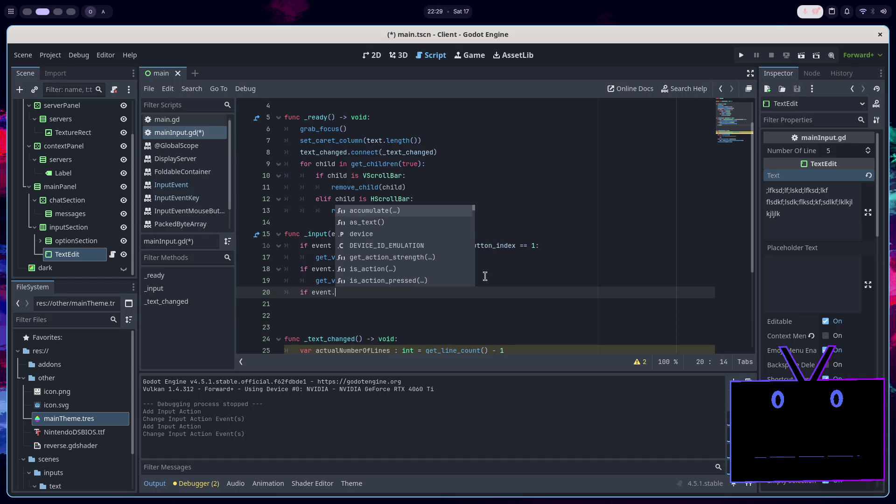
key(Down)
key(Return)
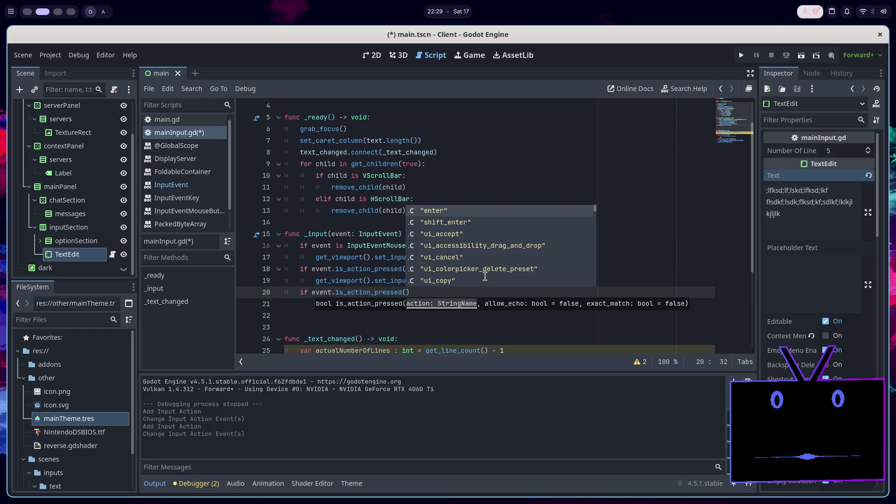
key(Down)
key(Return)
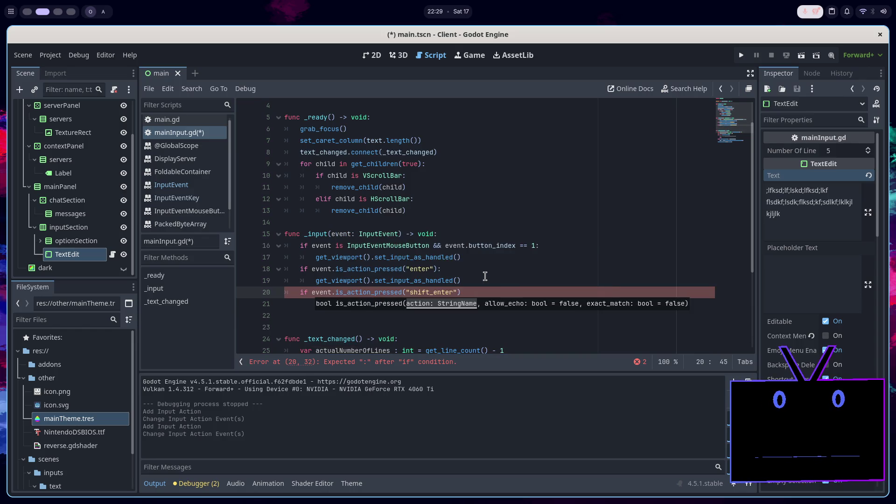
text(:)
key(Return)
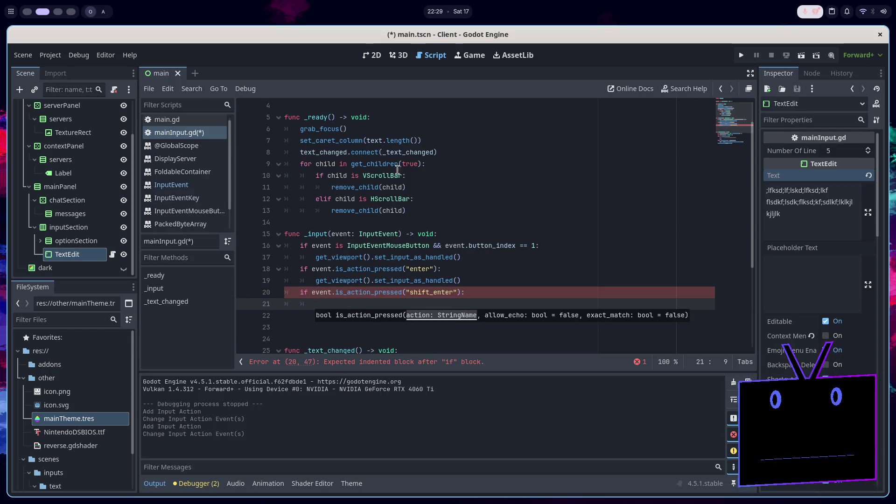
scroll(371, 114, up, 1)
ctrl+click(332, 105)
scroll(432, 299, down, 10)
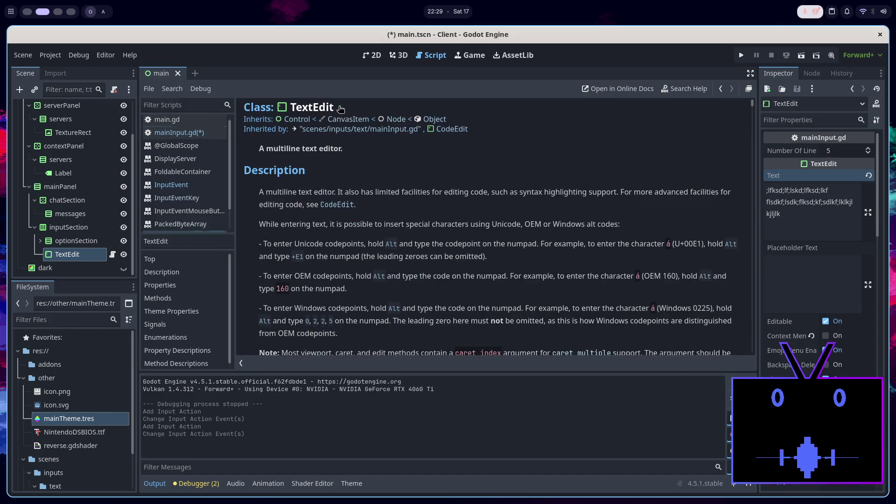
scroll(434, 304, down, 1)
scroll(434, 303, up, 3)
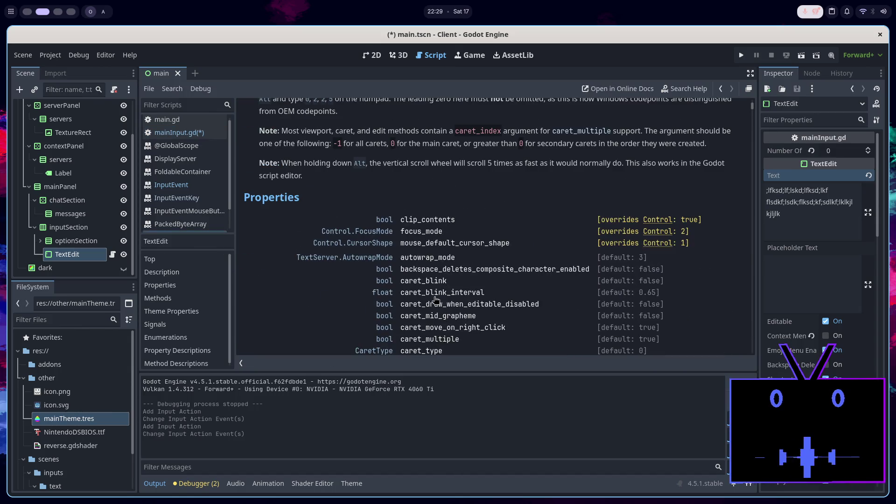
scroll(457, 300, down, 7)
scroll(457, 300, down, 2)
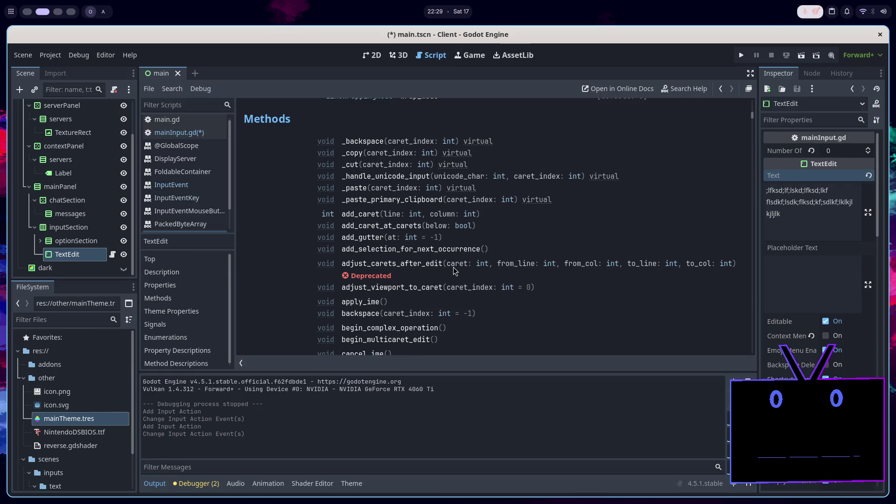
scroll(453, 268, down, 4)
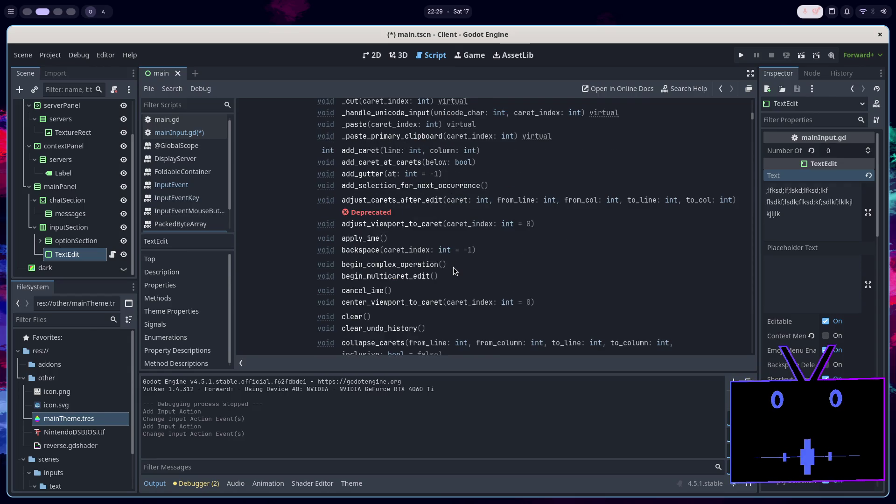
scroll(453, 269, down, 4)
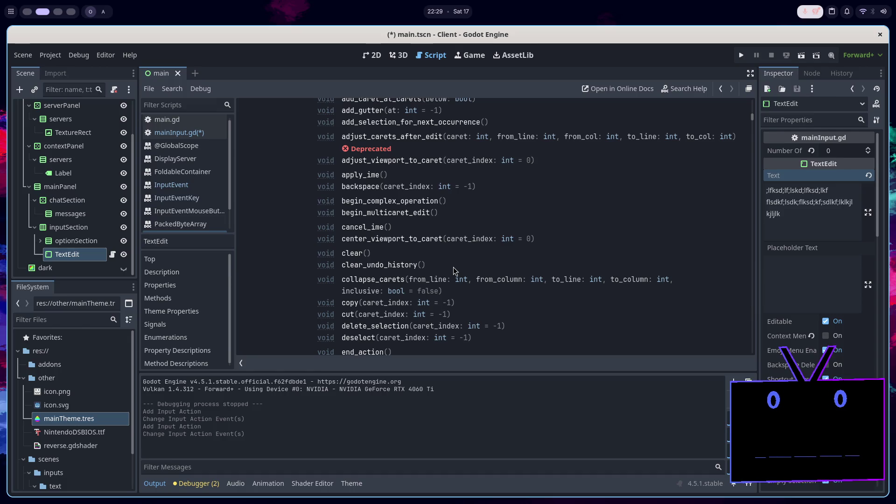
scroll(452, 269, down, 2)
scroll(453, 270, down, 2)
scroll(451, 266, down, 4)
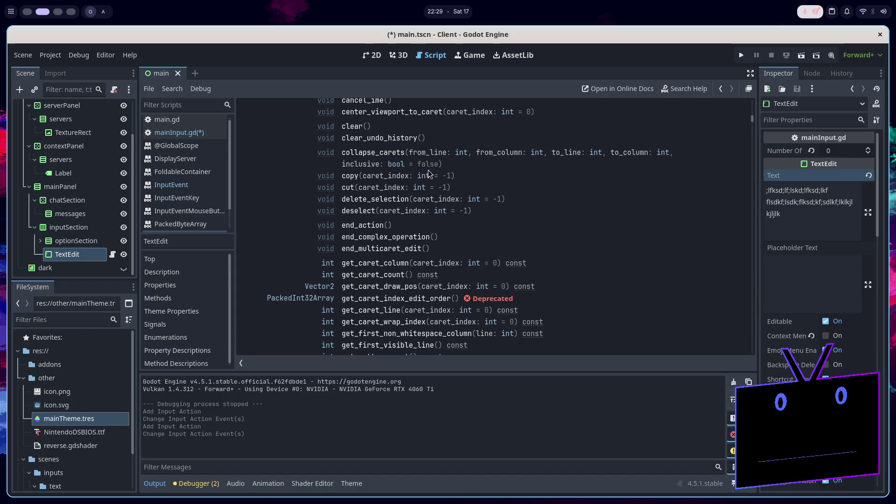
scroll(407, 130, down, 2)
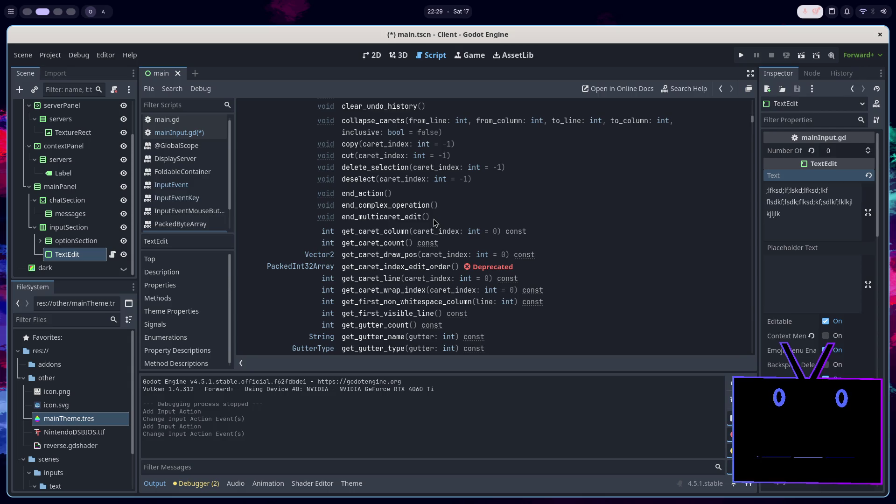
scroll(434, 222, down, 6)
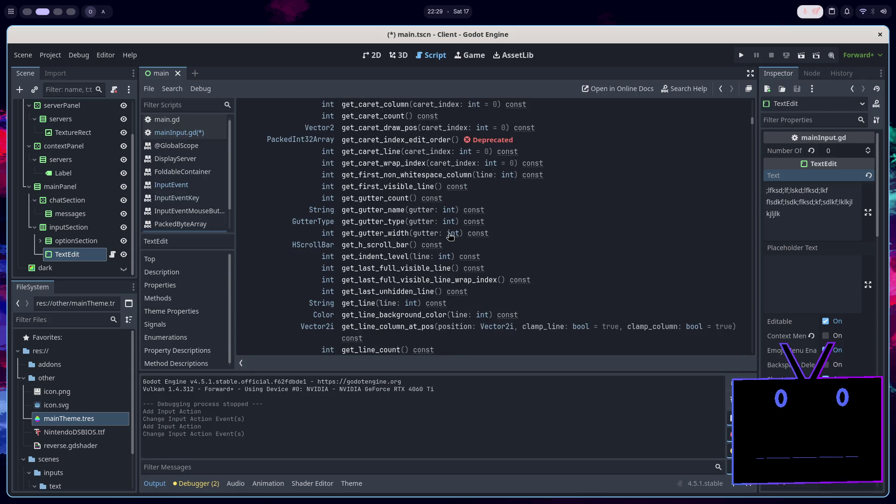
scroll(482, 218, down, 4)
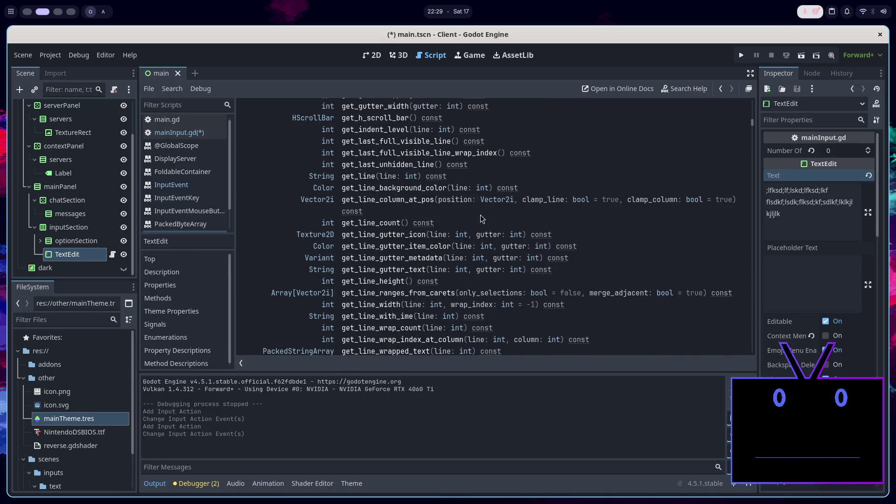
scroll(482, 218, down, 3)
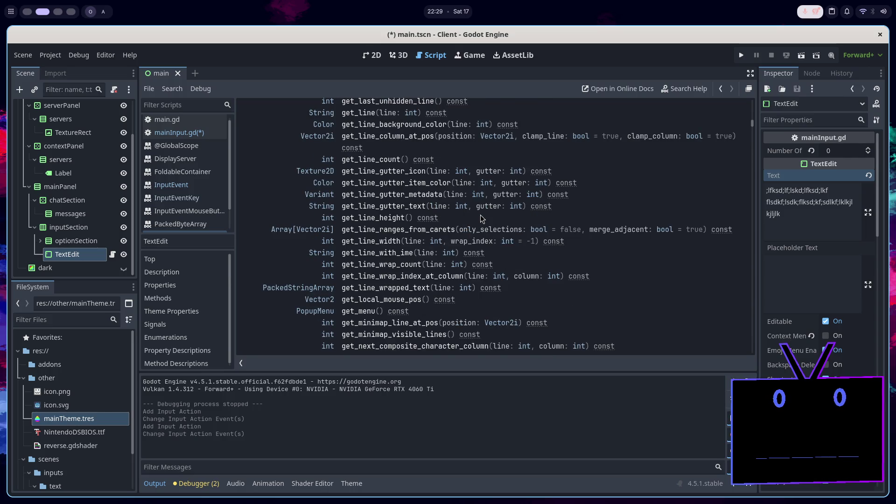
scroll(482, 218, down, 3)
scroll(482, 218, down, 2)
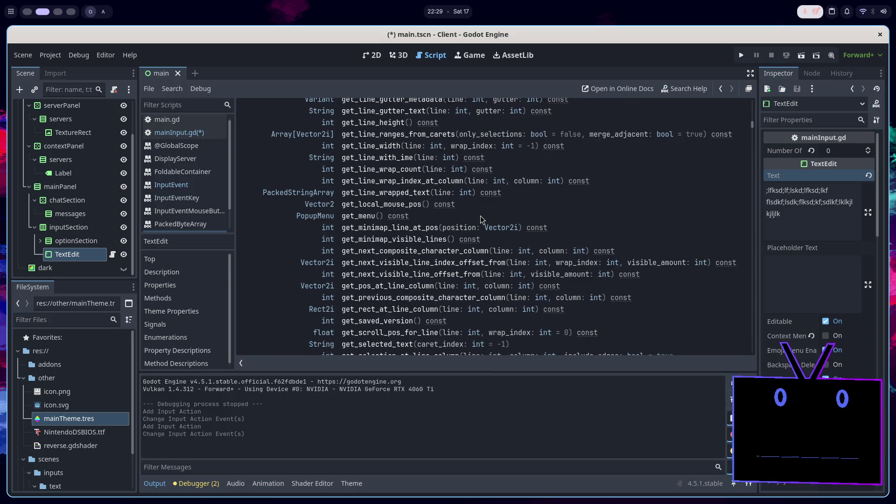
scroll(482, 216, up, 20)
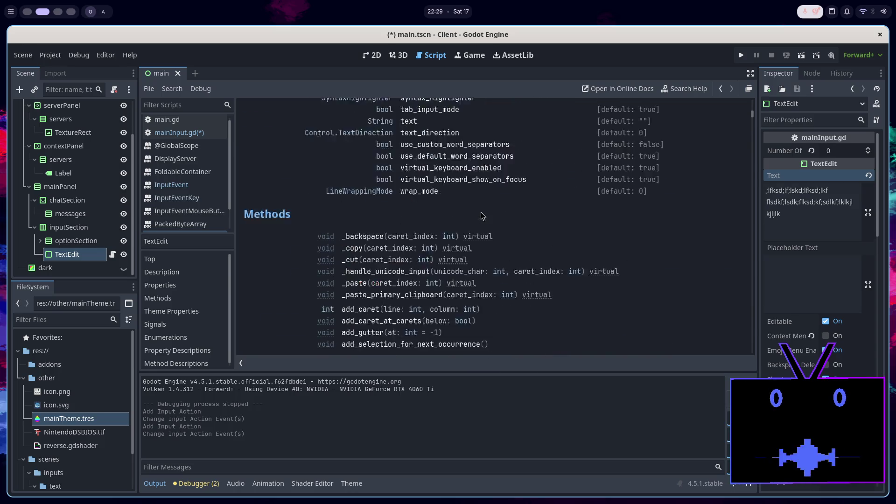
scroll(482, 215, down, 2)
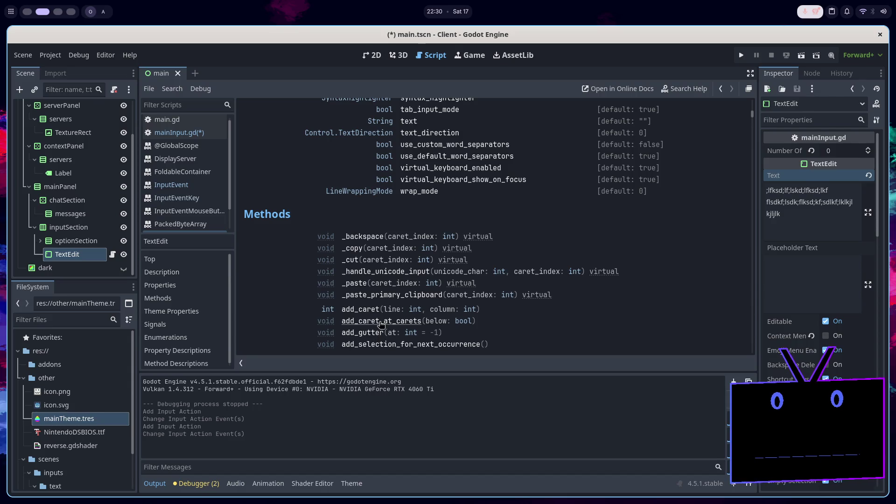
Scroll the TextEdit Methods list down to insert_text_at_caret and open its description
scroll(396, 321, down, 3)
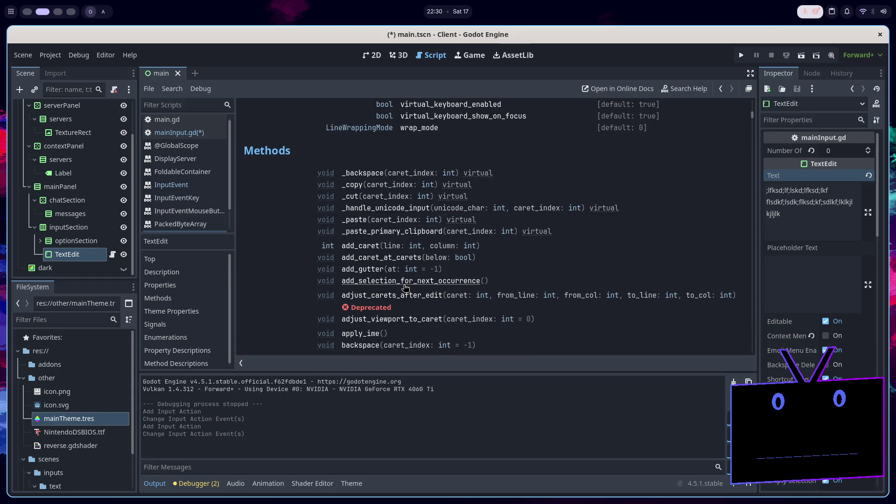
scroll(406, 288, down, 3)
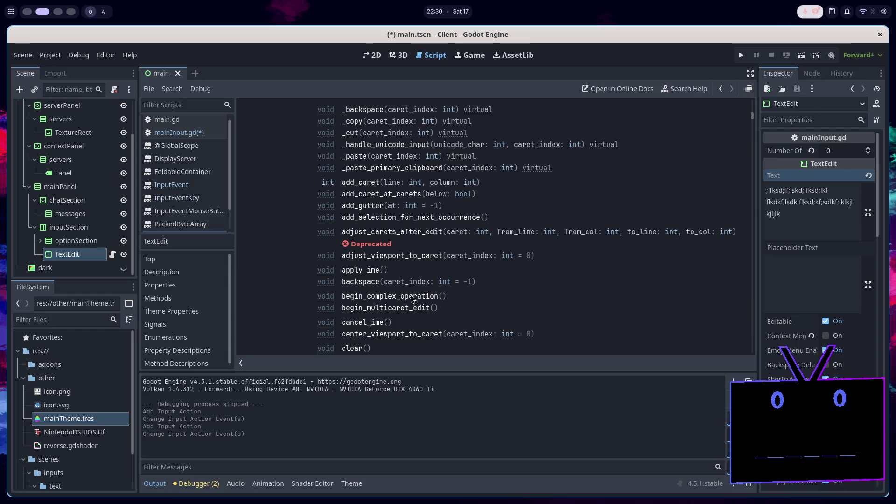
scroll(462, 268, down, 2)
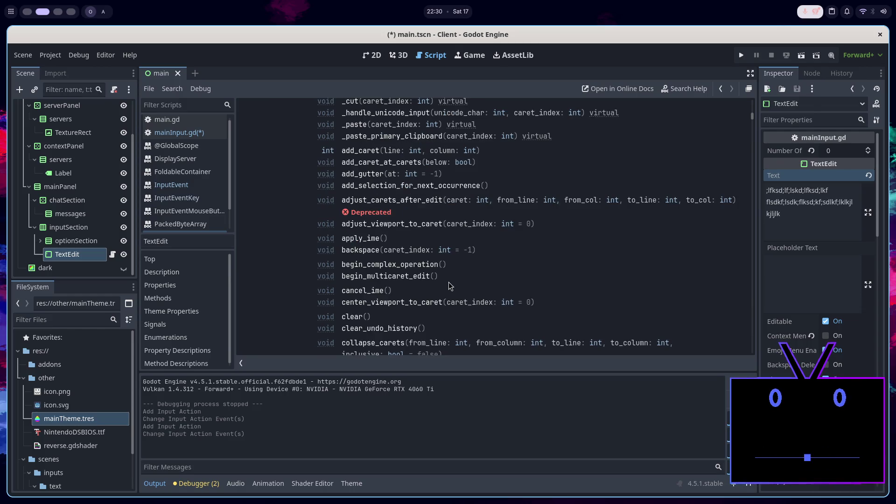
scroll(449, 286, down, 2)
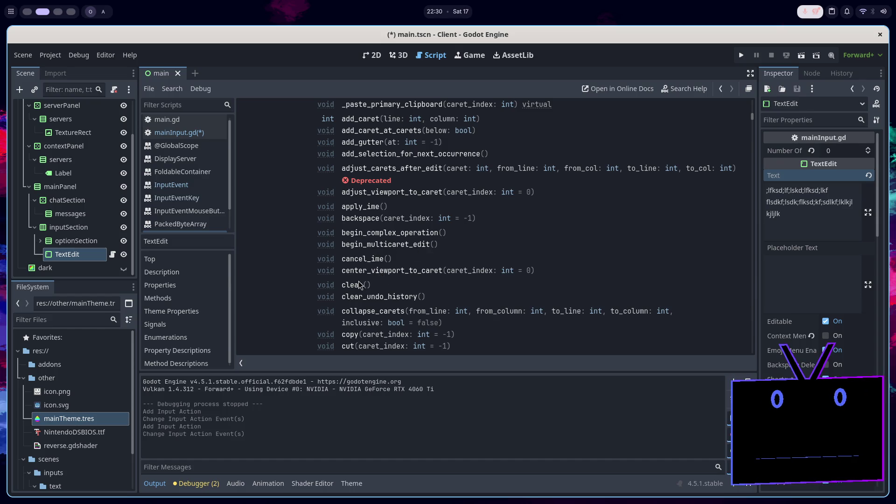
scroll(363, 279, down, 4)
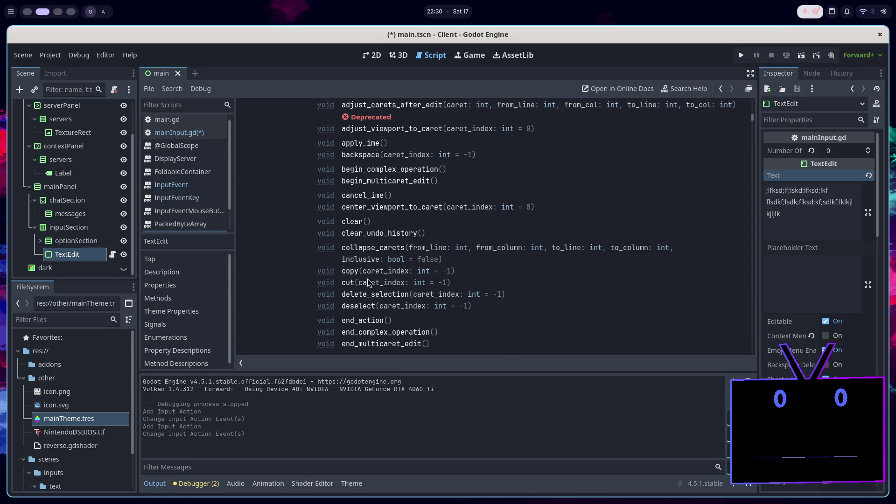
scroll(369, 281, down, 2)
scroll(383, 277, down, 2)
scroll(401, 261, down, 2)
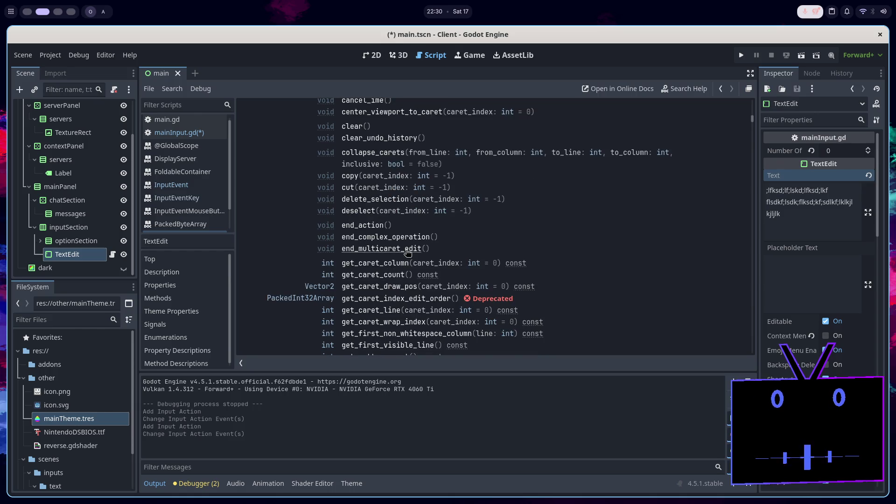
scroll(408, 252, down, 2)
scroll(407, 252, down, 4)
scroll(407, 253, down, 10)
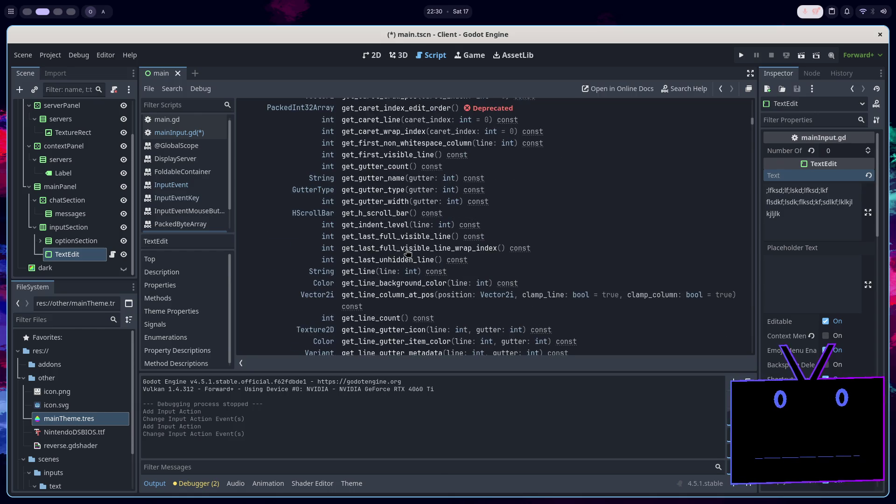
scroll(407, 252, down, 2)
scroll(407, 252, down, 4)
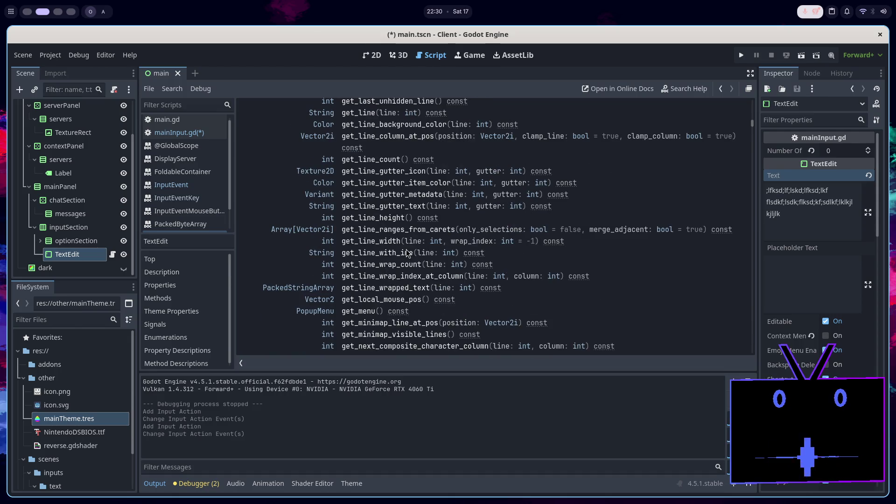
scroll(407, 252, down, 2)
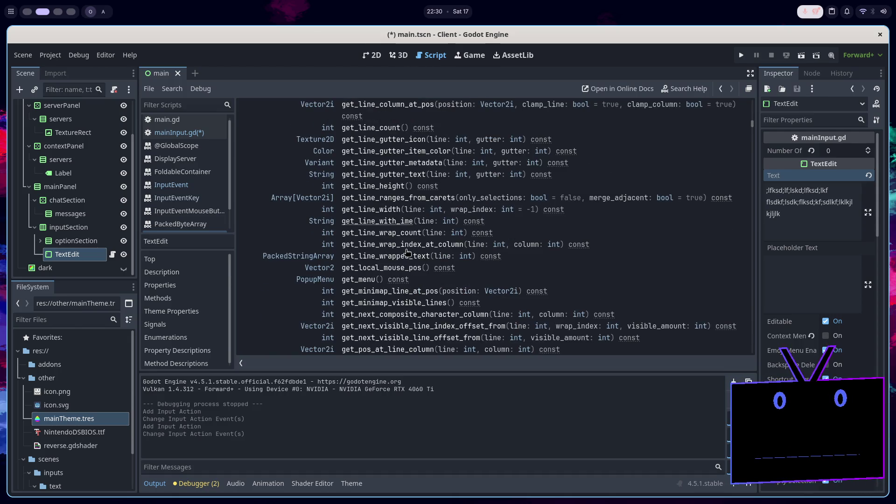
scroll(407, 252, down, 2)
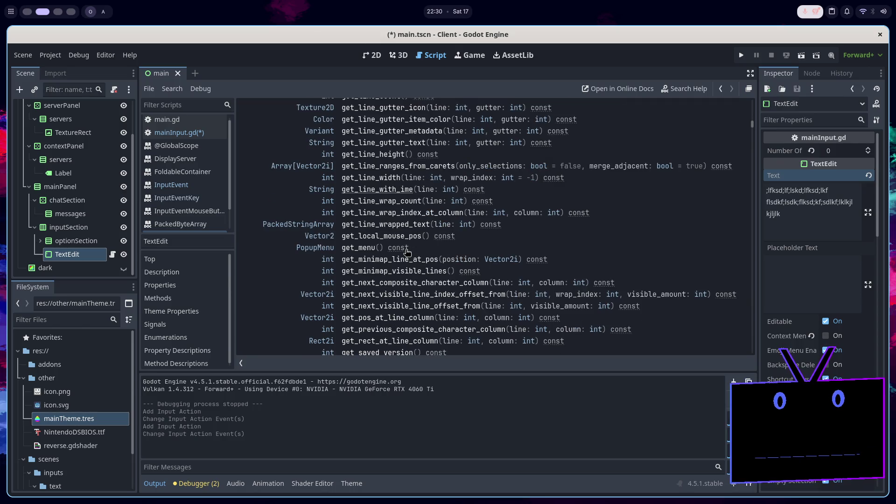
mouse_move(405, 248)
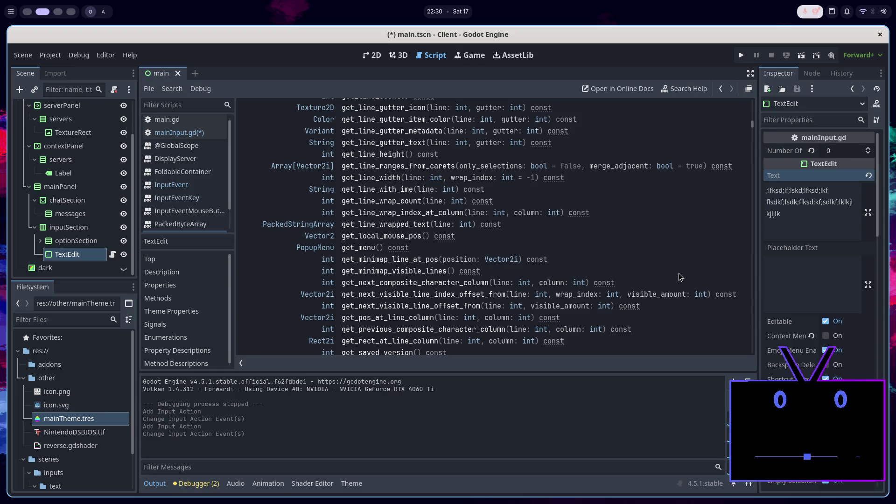
scroll(661, 257, down, 2)
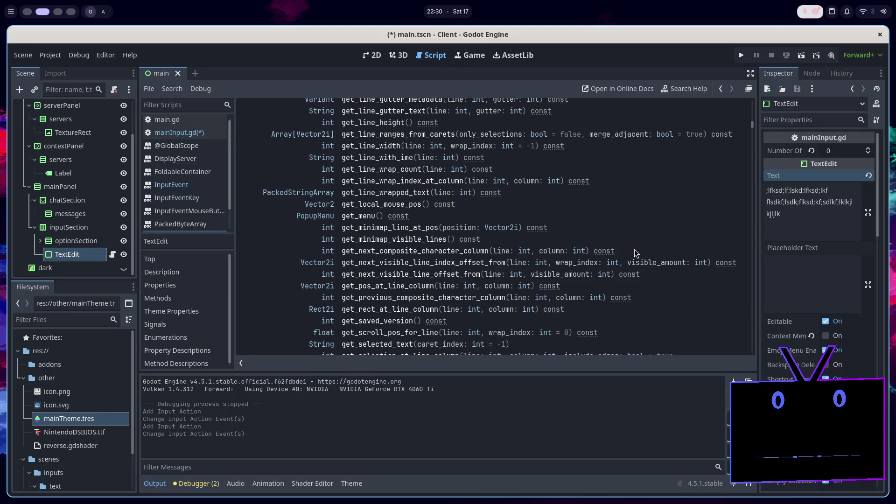
scroll(635, 252, down, 4)
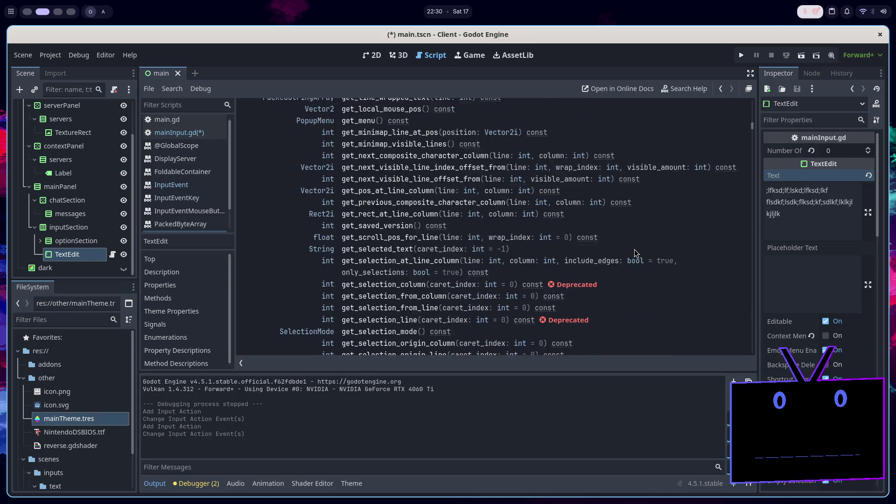
scroll(634, 249, down, 1)
scroll(632, 247, down, 2)
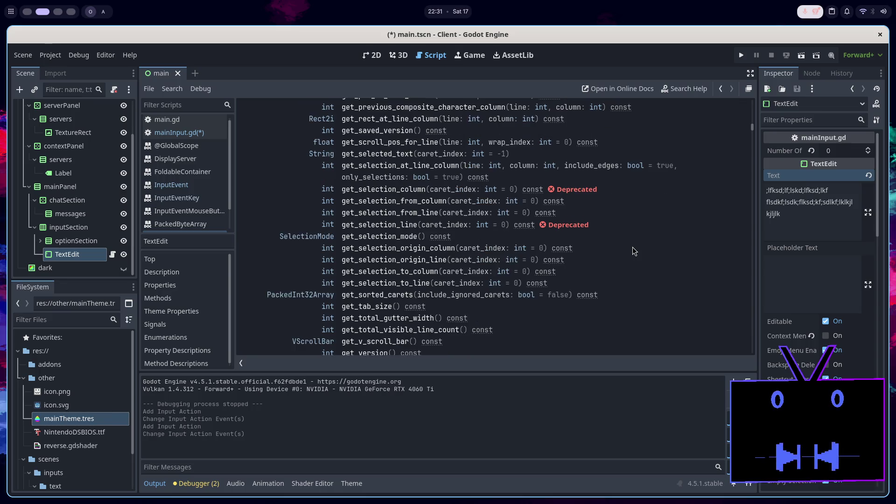
scroll(631, 248, down, 1)
scroll(632, 247, down, 3)
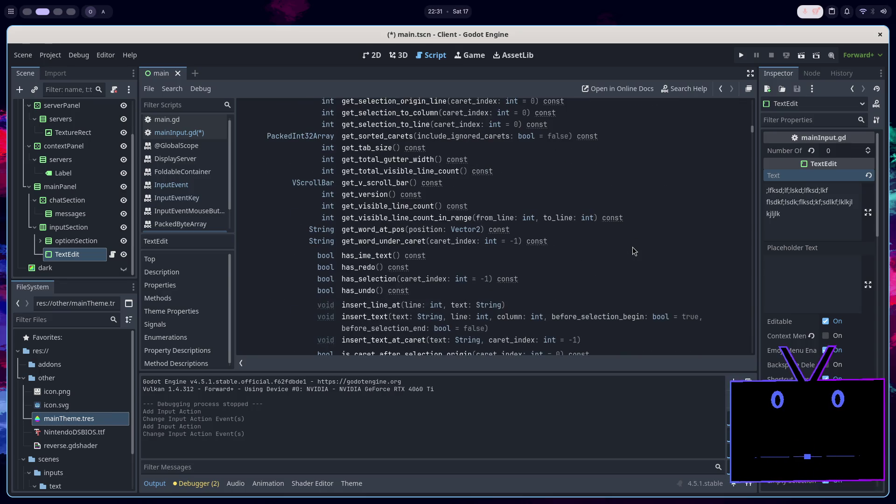
scroll(632, 247, down, 3)
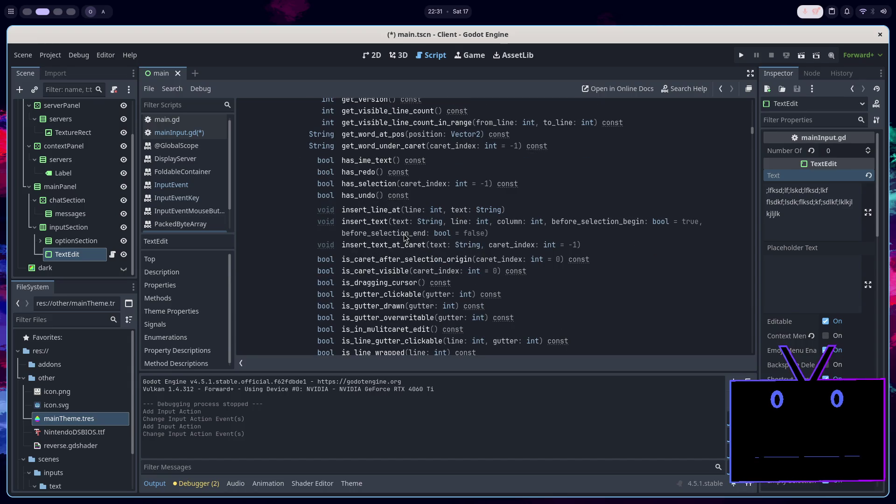
click(394, 245)
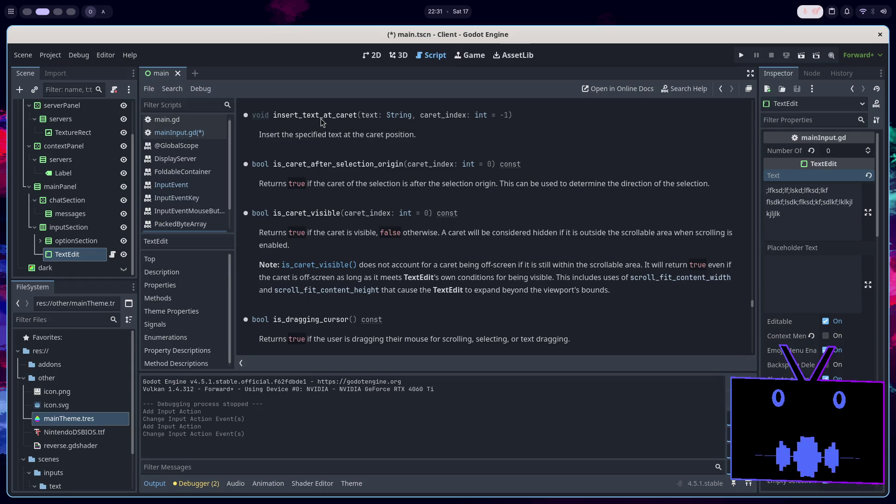
Add insert_text_at_caret("\n") under the shift_enter check and save mainInput.gd
click(197, 135)
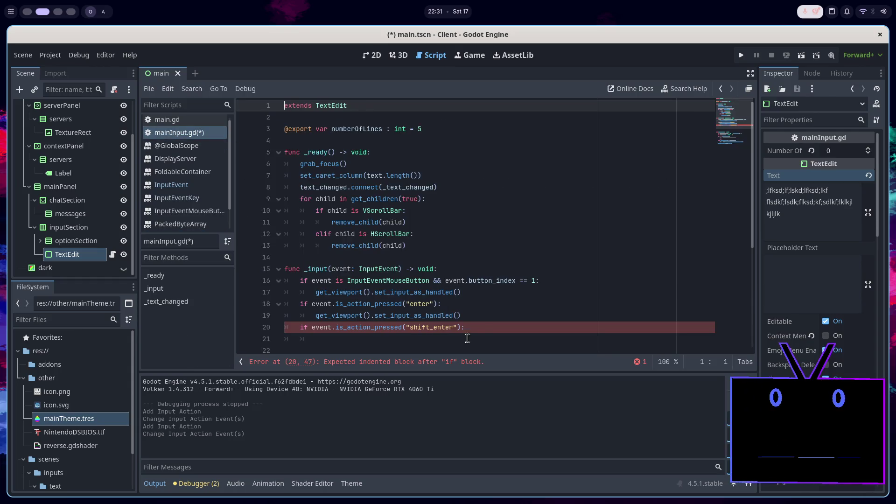
click(483, 331)
key(Return)
text(insert_text_at_caret)
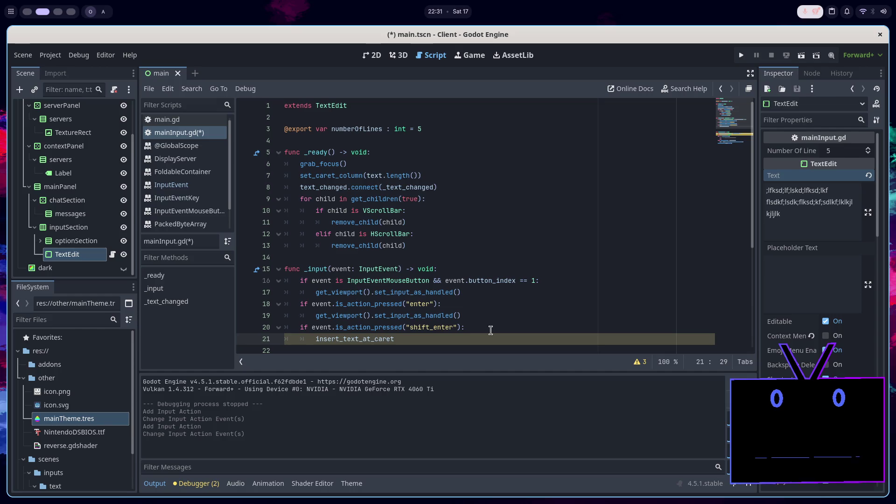
text(()
text("\n")
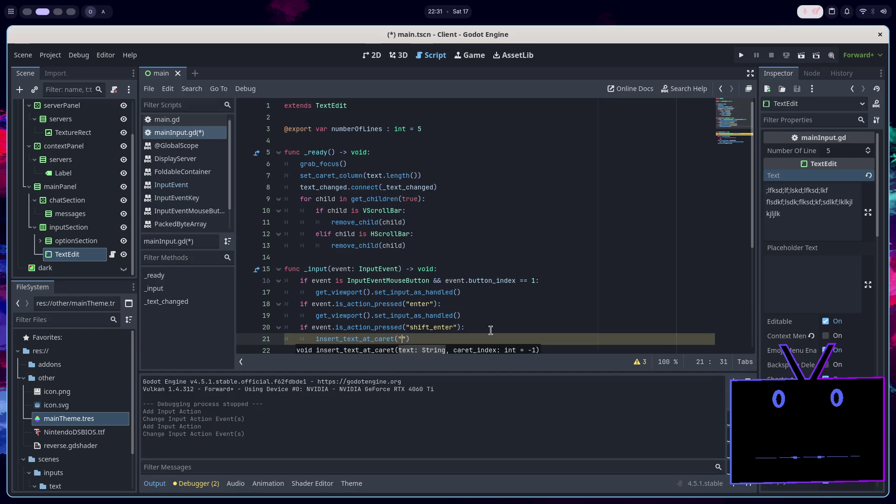
key(Right)
key(ctrl+s)
Run the current scene to test the Shift+Enter line break
scroll(487, 324, down, 1)
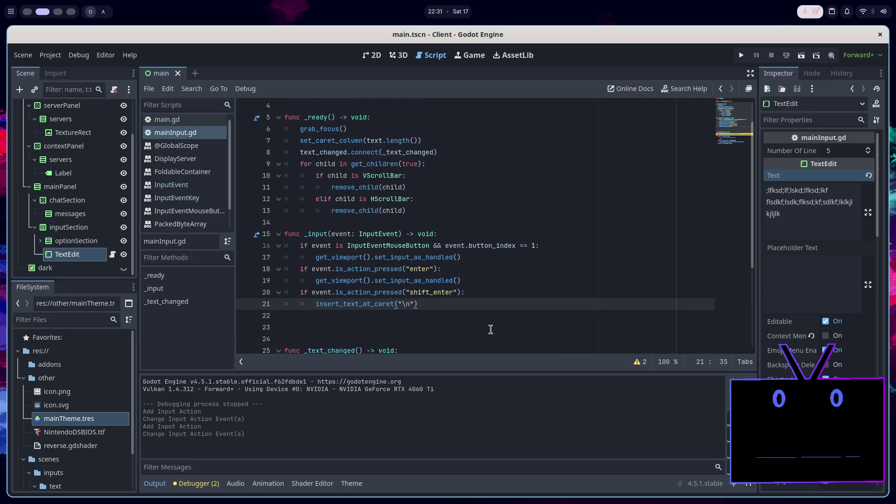
click(481, 294)
click(475, 304)
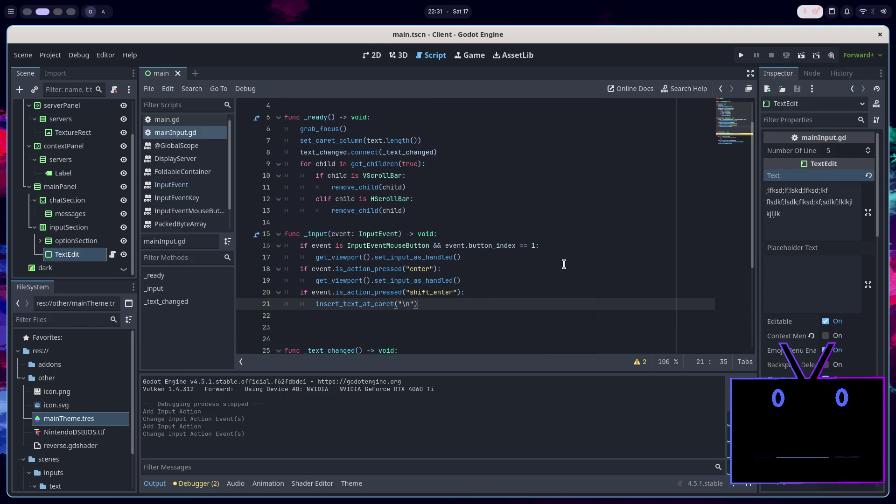
click(801, 55)
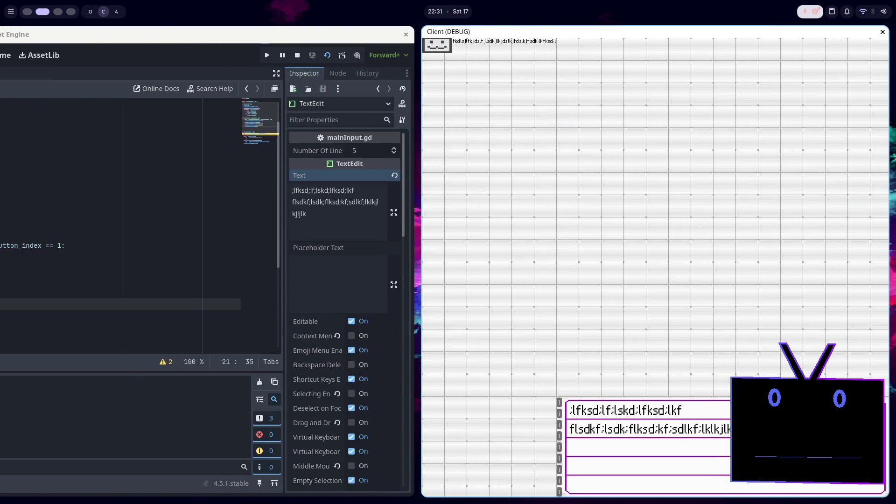
Add a chat line with Shift+Enter in the client, close the game, and scroll to _text_changed
key(Return)
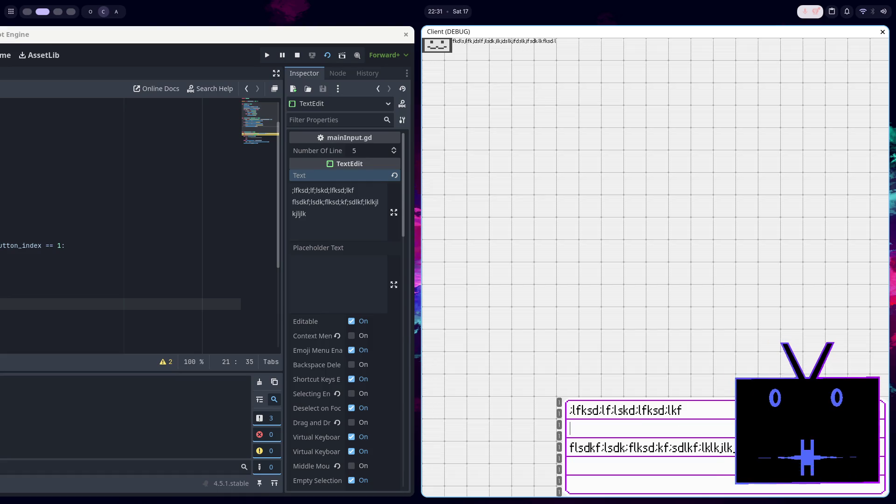
key(super+q)
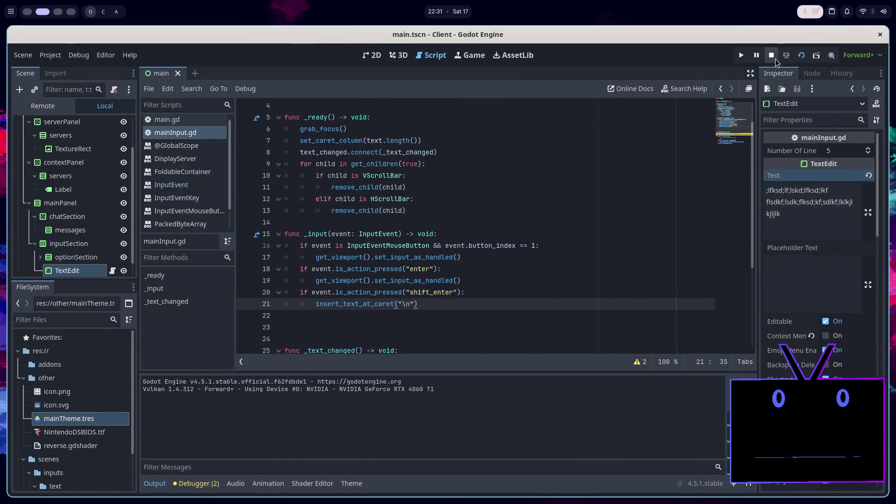
scroll(426, 301, down, 1)
scroll(426, 301, down, 1)
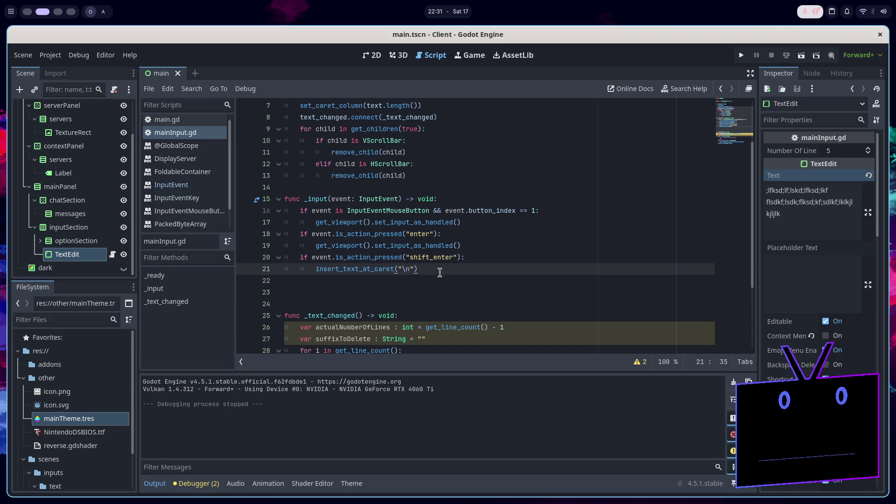
scroll(456, 254, down, 3)
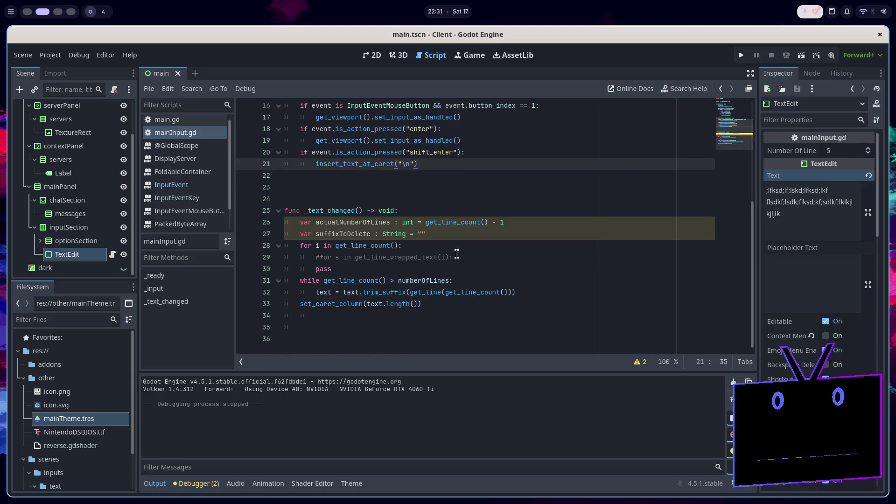
click(464, 255)
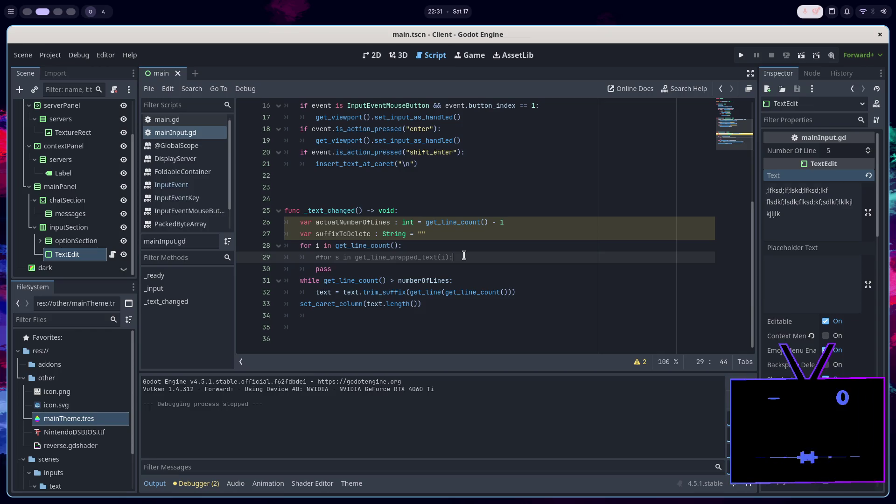
scroll(854, 312, down, 5)
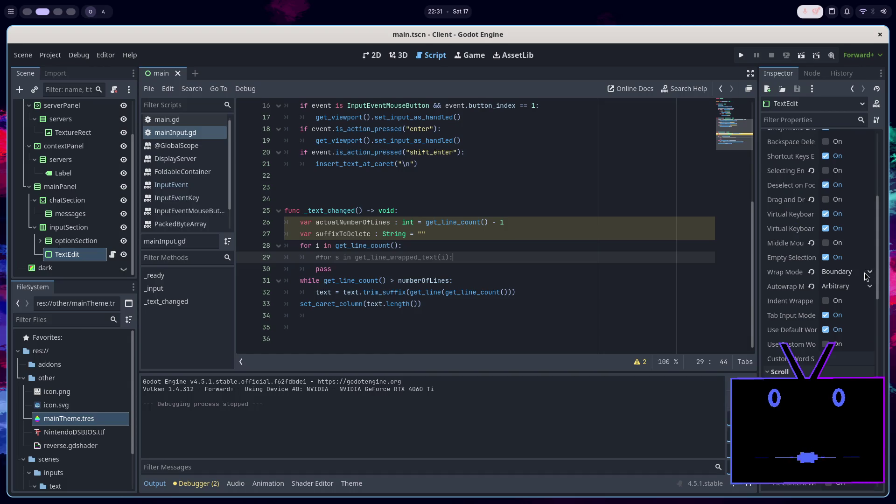
Set the TextEdit Wrap Mode to None, then test a long line and Shift+Enter in the client
click(844, 272)
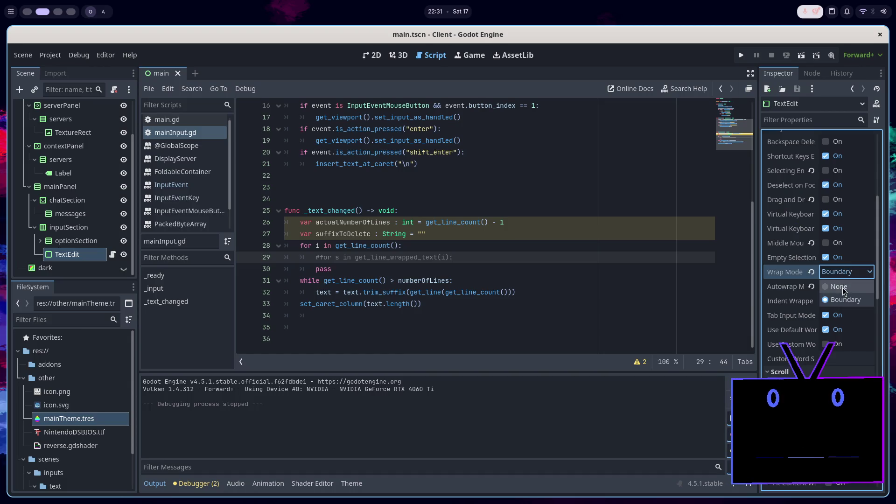
click(837, 284)
click(800, 55)
text(:lfksd:lf:lskd:lfksd:lkf:)
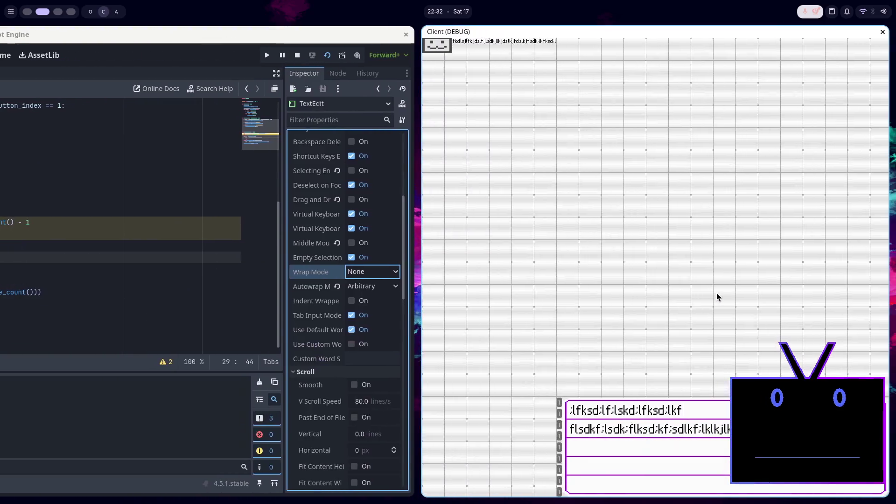
text(':':':':)
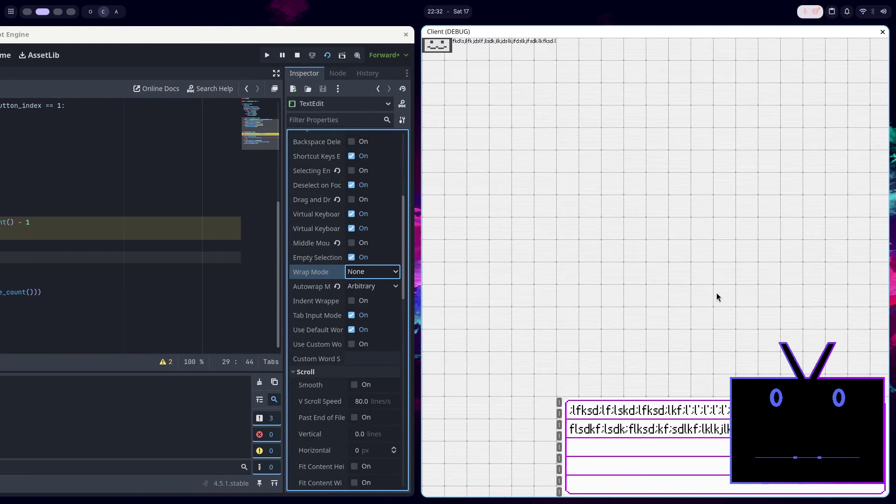
text(':':':':':)
key(Right)
key(Right)
key(Right)
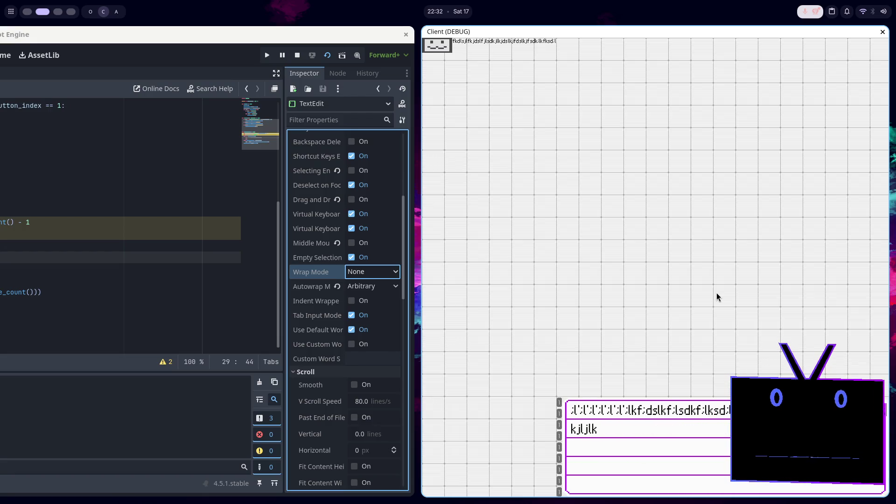
key(Return)
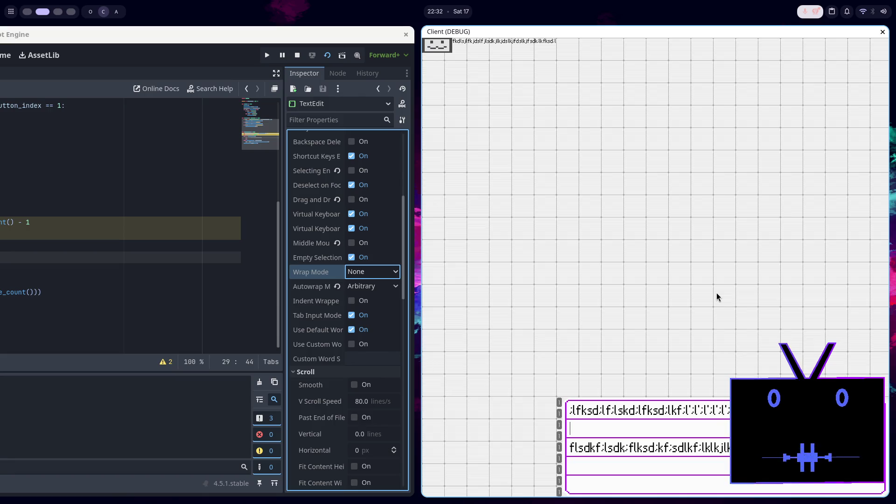
key(super+r)
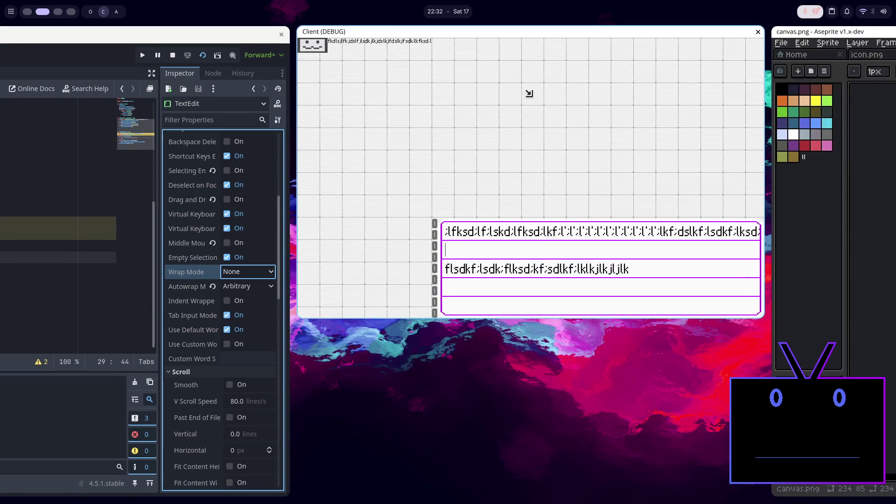
key(super+q)
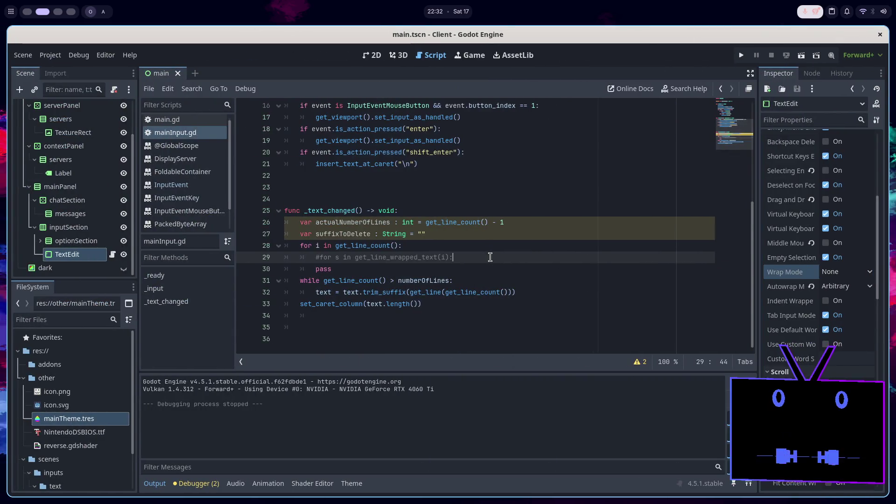
Set Wrap Mode to Boundary with Indent Wrapped Lines, then type a long line in the client
click(834, 272)
click(843, 299)
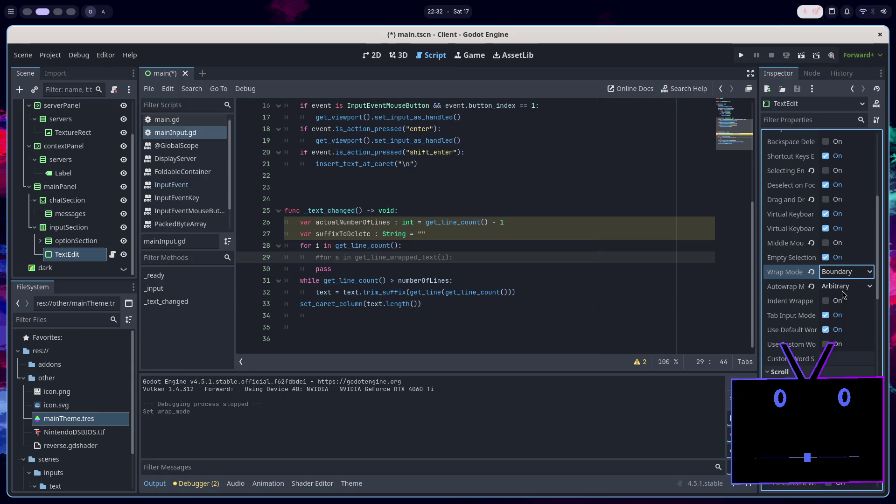
mouse_move(796, 306)
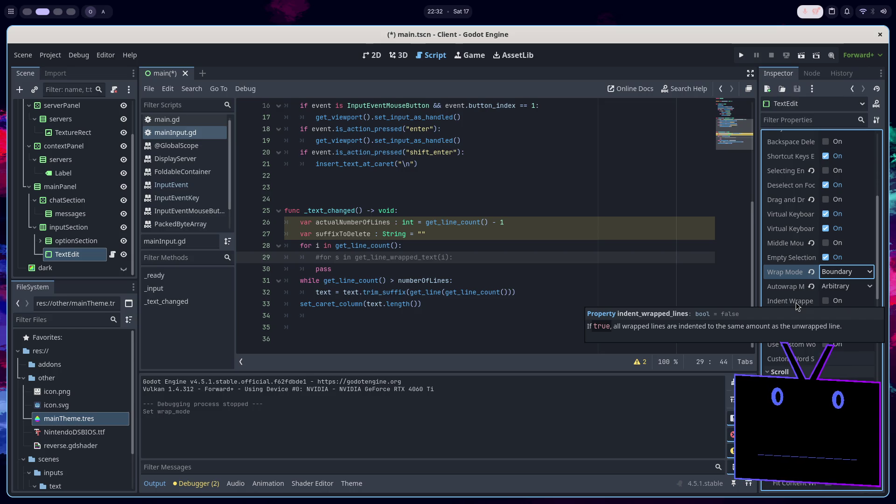
click(826, 300)
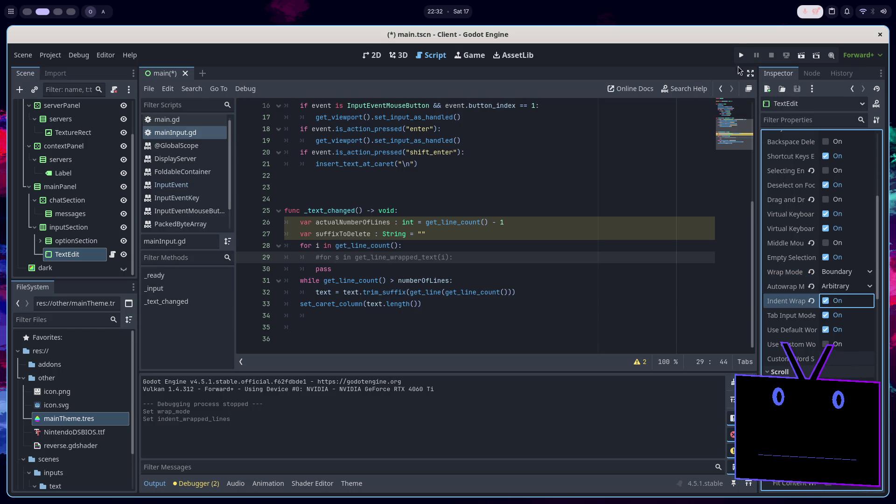
click(801, 55)
text(:lfksd:lf:lskd:lfksd:lkffk)
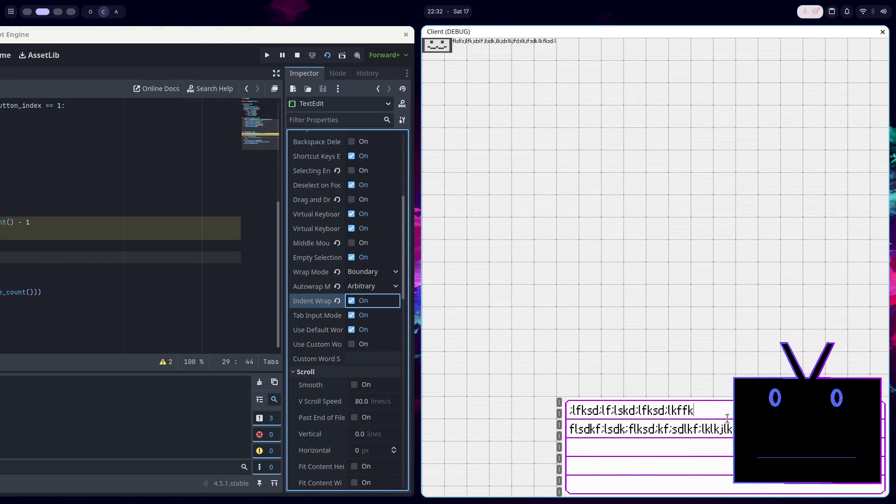
text(:sdlfk:lsdlfk:sdl)
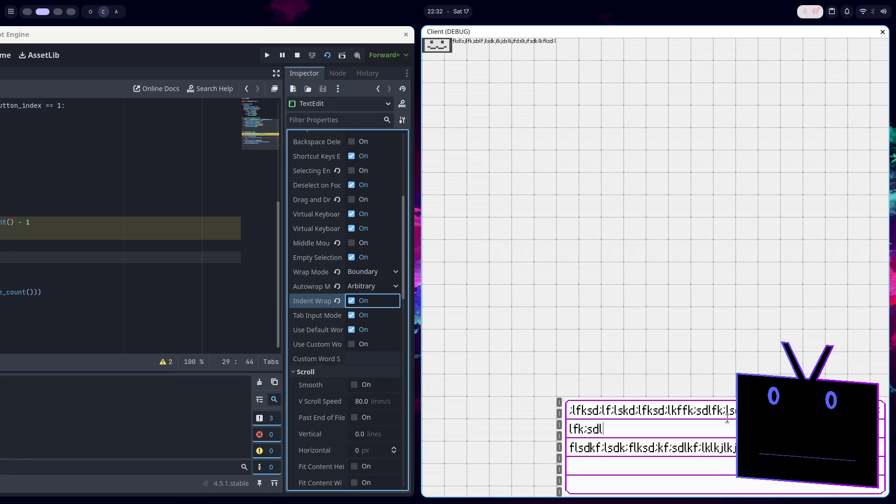
key(super+f)
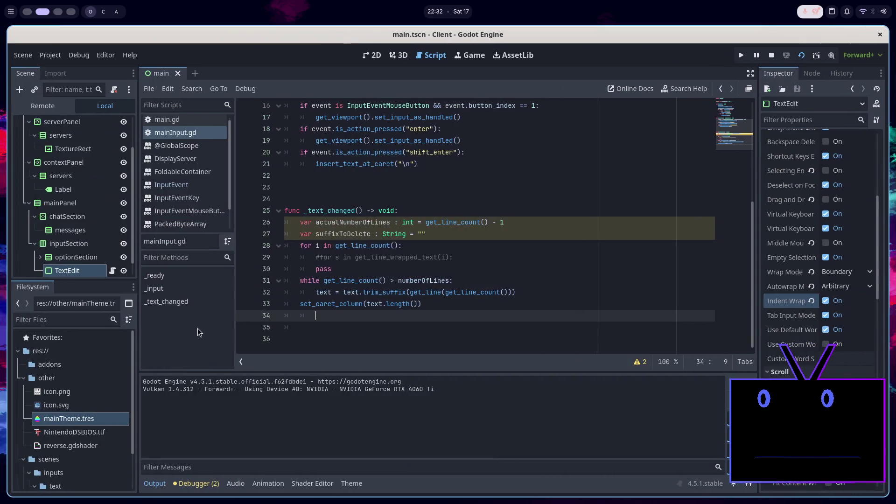
Comment out the unfinished for loop on lines 28–30 in _text_changed
click(415, 273)
drag(330, 256, 292, 245)
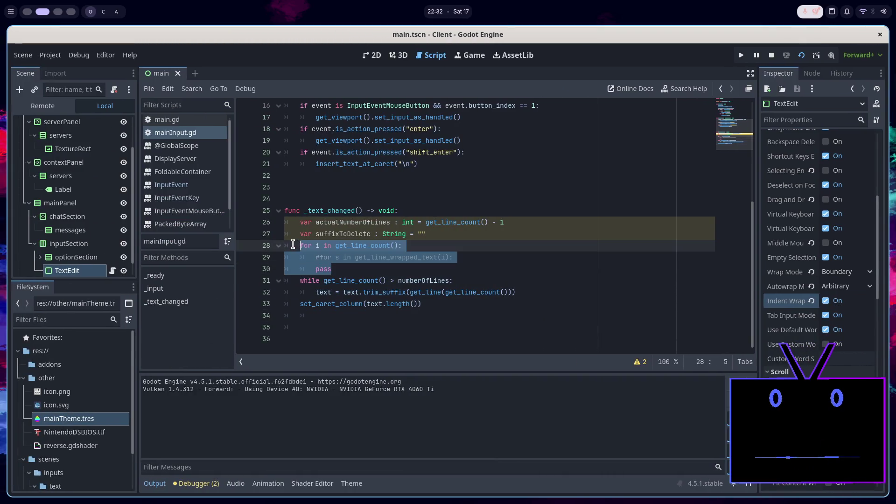
key(ctrl+k)
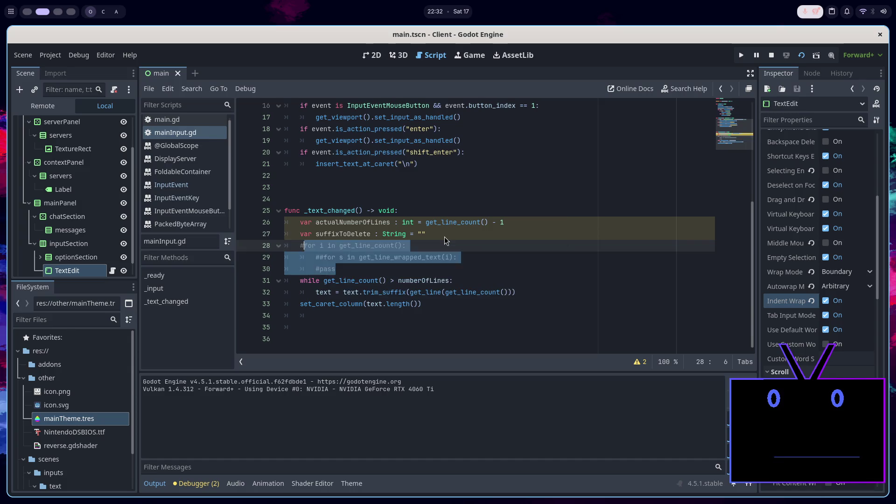
Add a print(get_line_count()) debug line above the commented loop and stop the game
click(444, 236)
key(Return)
text(print(g)
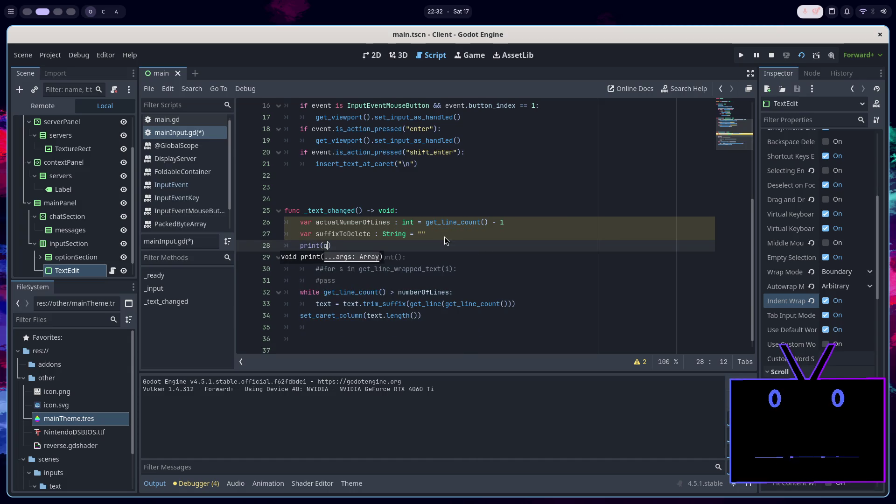
text(et)
text(_line)
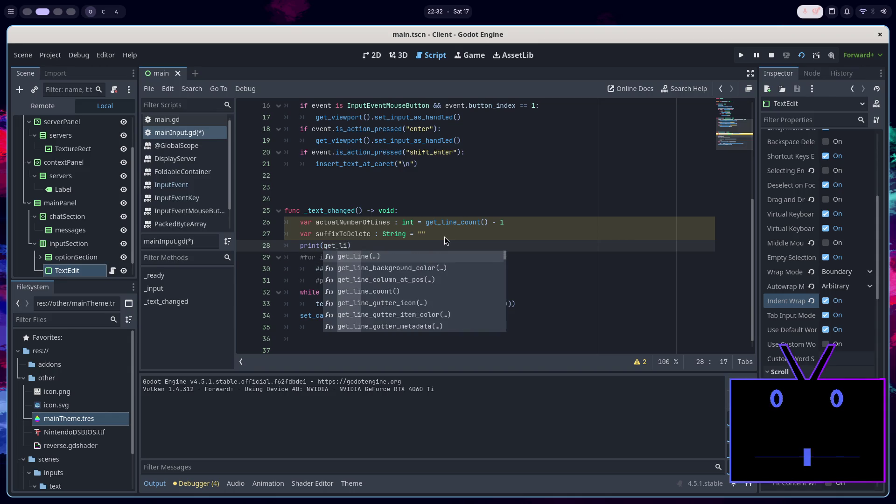
key(Delete)
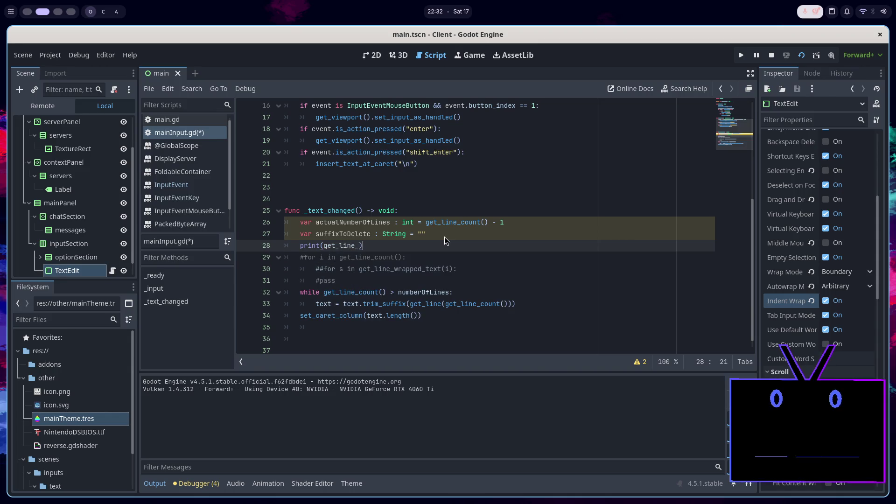
text(_count)
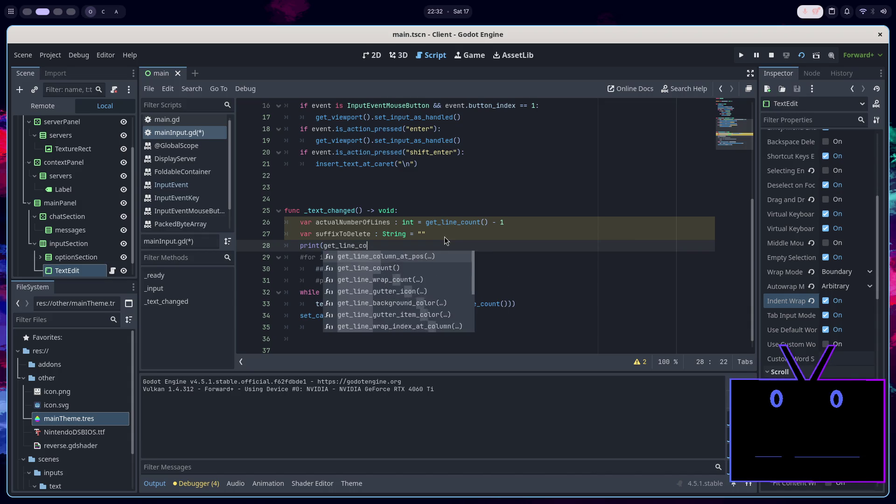
key(Return)
text())
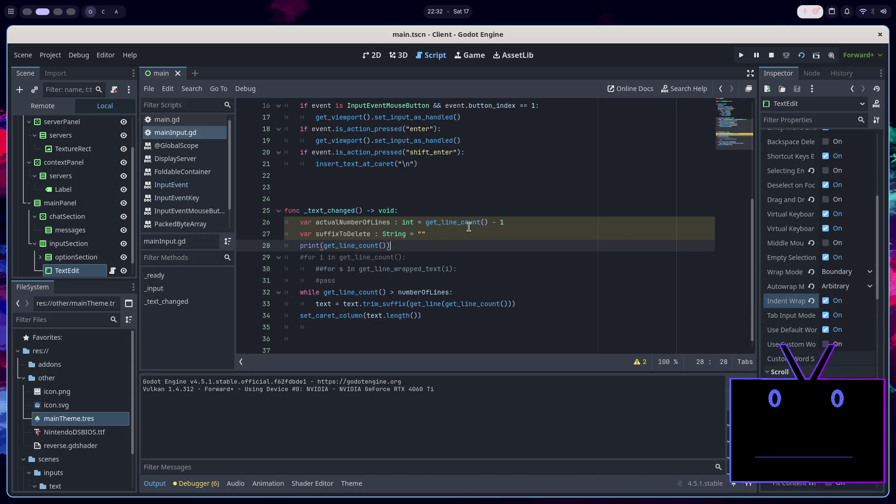
click(771, 55)
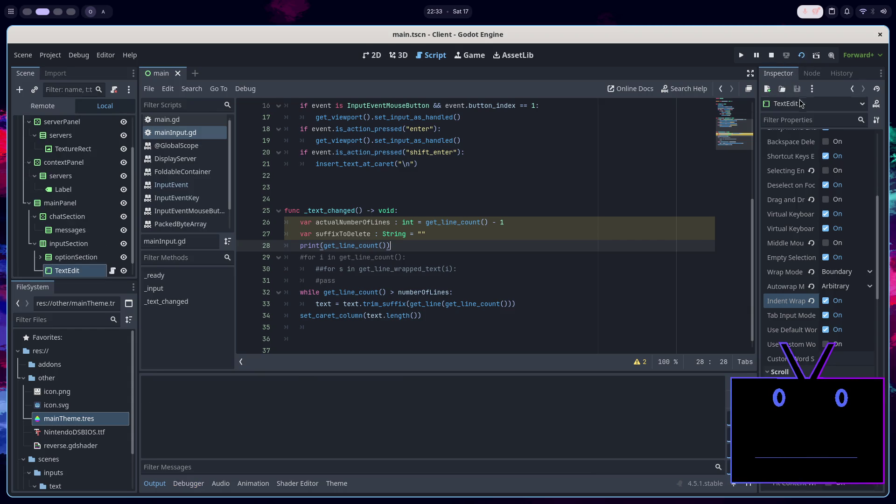
Rerun the game and type ':lfk:sdlkf:lsdk' and 'flksdl' into the client's chat box
key(F5)
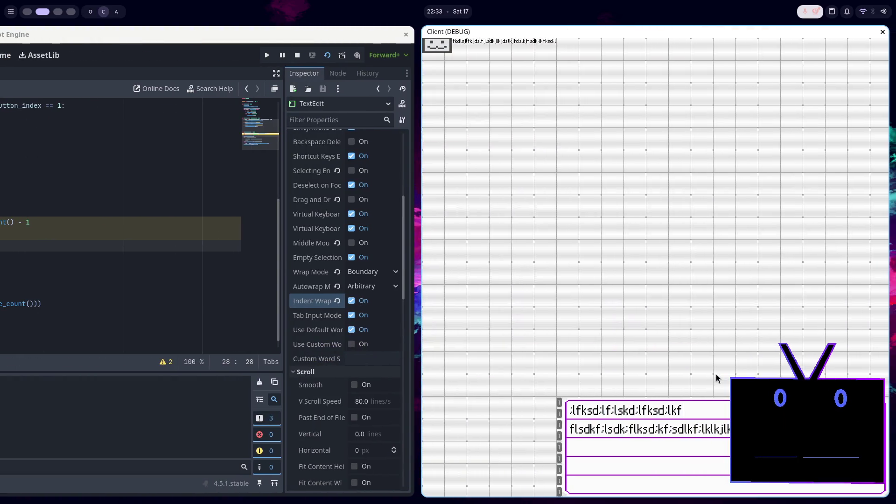
text(:lfk:sdlkf:lsdk)
key(super+Left)
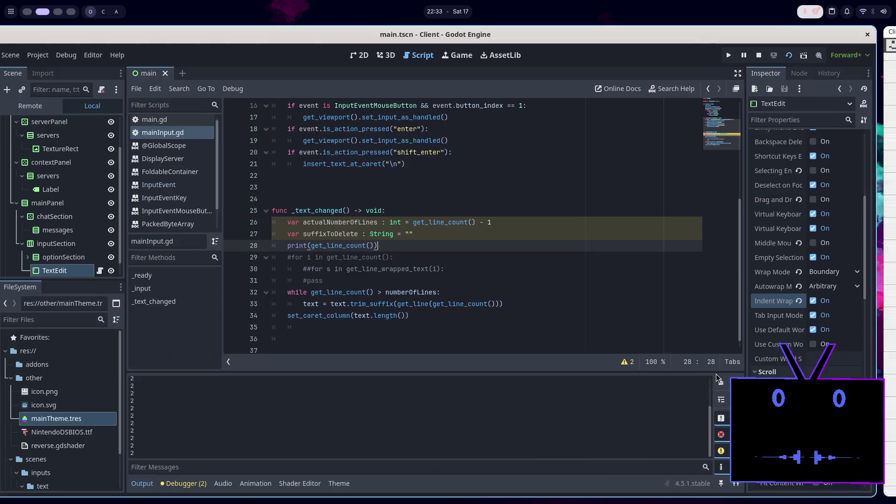
key(super+Right)
text(flksdl)
key(super+Left)
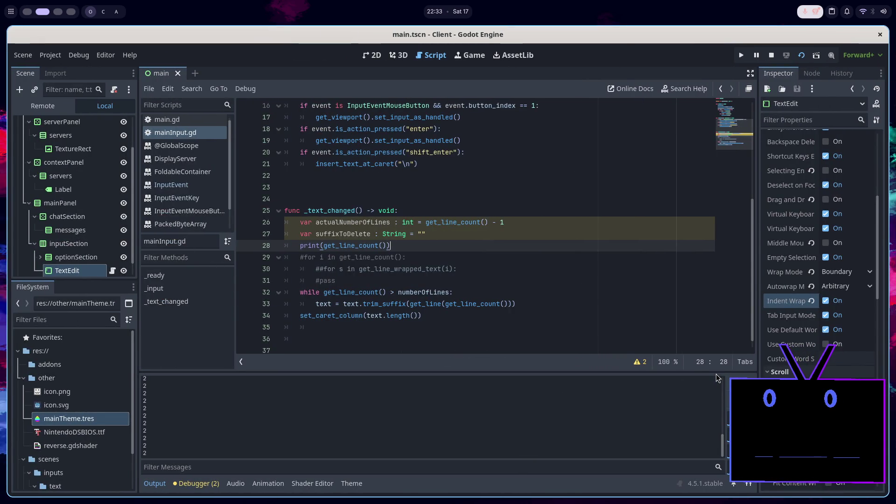
key(super+Right)
key(super+Left)
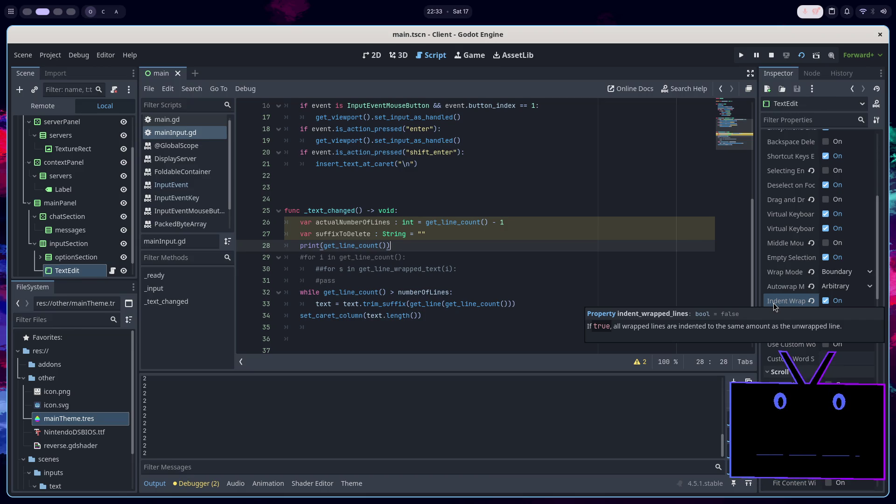
Turn off Indent Wrapped Lines on the chat TextEdit and test a Tab in the running client
click(826, 301)
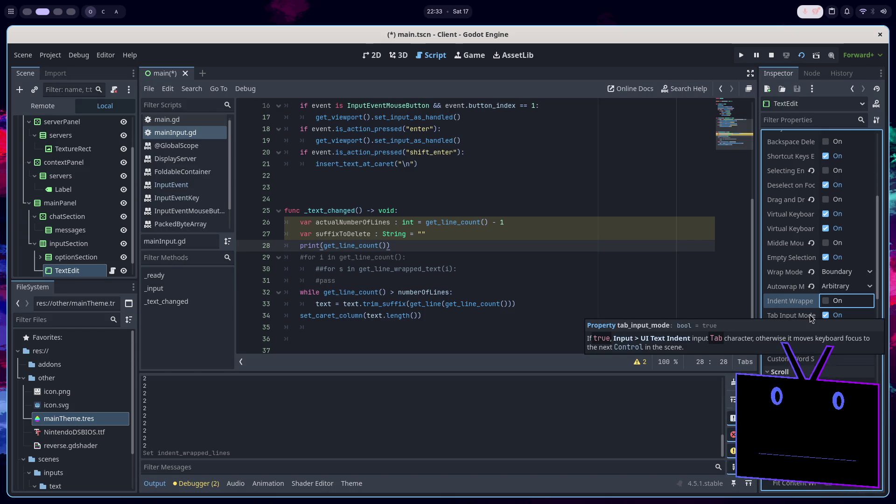
key(F5)
key(Tab)
key(Tab)
key(Tab)
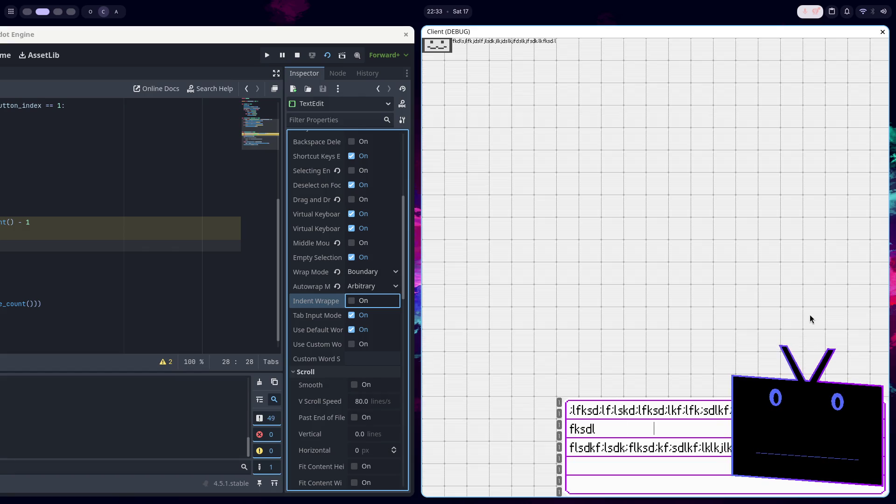
key(alt+F4)
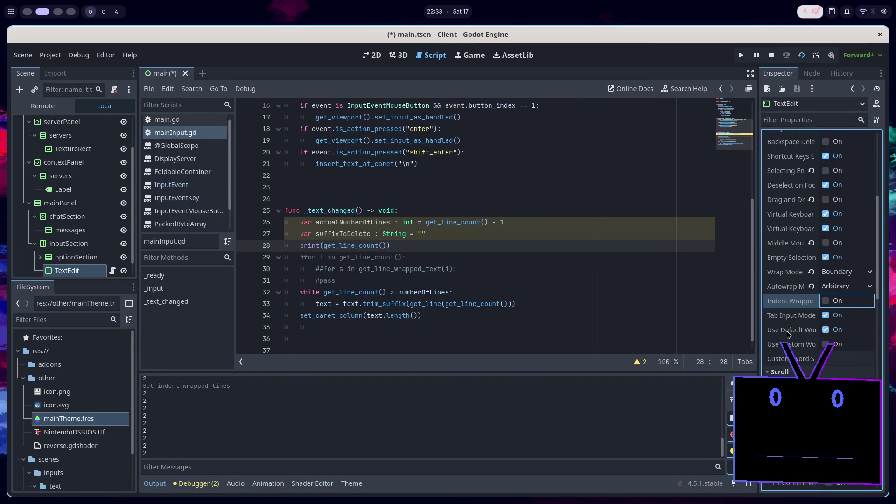
mouse_move(786, 328)
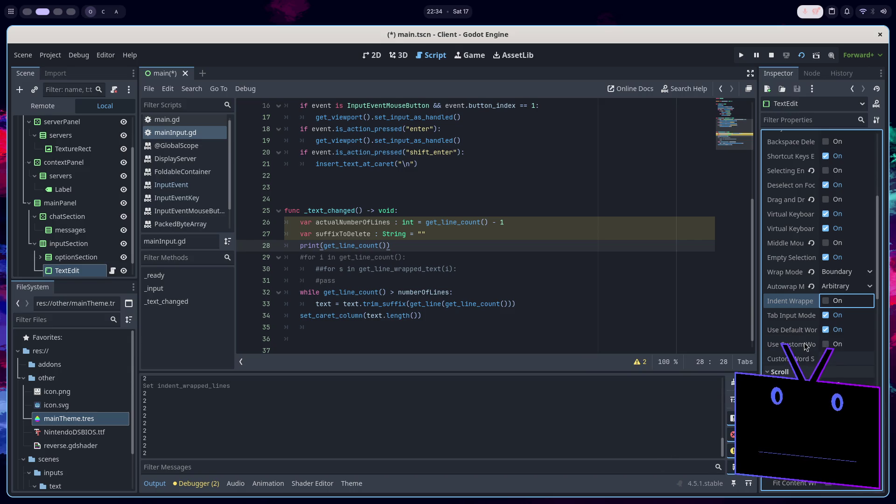
mouse_move(804, 344)
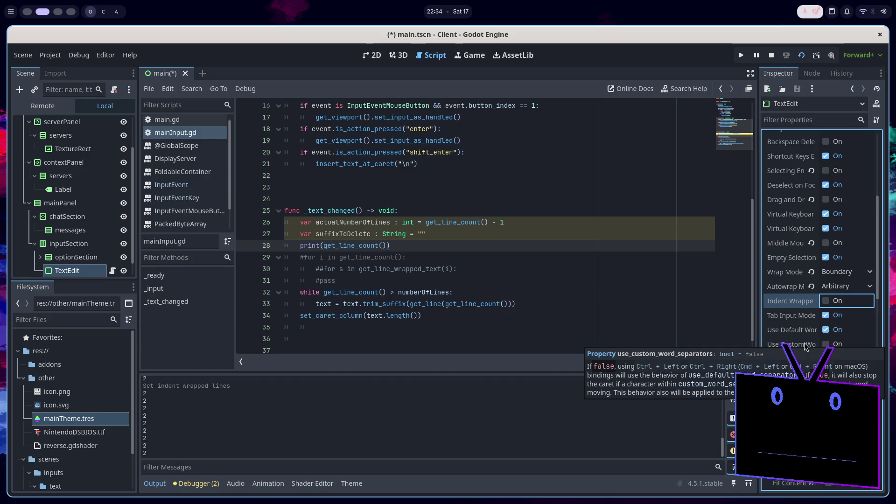
scroll(803, 327, up, 5)
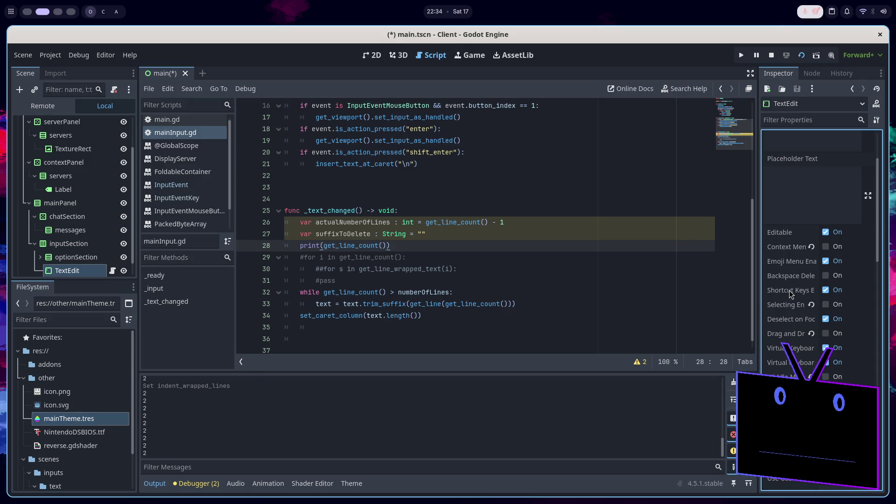
mouse_move(791, 292)
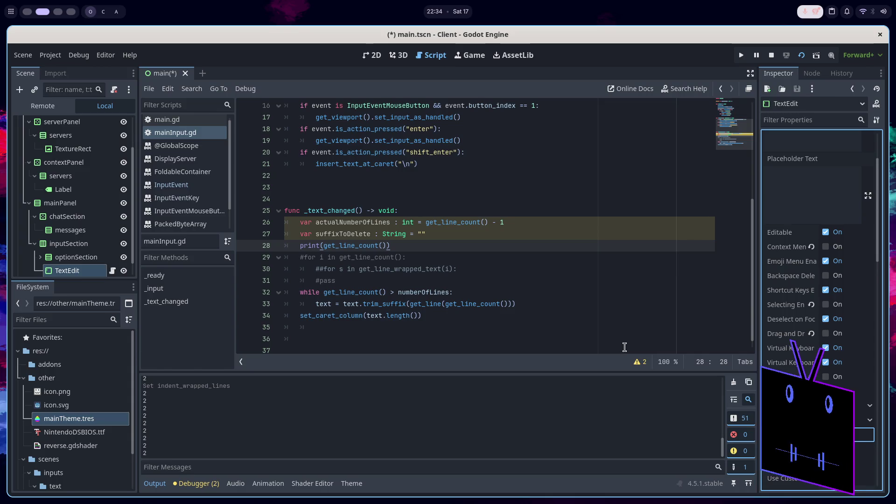
Enable Tabs, Spaces and Control Chars under Visual Whitespace on the TextEdit and restart the game
scroll(821, 215, down, 5)
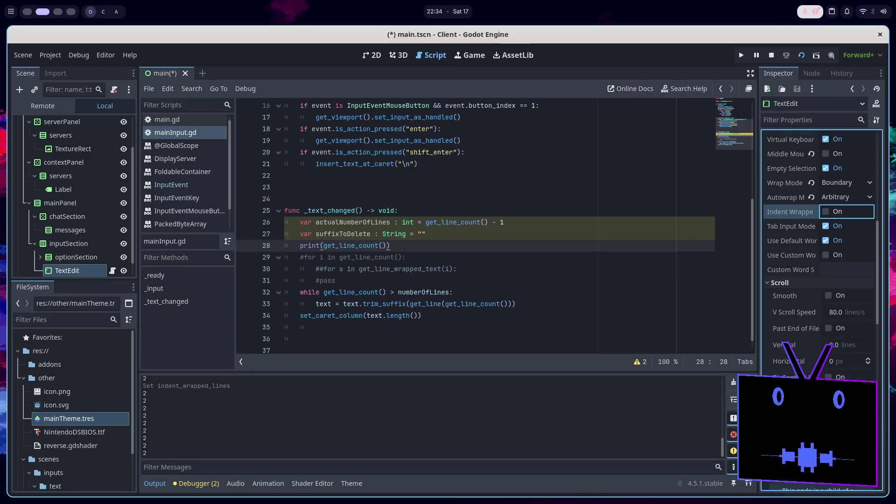
scroll(814, 351, down, 4)
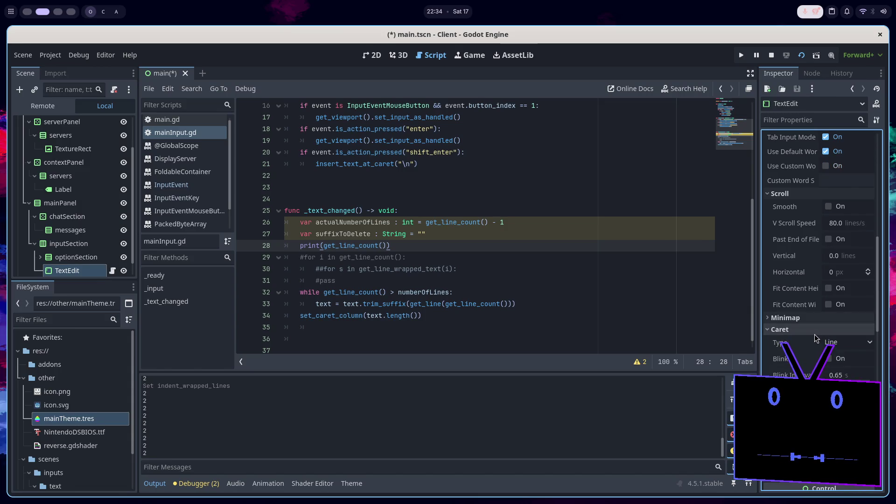
click(813, 334)
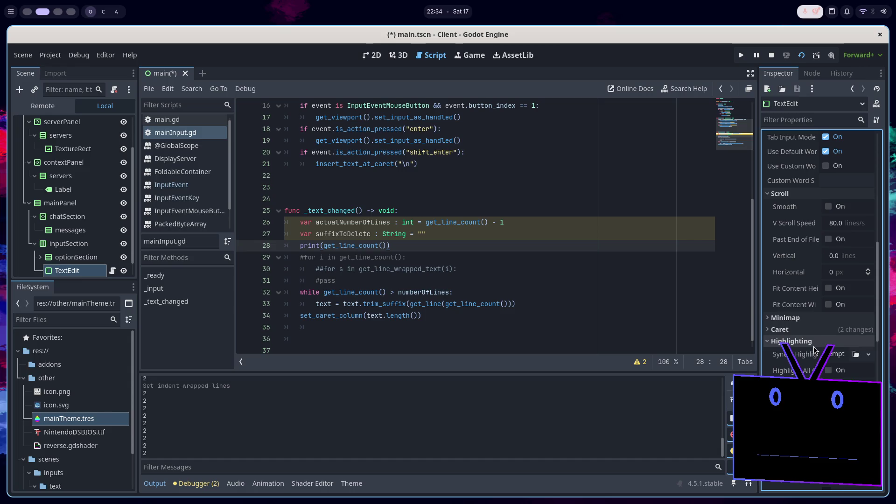
click(813, 353)
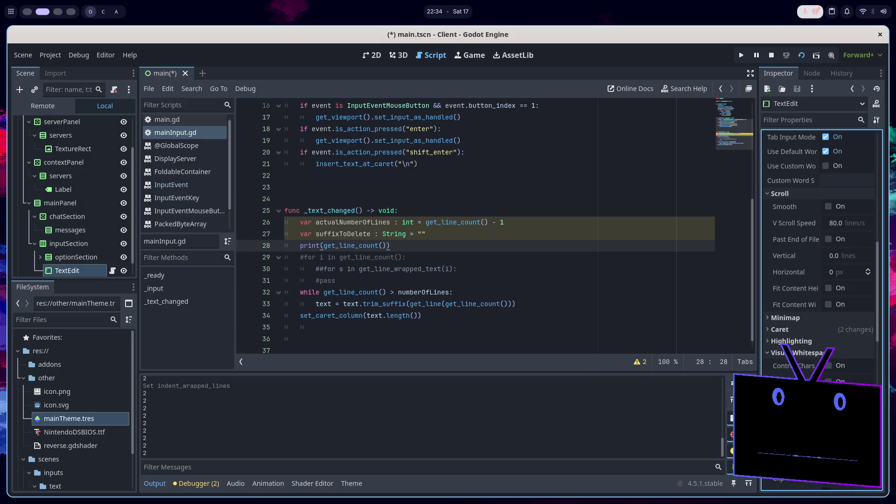
click(828, 380)
click(828, 395)
click(828, 365)
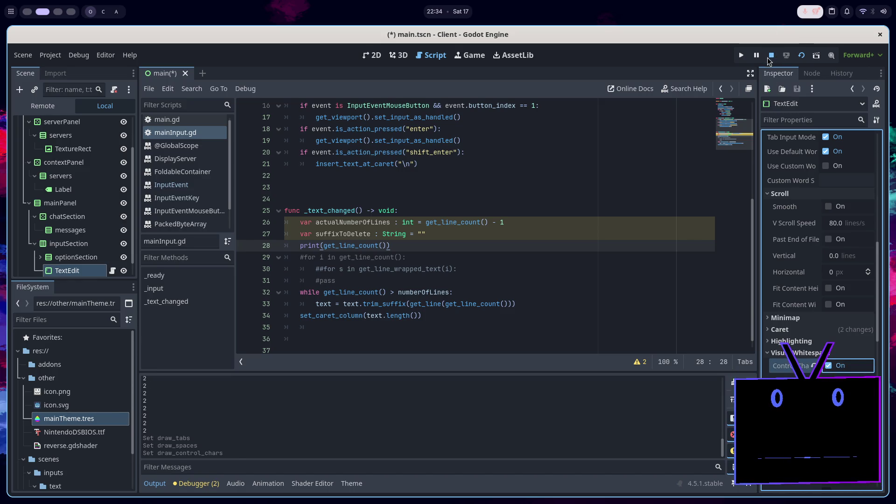
click(801, 55)
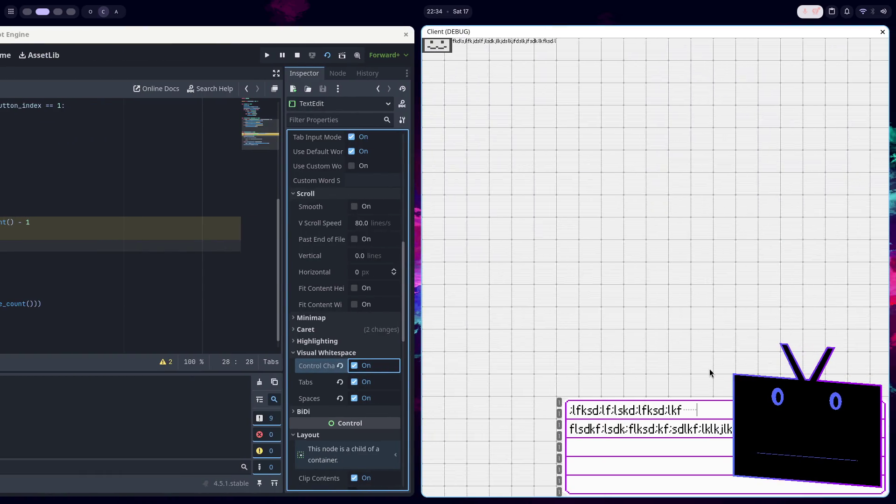
Add several blank lines after the first line in the running client's chat box
key(Return)
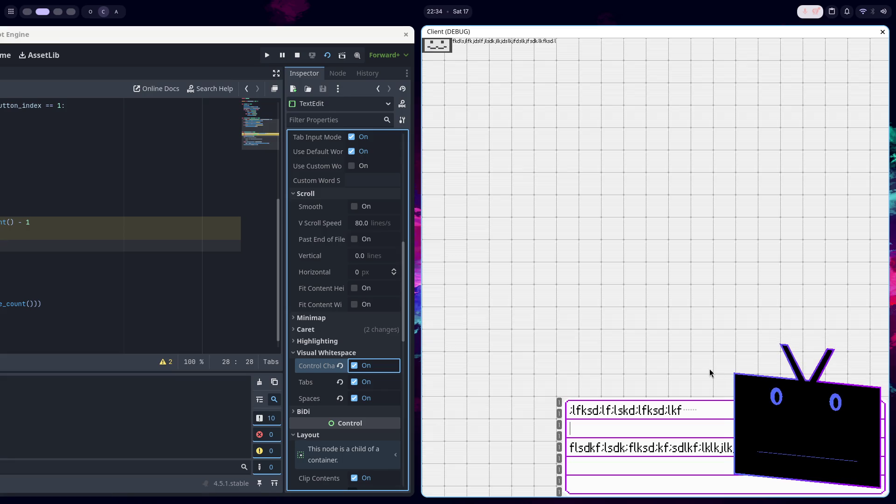
key(Return)
key(Return)
key(BackSpace)
key(Return)
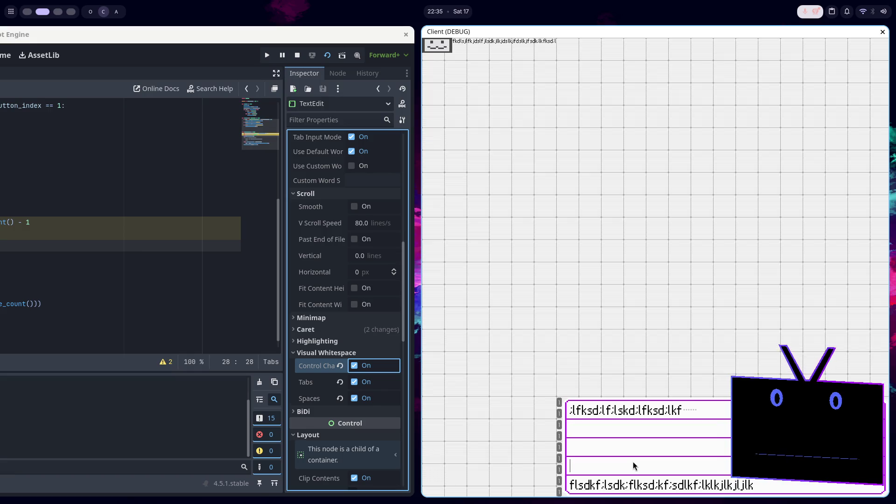
Relaunch the game, backspace the chat box until empty, and close the client
click(307, 61)
click(801, 55)
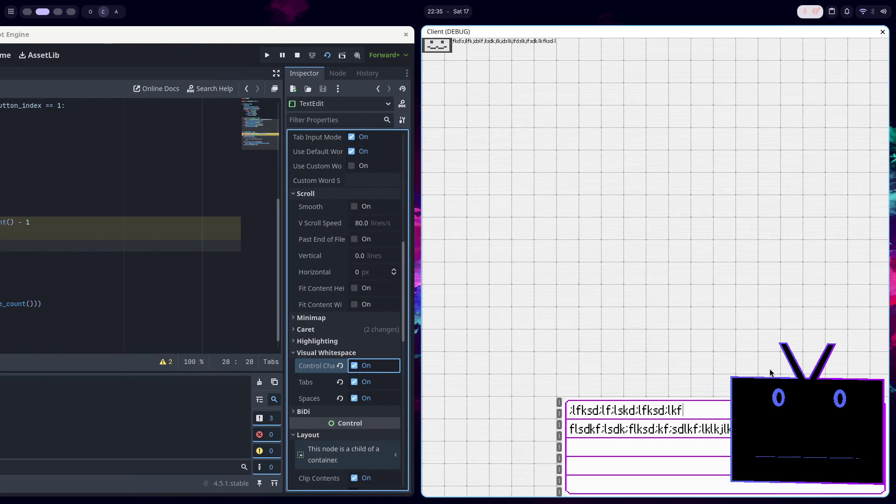
key(BackSpace)
key(BackSpace)
key(BackSpace)
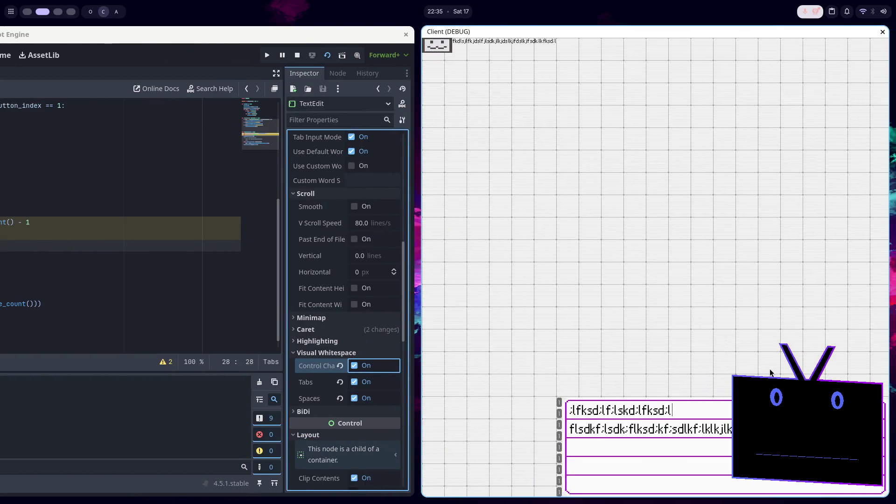
key(BackSpace)
key(BackSpace)
key(BackSpace)
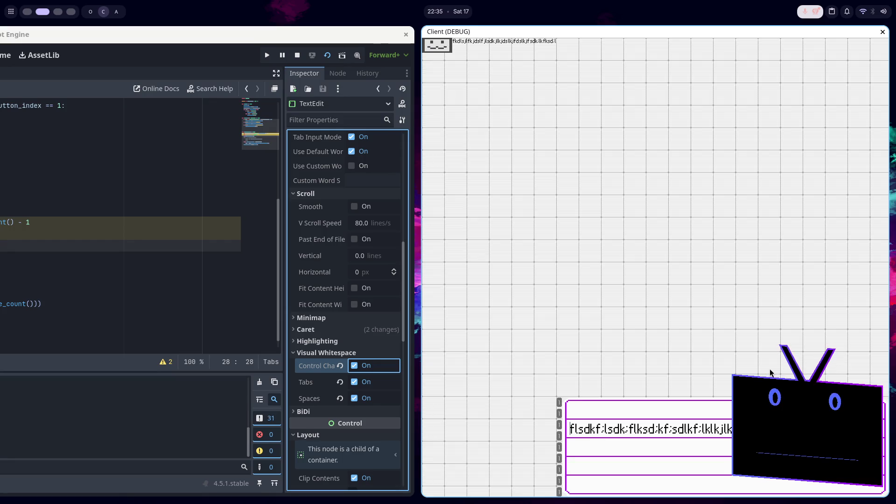
key(BackSpace)
key(BackSpace)
key(BackSpace)
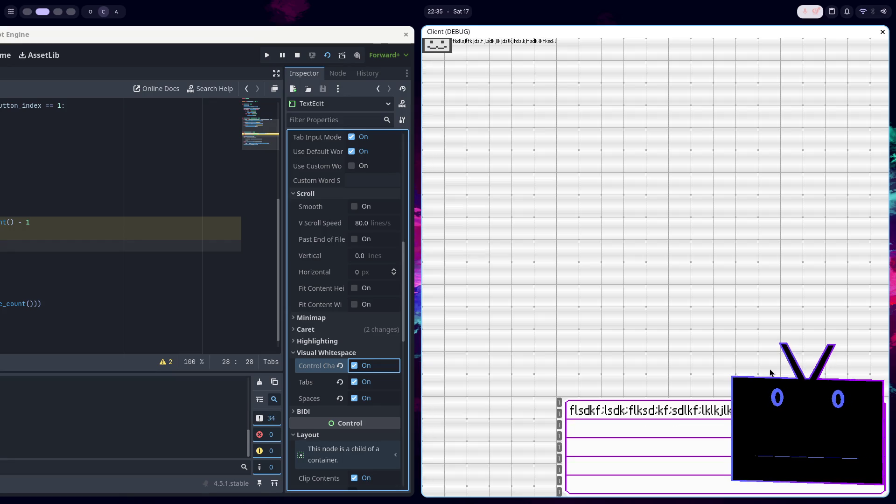
key(BackSpace)
key(BackSpace)
key(BackSpace)
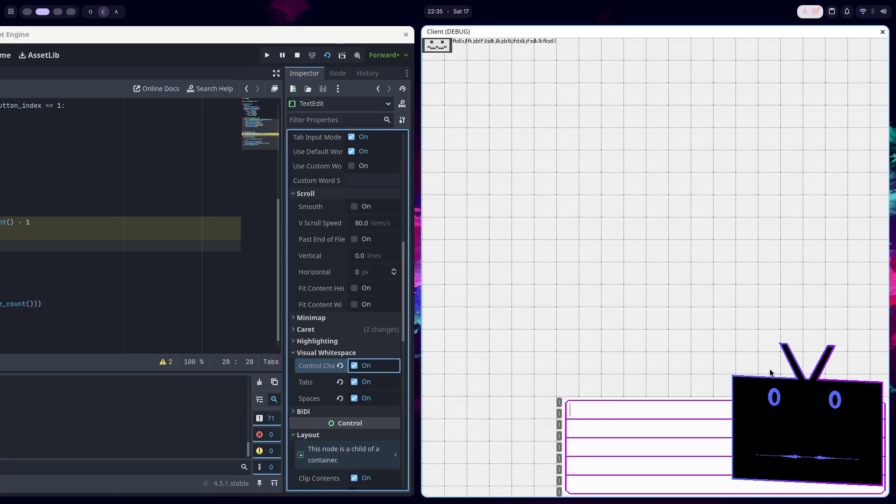
key(alt+F4)
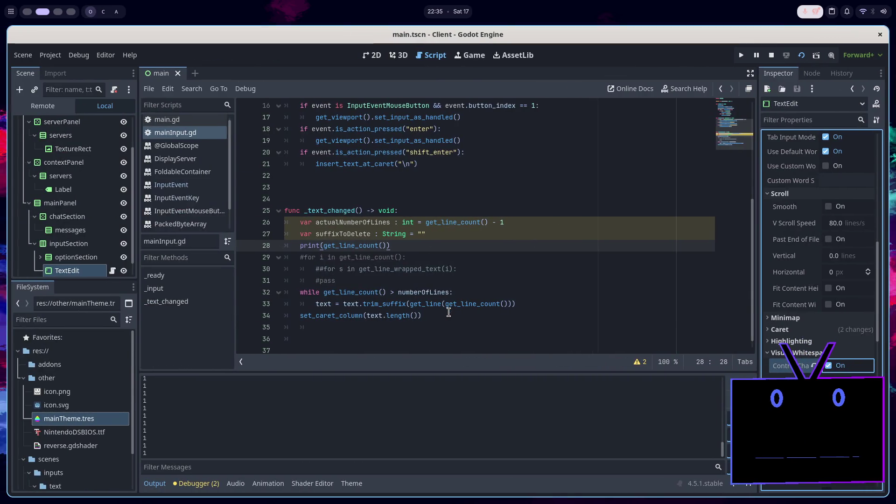
Comment out the set_caret_column line on line 34 and save the script
click(448, 315)
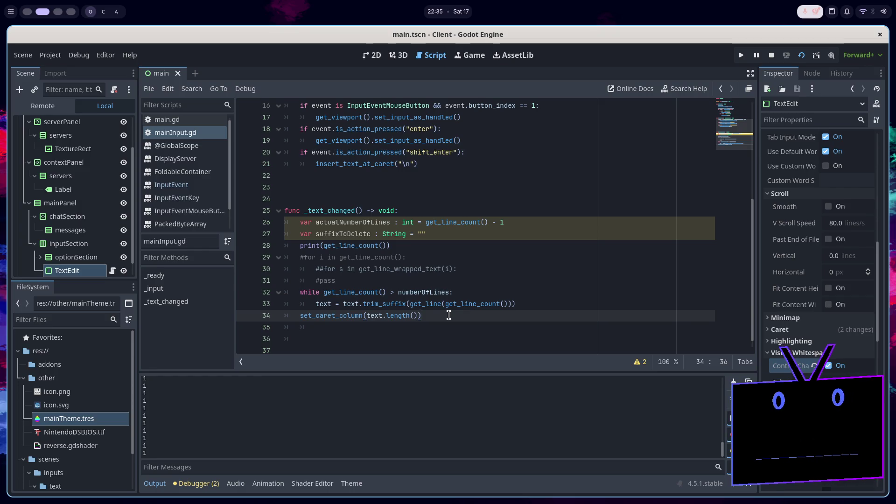
key(ctrl+k)
key(ctrl+s)
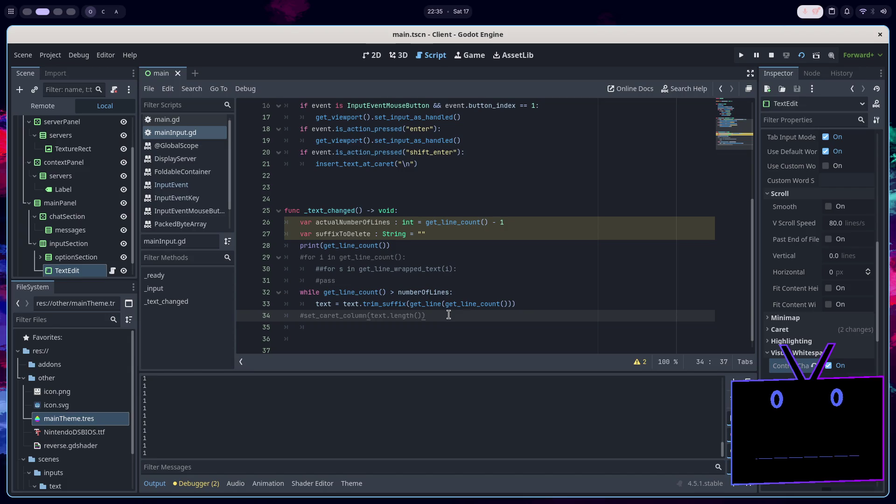
Collapse Visual Whitespace, expand BiDi, review the TextEdit's wrap settings, then open the InputEvent reference
click(534, 304)
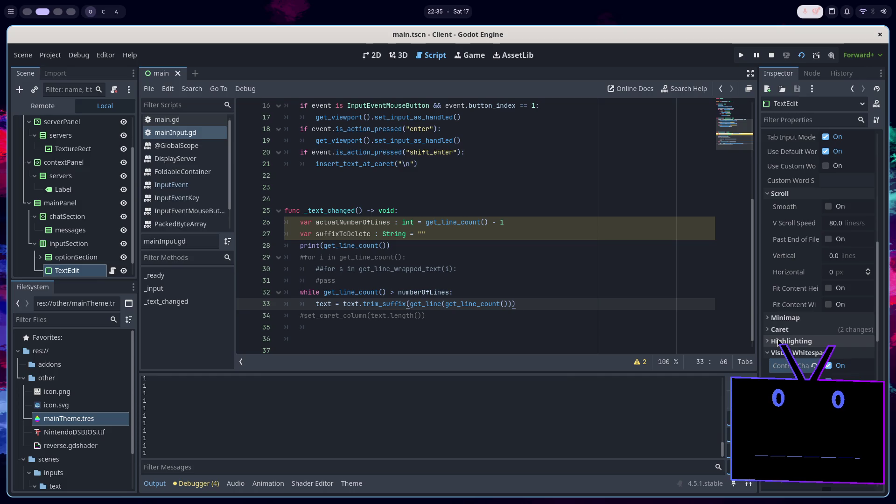
click(801, 352)
click(803, 365)
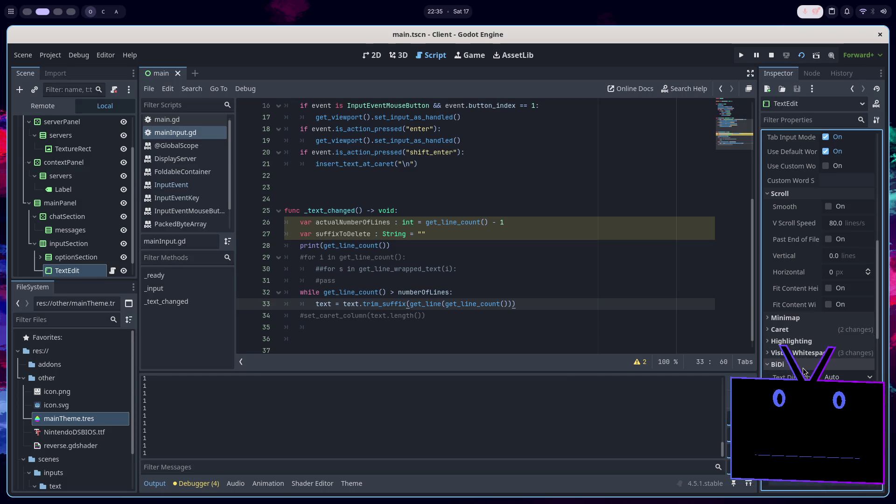
scroll(807, 350, up, 10)
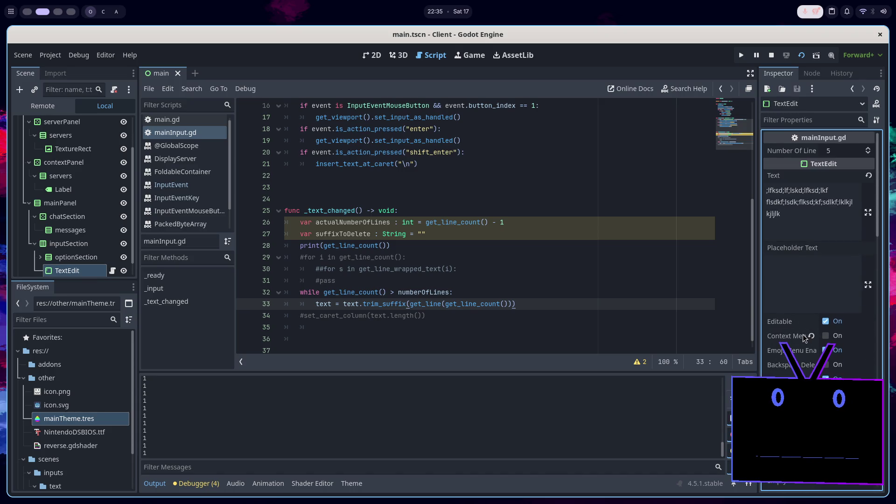
scroll(806, 340, down, 3)
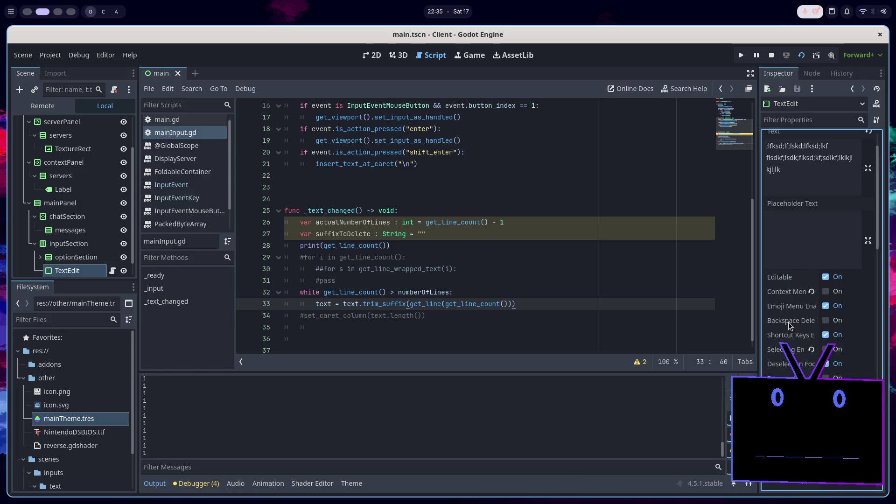
scroll(788, 324, down, 3)
scroll(788, 325, down, 9)
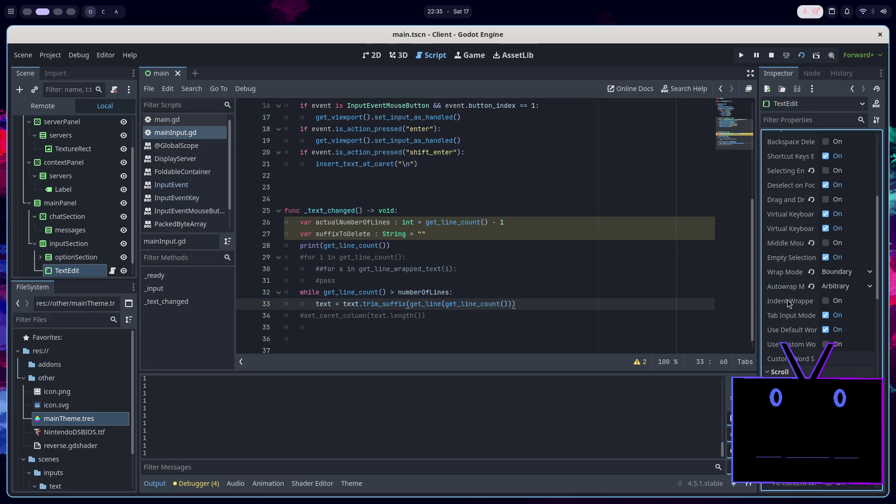
mouse_move(788, 304)
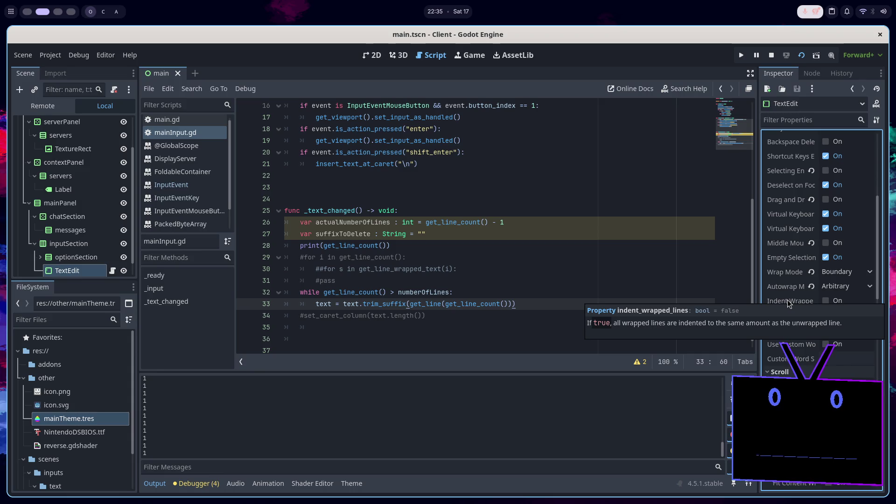
click(479, 268)
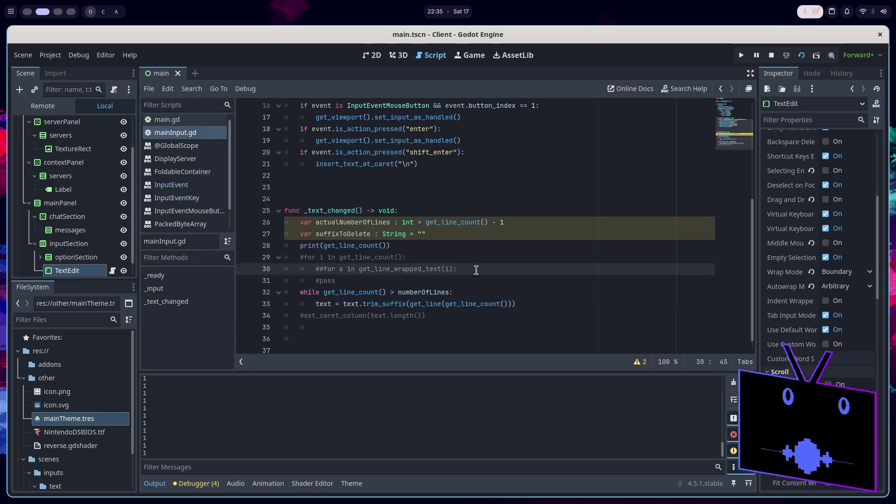
click(185, 185)
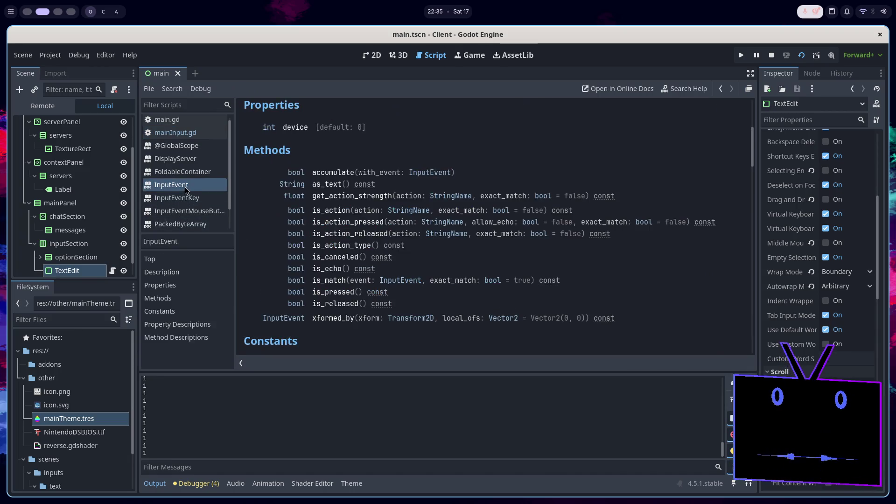
Open the TextEdit class reference from mainInput.gd and scroll through its setters like set_line and set_selection_mode
click(177, 134)
scroll(365, 215, up, 5)
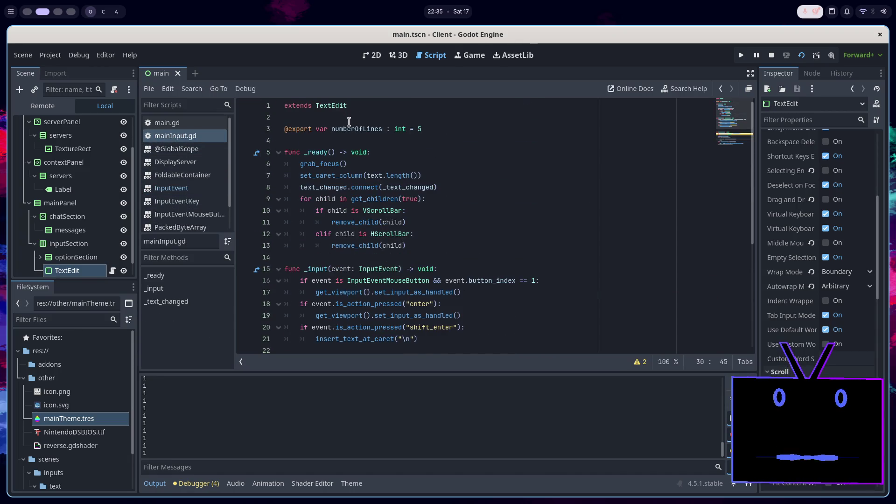
ctrl+click(331, 105)
scroll(450, 275, down, 6)
scroll(451, 276, down, 3)
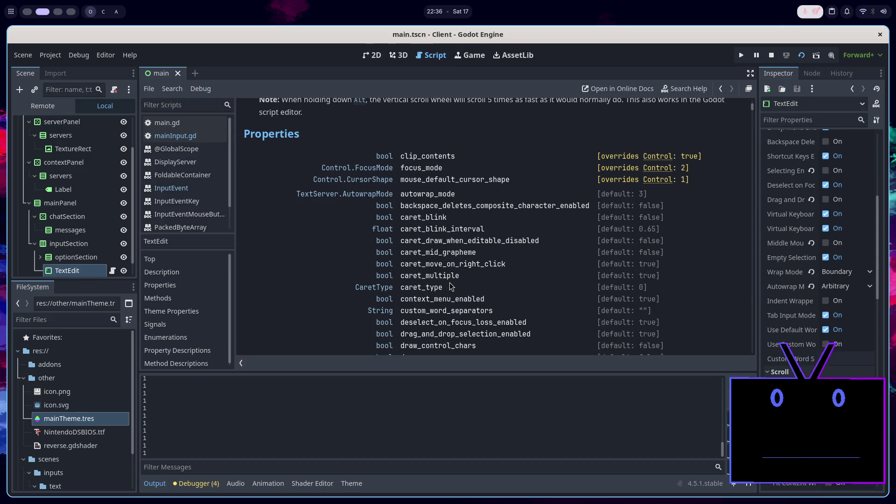
scroll(449, 282, down, 10)
scroll(448, 262, down, 20)
scroll(448, 263, down, 5)
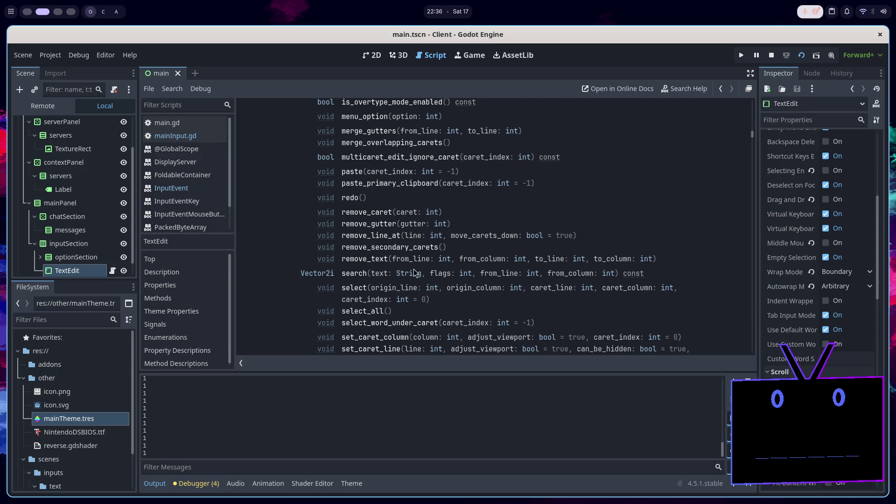
scroll(413, 269, down, 4)
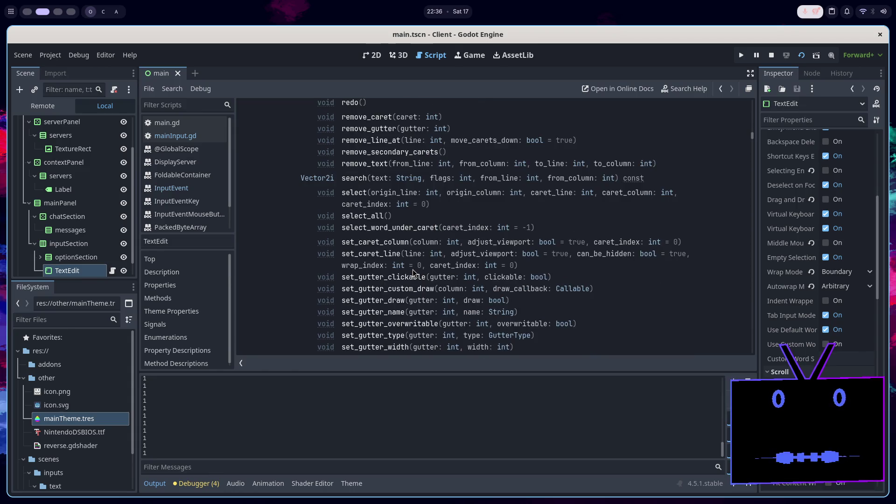
scroll(412, 269, down, 1)
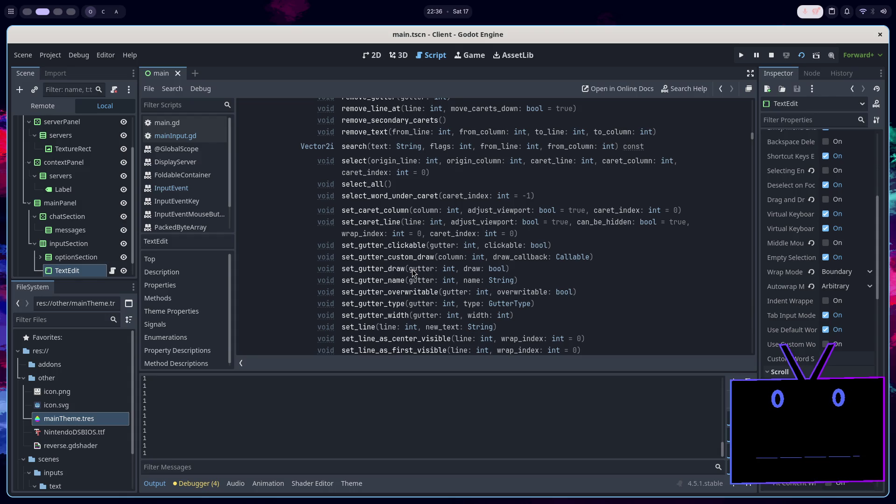
scroll(411, 275, down, 2)
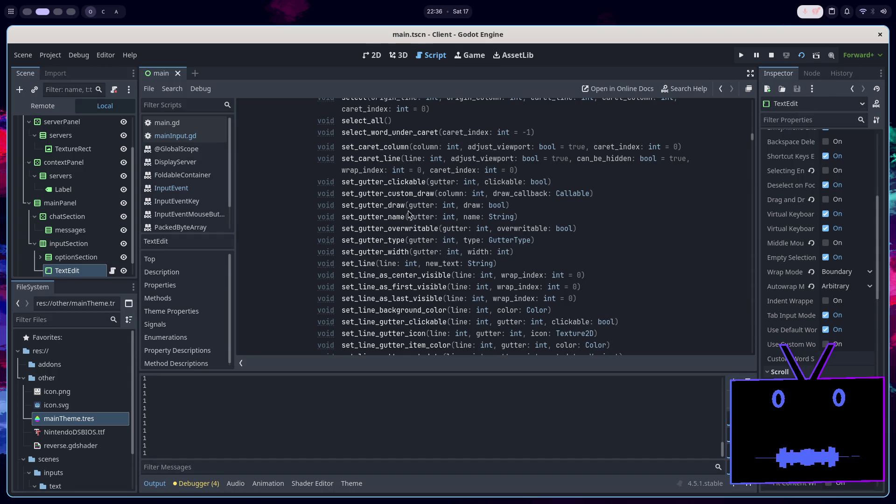
scroll(420, 244, down, 1)
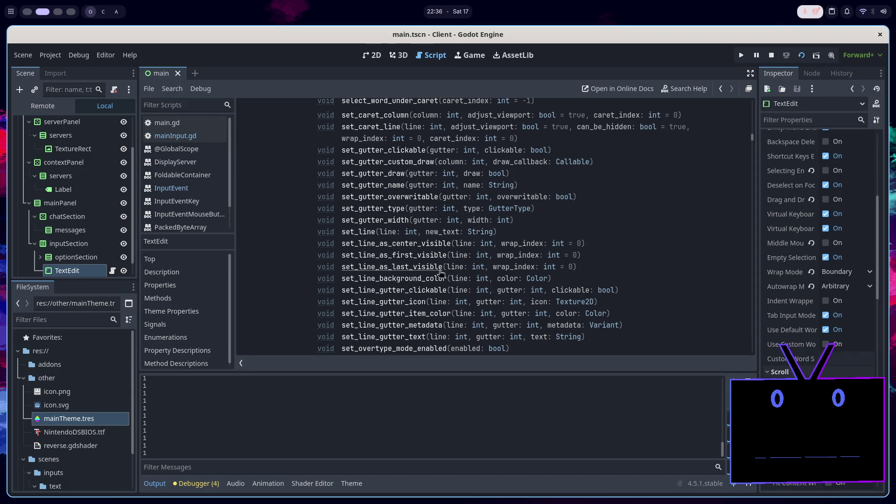
scroll(448, 264, down, 1)
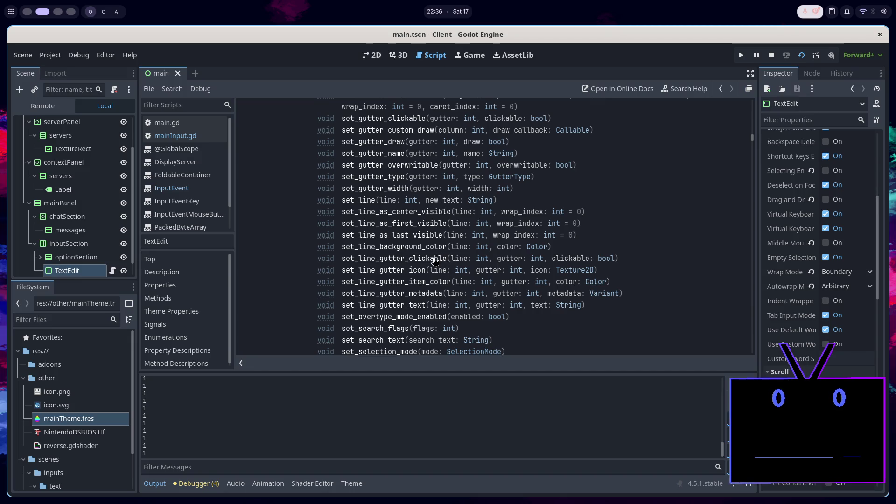
scroll(436, 247, down, 1)
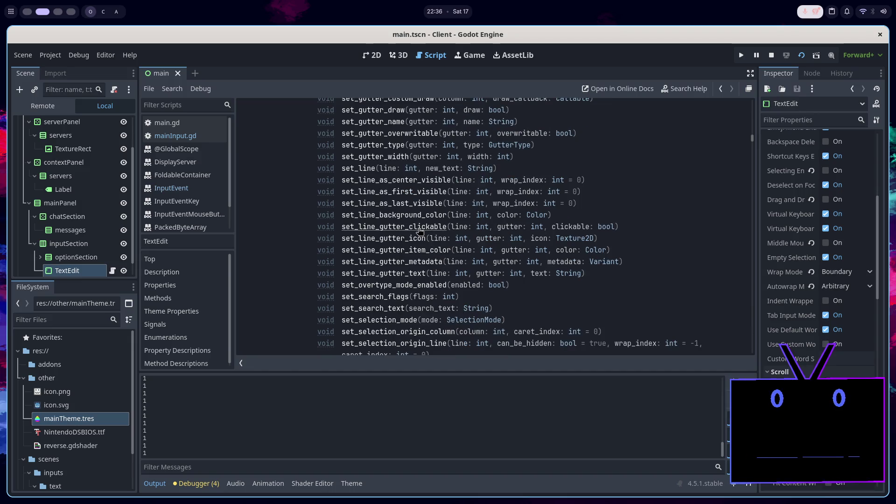
scroll(425, 241, down, 1)
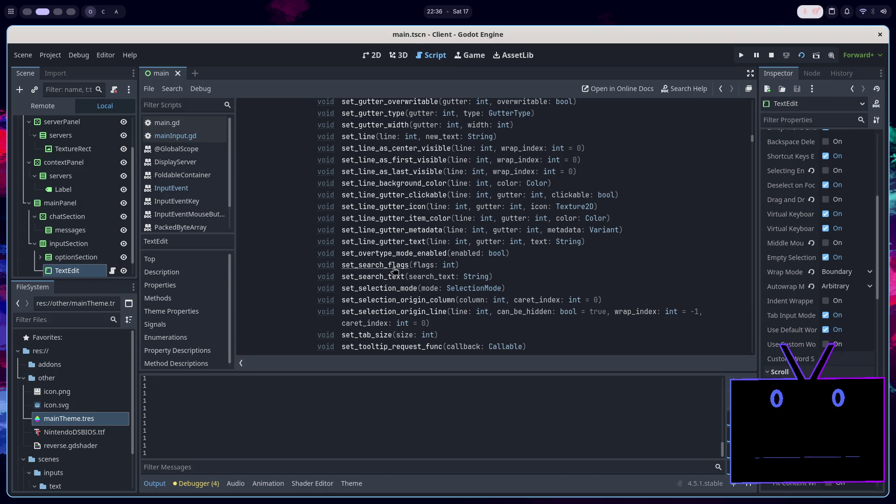
scroll(407, 287, down, 2)
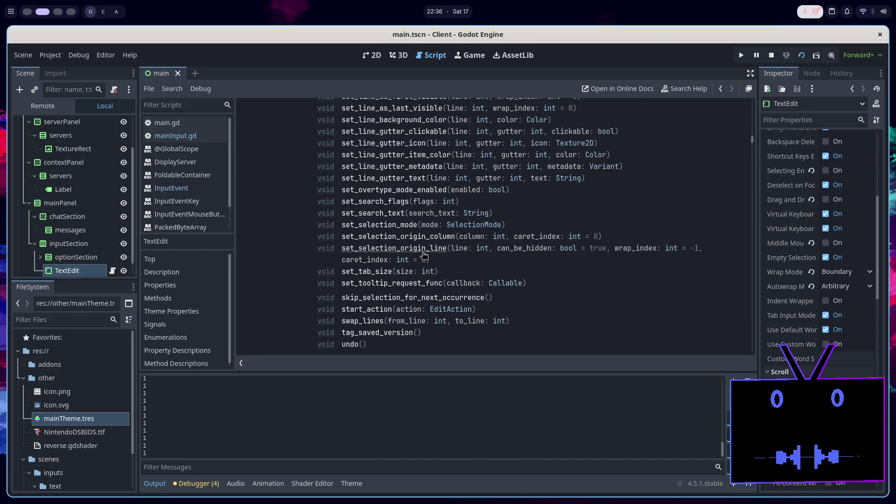
scroll(424, 255, down, 1)
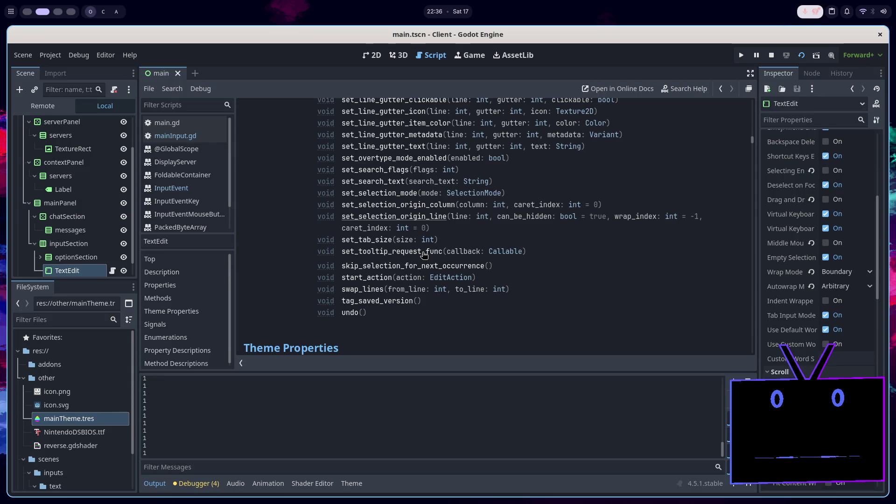
scroll(412, 305, down, 8)
scroll(412, 306, up, 12)
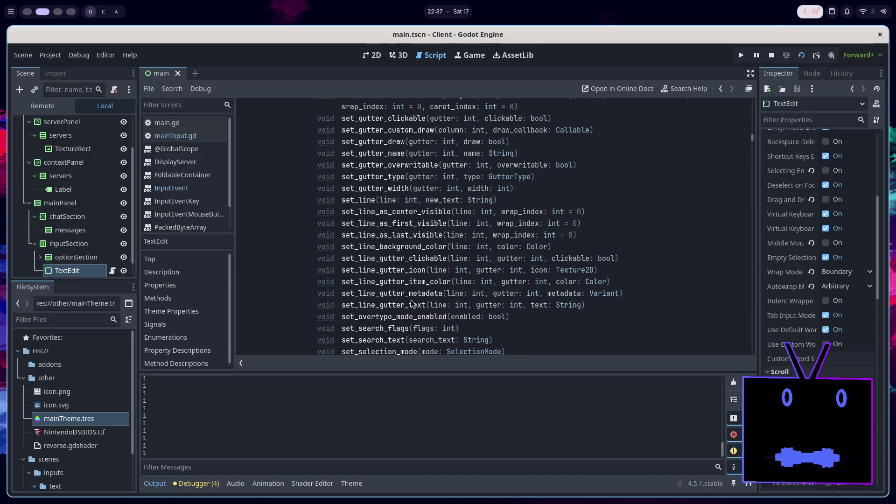
key(super+1)
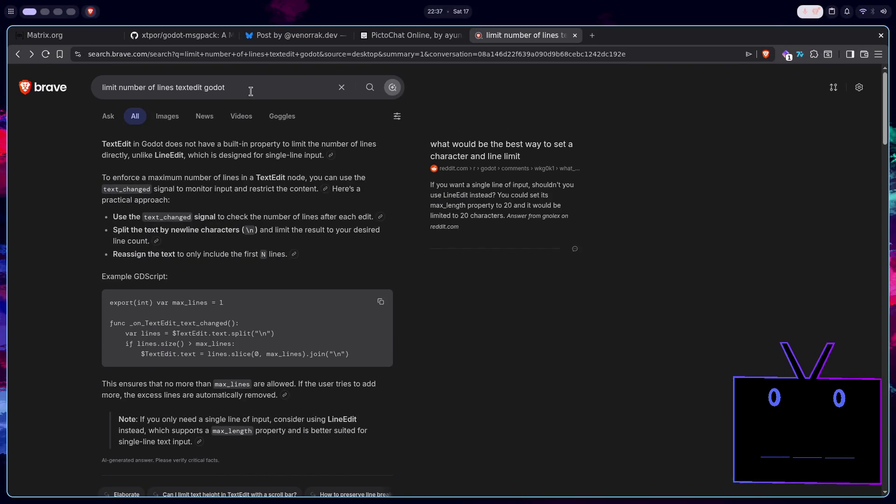
Refine the Brave search by adding '& wraps' after 'lines' and rerun it
scroll(341, 235, down, 3)
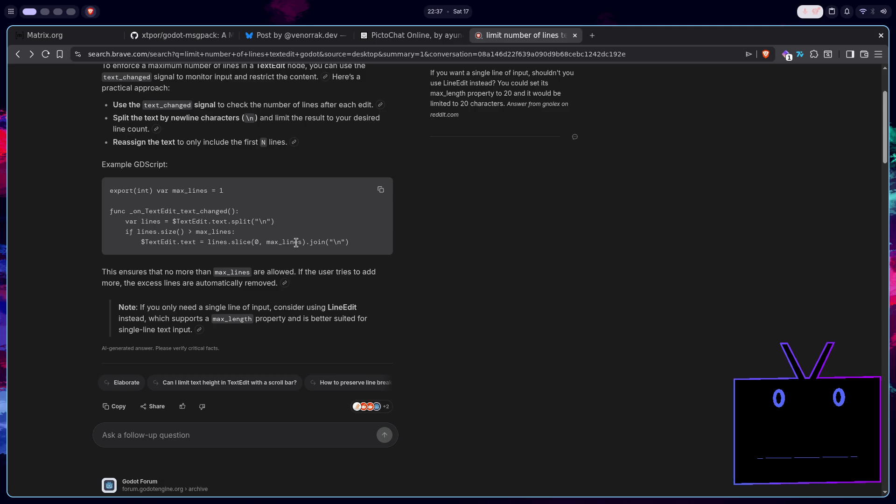
scroll(297, 242, up, 3)
click(173, 87)
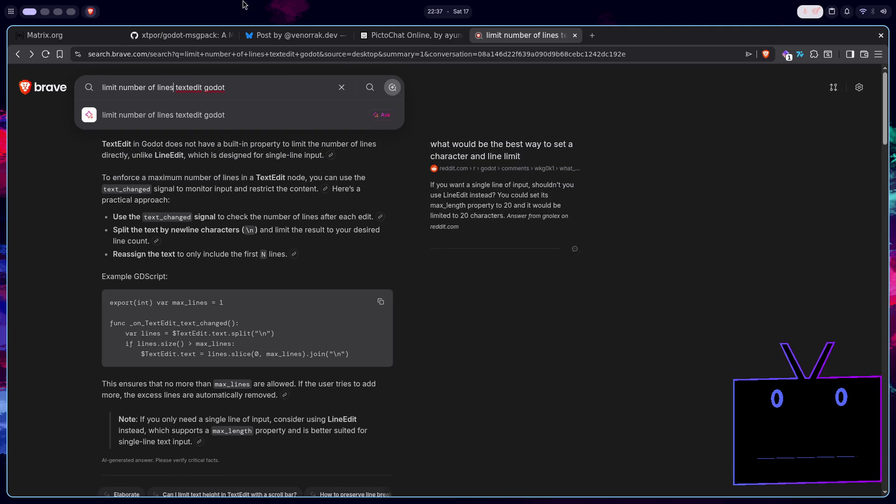
text(& wraps)
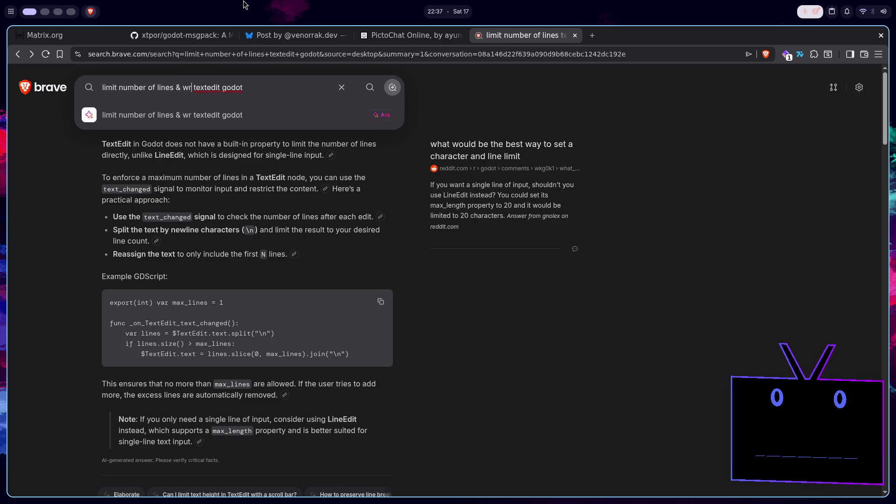
key(Return)
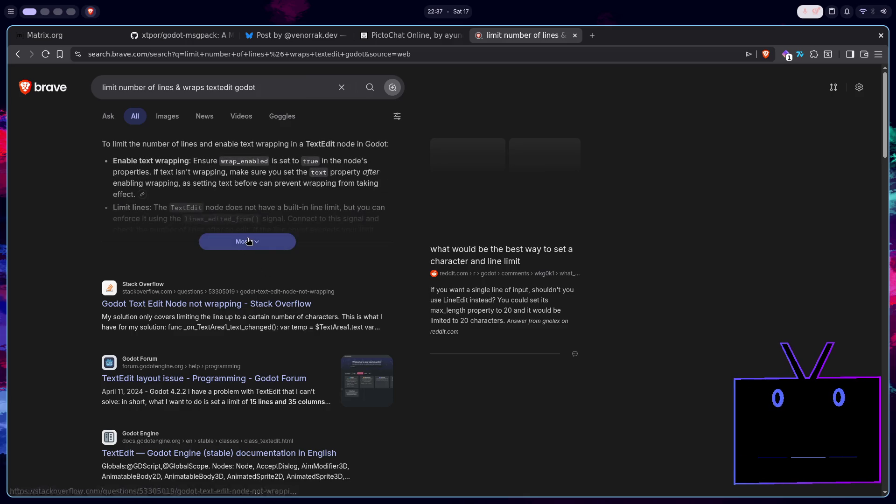
Expand the full AI answer and read through its suggested TextEdit line-limit code
click(247, 241)
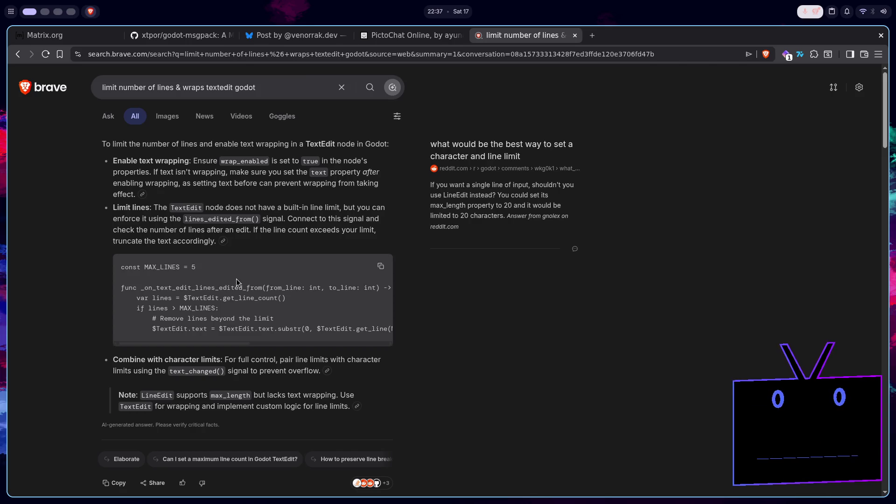
scroll(236, 282, right, 3)
scroll(236, 279, right, 10)
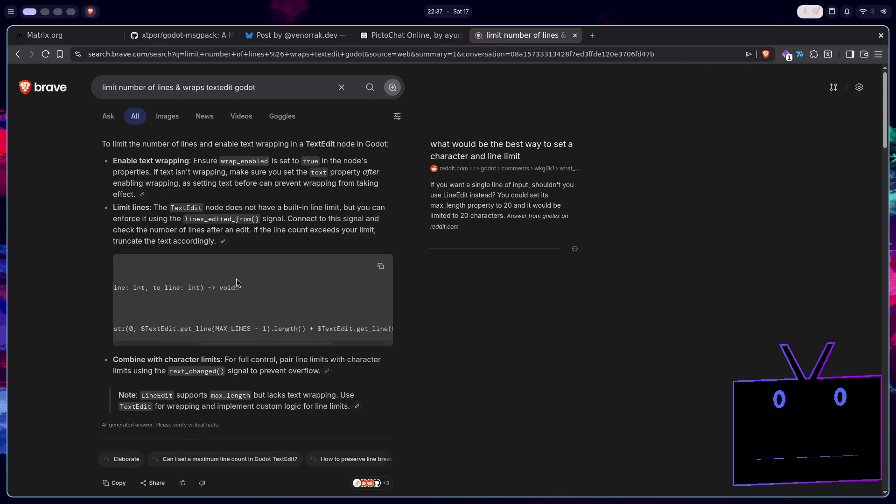
scroll(236, 279, left, 10)
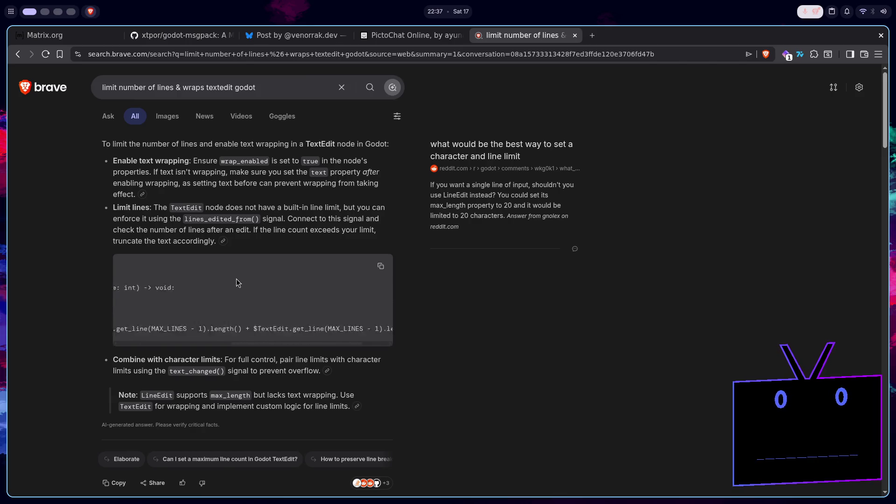
scroll(236, 286, right, 3)
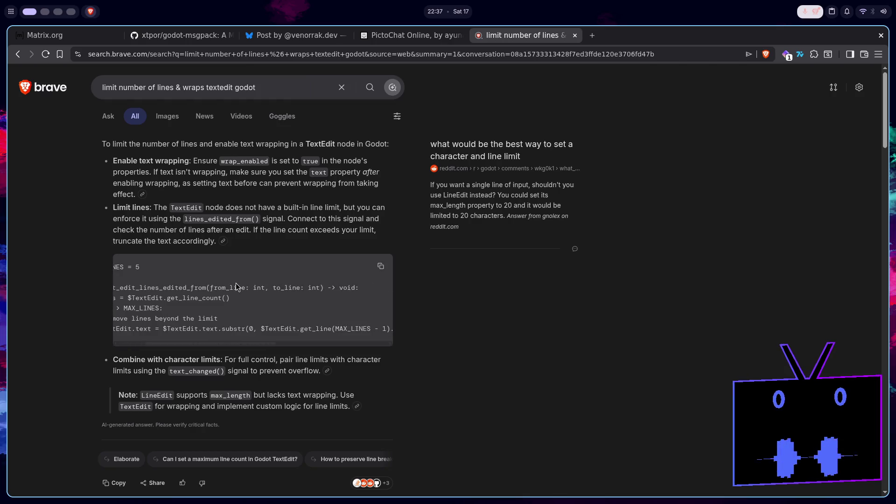
scroll(236, 286, right, 3)
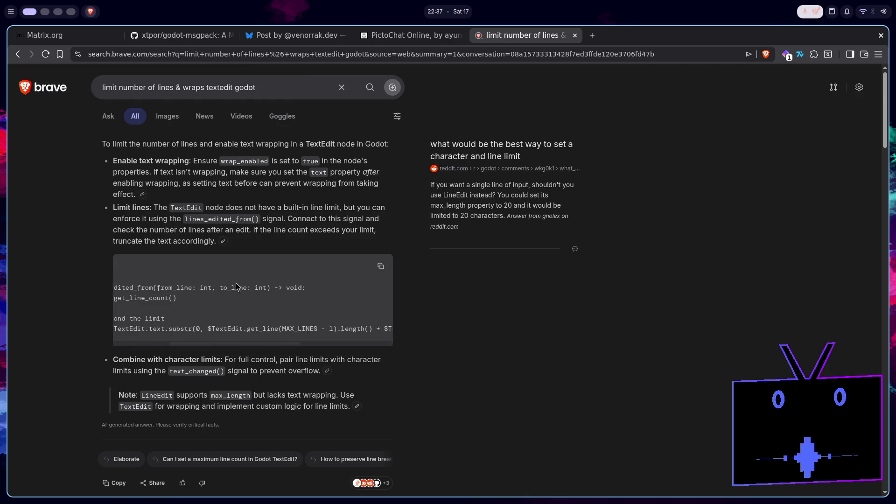
scroll(236, 286, right, 9)
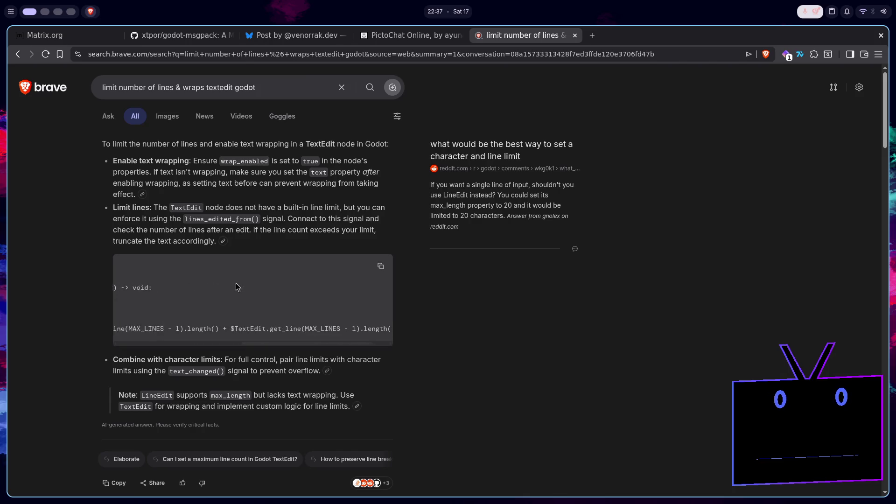
scroll(236, 283, right, 1)
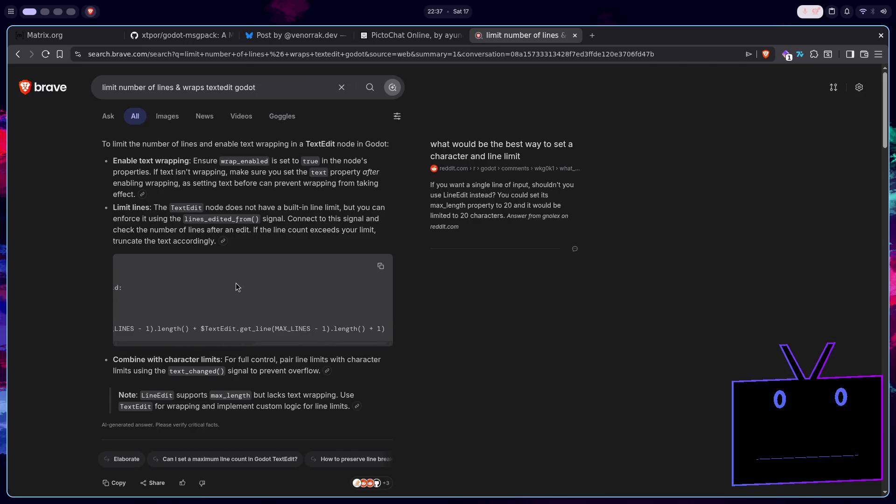
scroll(236, 284, left, 15)
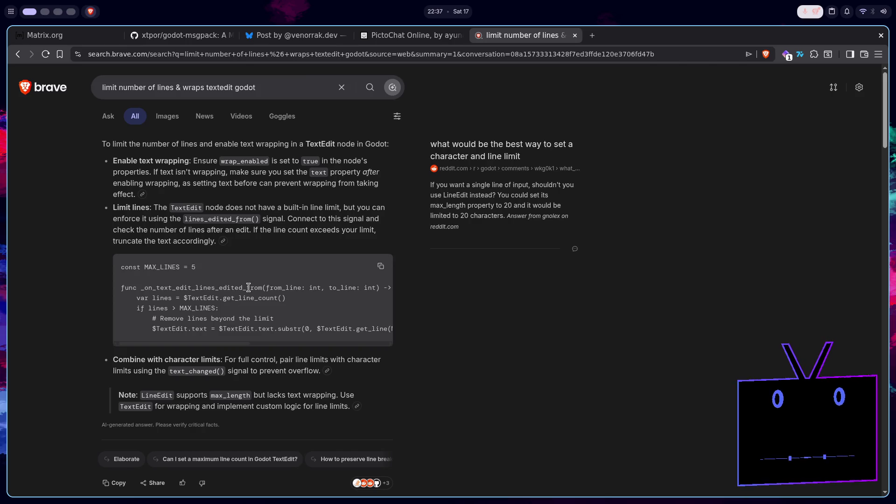
scroll(247, 299, down, 5)
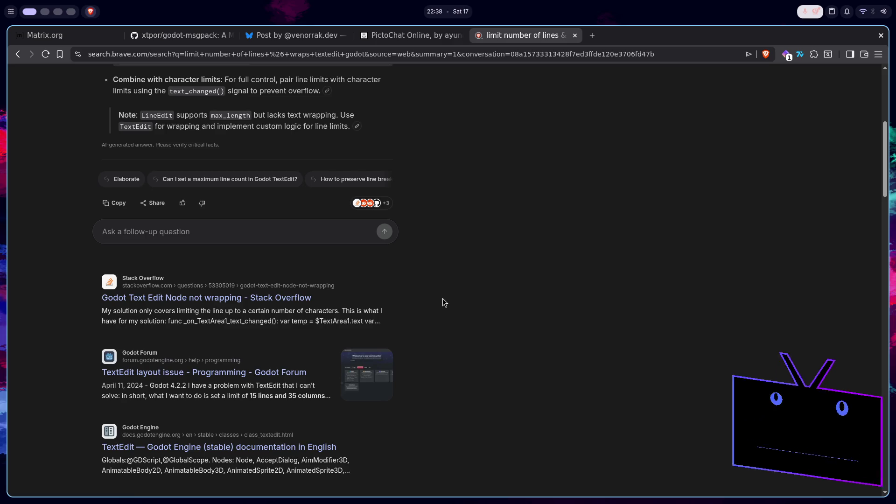
key(super+2)
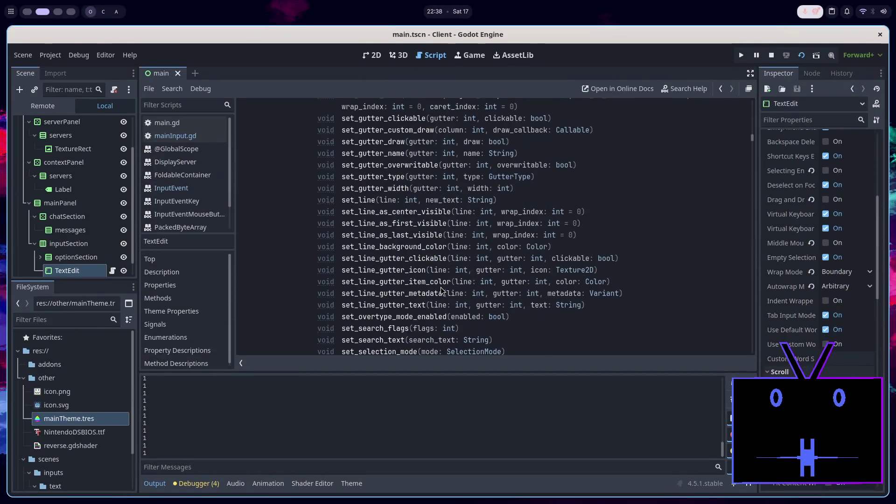
Delete the print(get_line_count()) line from _text_changed in mainInput.gd
click(159, 135)
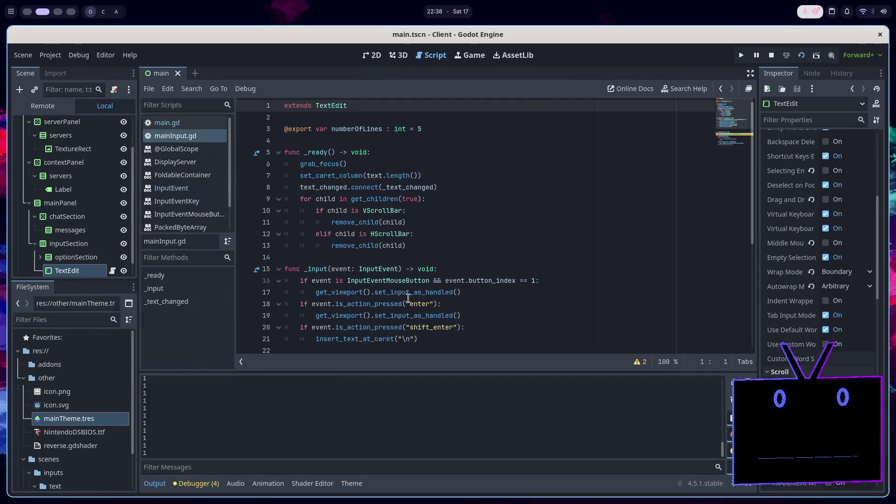
scroll(457, 240, down, 5)
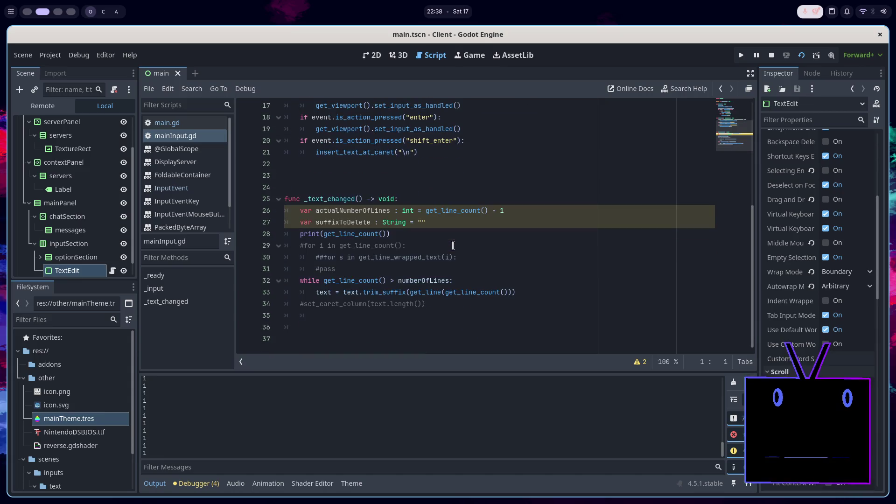
click(517, 210)
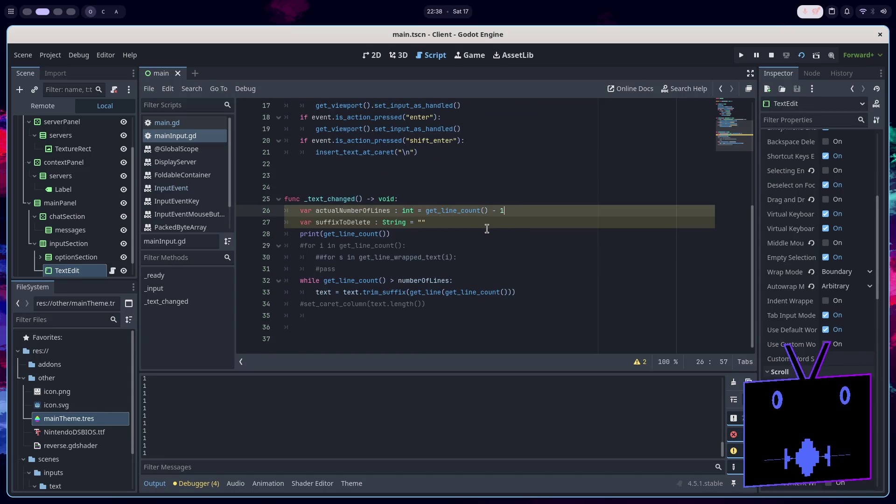
drag(483, 235, 487, 224)
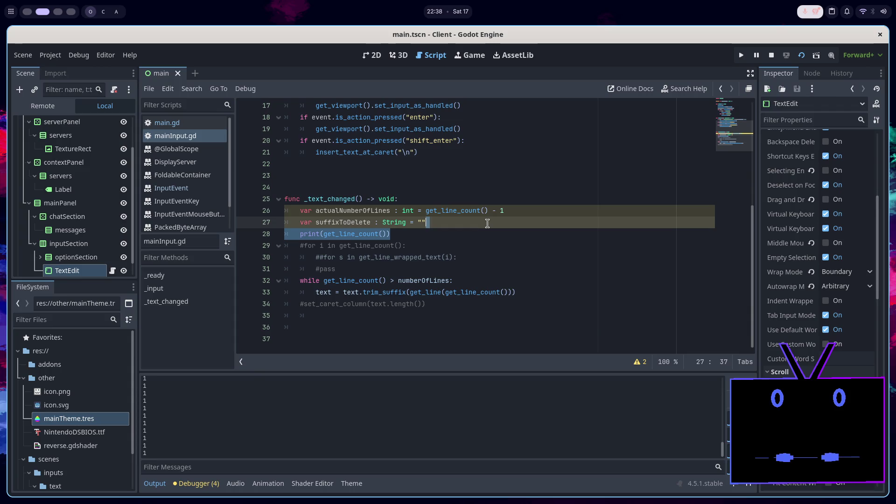
key(BackSpace)
Uncomment the for loop on lines 28–30, save, and select the InputEvent docs entry
click(487, 231)
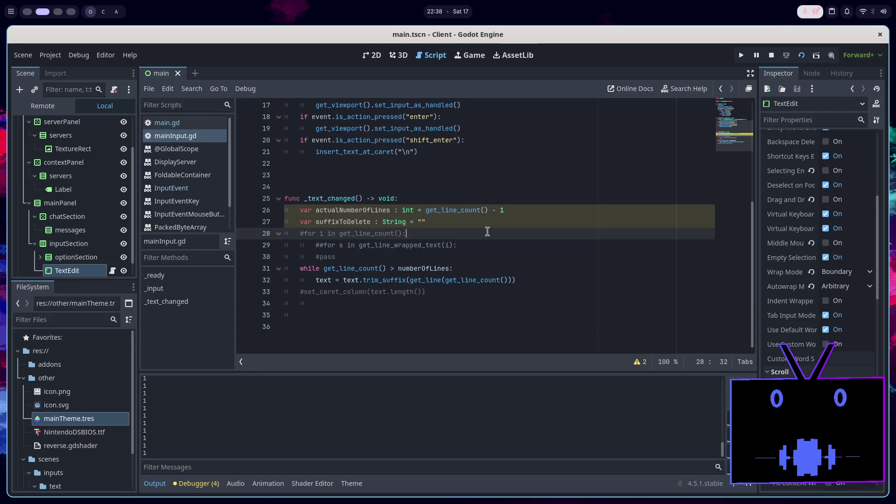
mouse_move(382, 256)
mouse_down()
mouse_move(279, 234)
mouse_move(295, 230)
mouse_up()
key(ctrl+k)
key(ctrl+s)
click(418, 245)
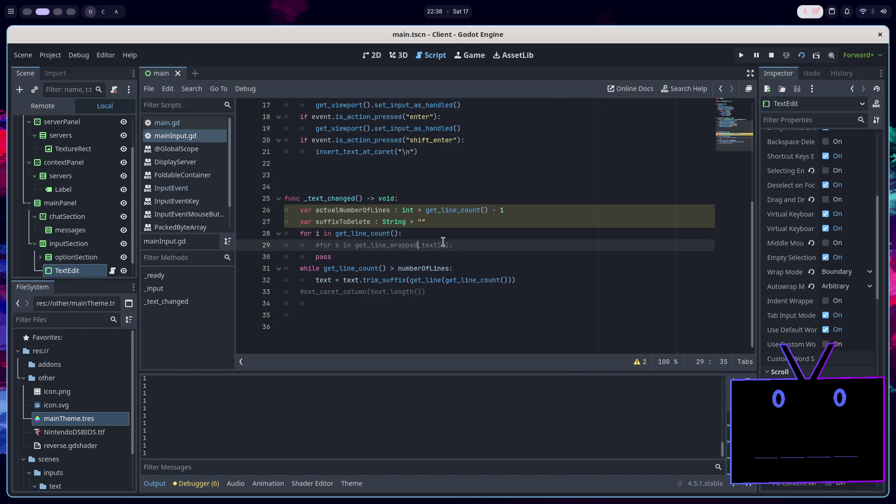
click(194, 187)
right_click(194, 186)
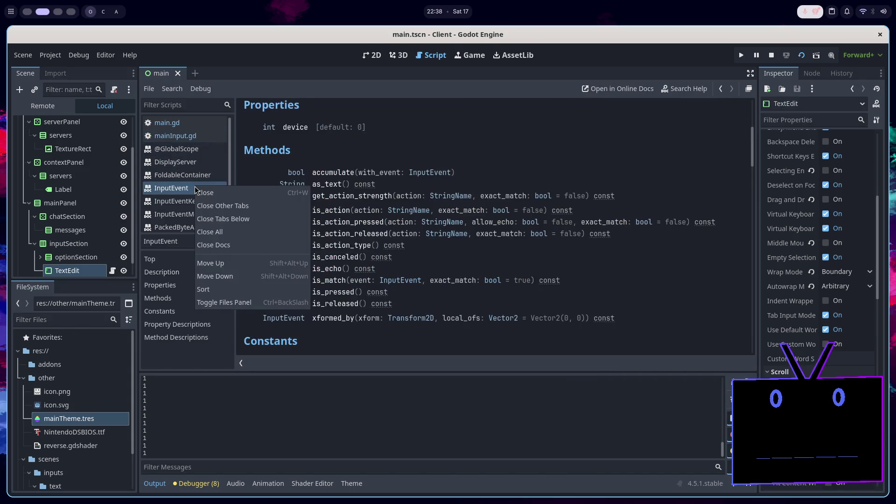
Close the InputEvent documentation from the script list
scroll(184, 157, down, 2)
right_click(186, 164)
click(198, 170)
Read the get_line_wrap_count description in the TextEdit reference, then return to mainInput.gd
click(186, 211)
scroll(443, 275, up, 10)
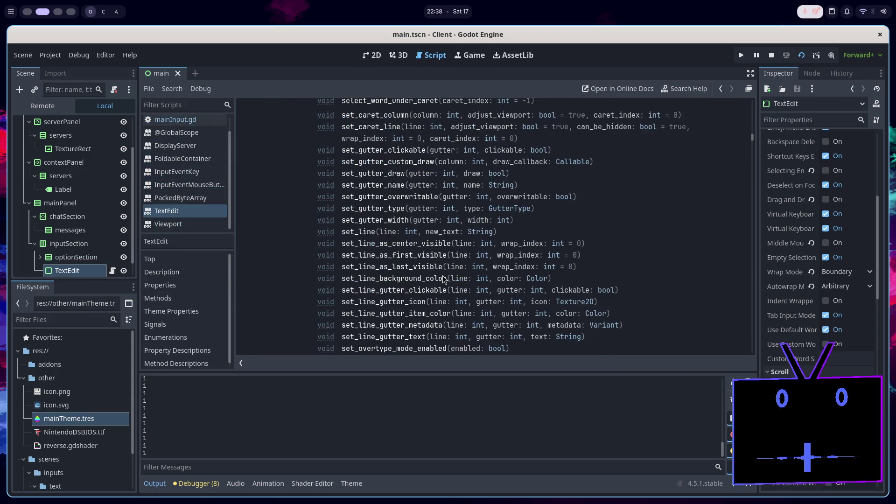
scroll(445, 277, up, 15)
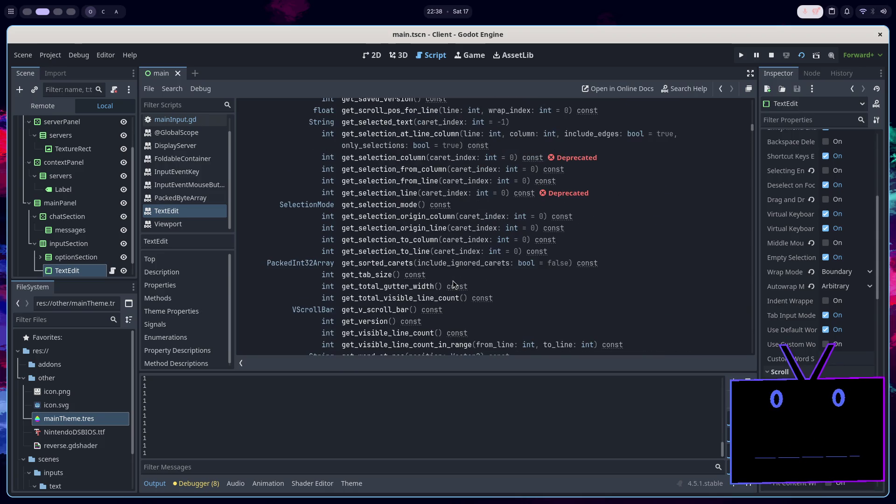
scroll(409, 270, up, 3)
scroll(373, 298, up, 8)
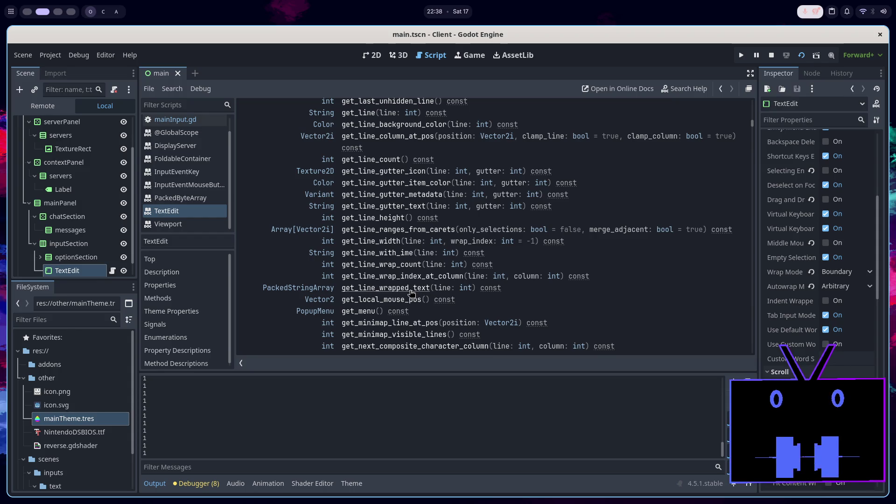
click(393, 266)
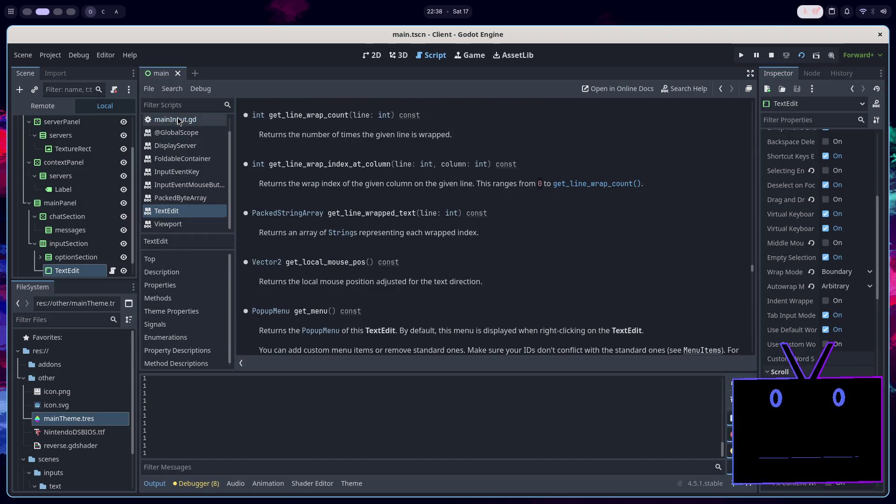
click(176, 120)
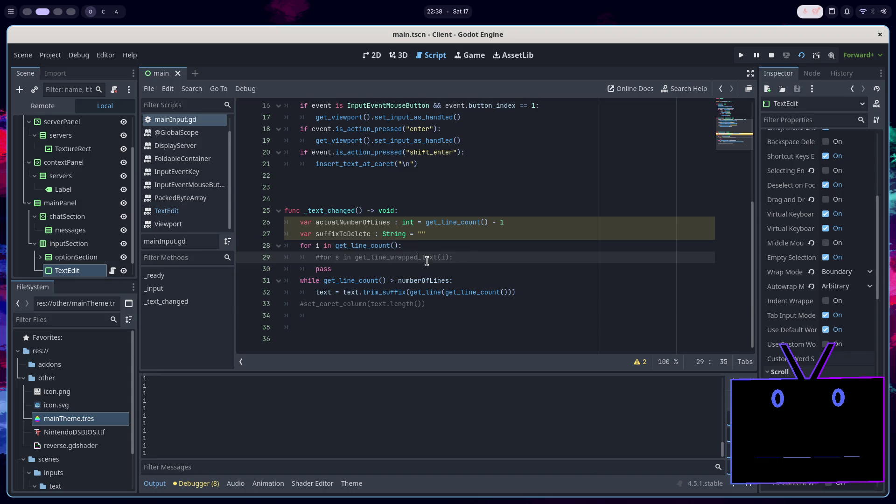
Replace line 29 with actualNumberOfLines += get_line_wrap_count(i), remove the pass line, and save
drag(473, 257, 472, 248)
key(Return)
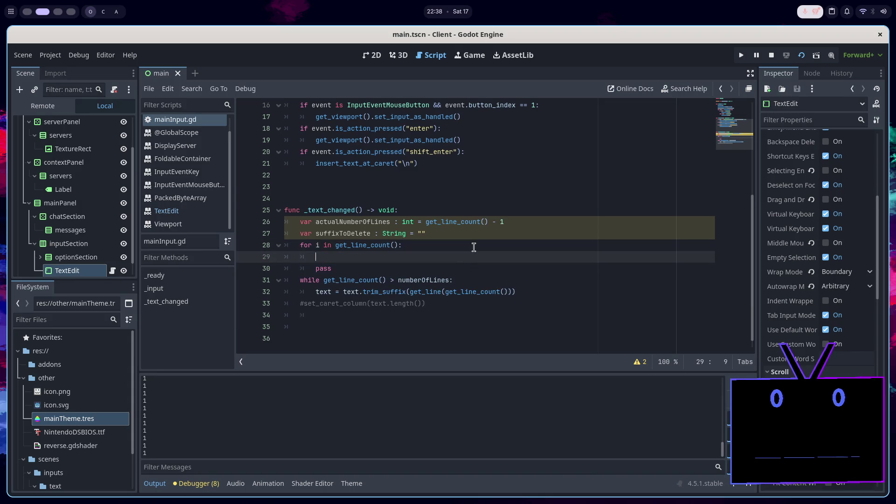
text(ac)
key(Return)
text(+= )
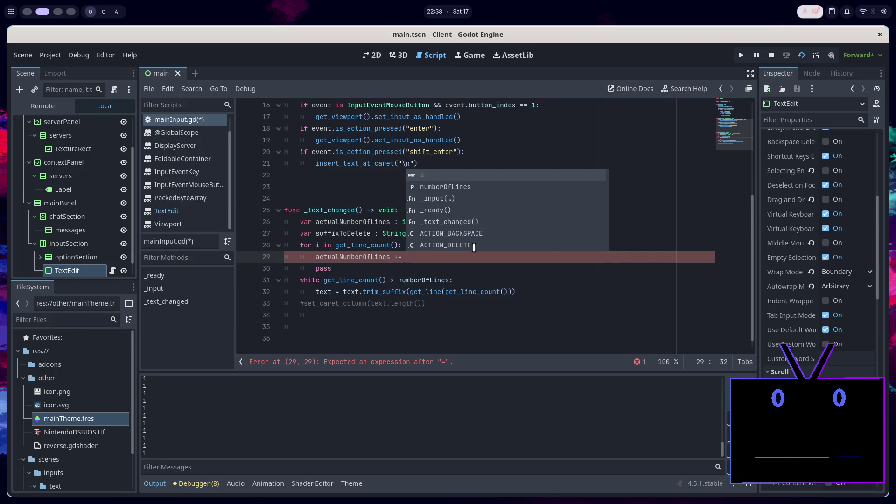
text(get_)
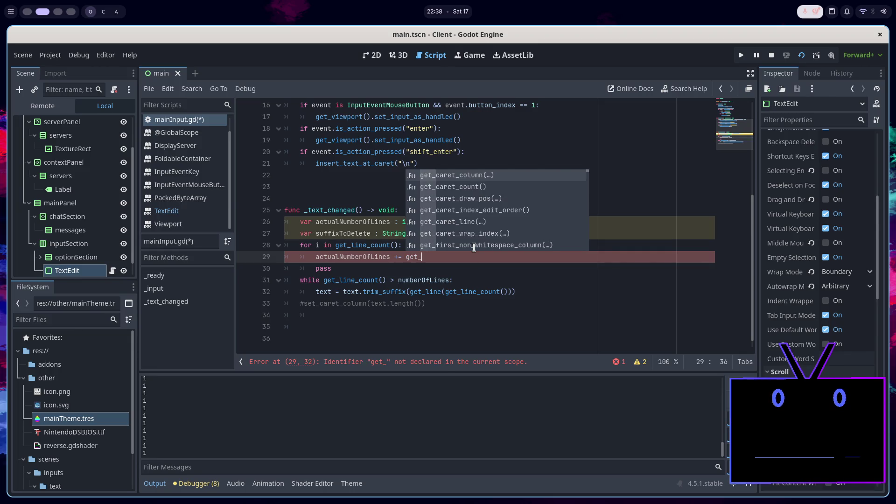
text(wraw)
key(BackSpace)
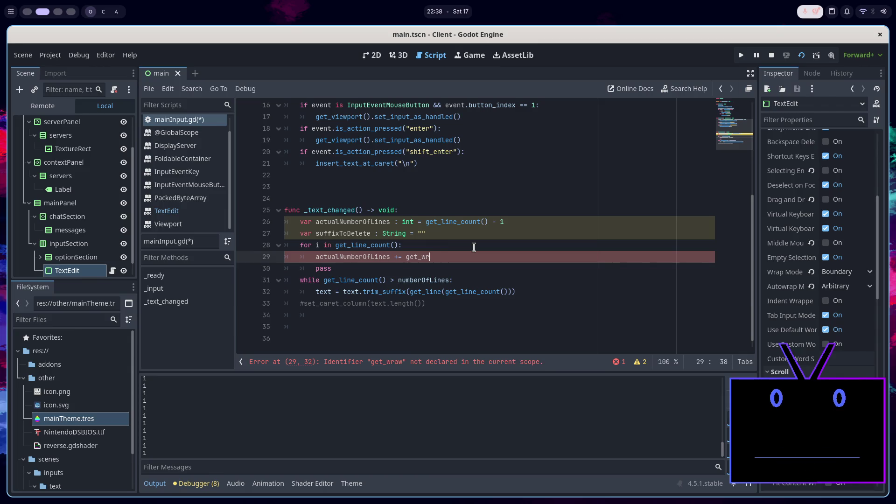
text(p)
key(Down)
key(Return)
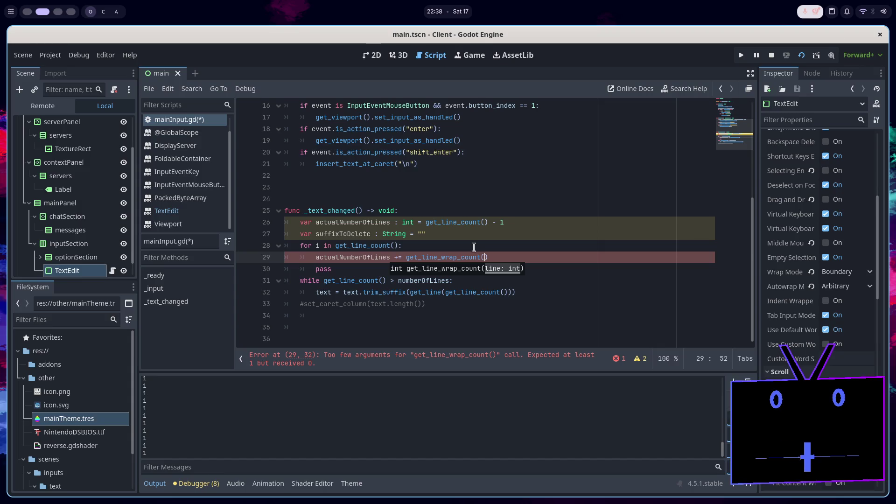
text(i))
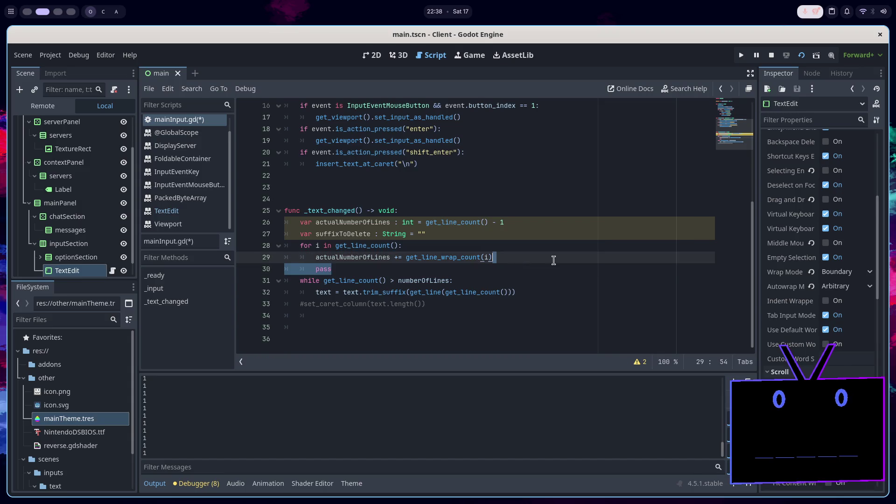
key(BackSpace)
key(ctrl+s)
Delete the old while loop and commented set_caret_column line, save, and fix the trailing indentation
double_click(382, 219)
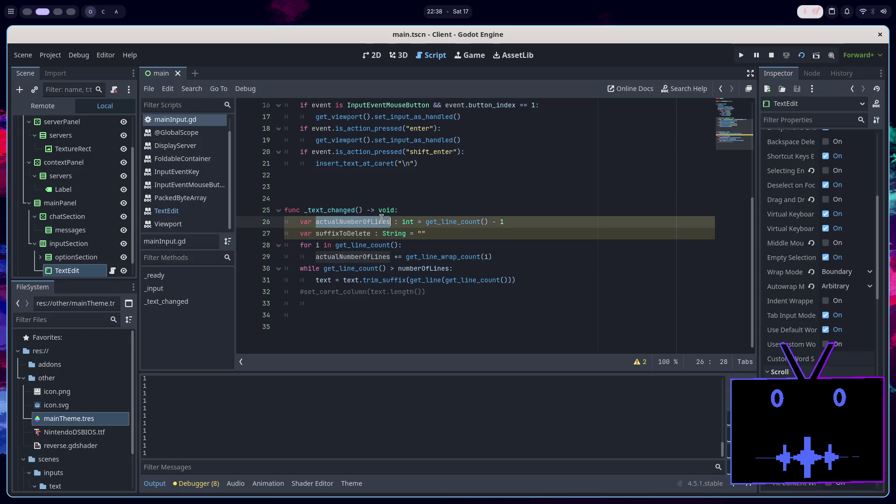
click(495, 260)
click(507, 266)
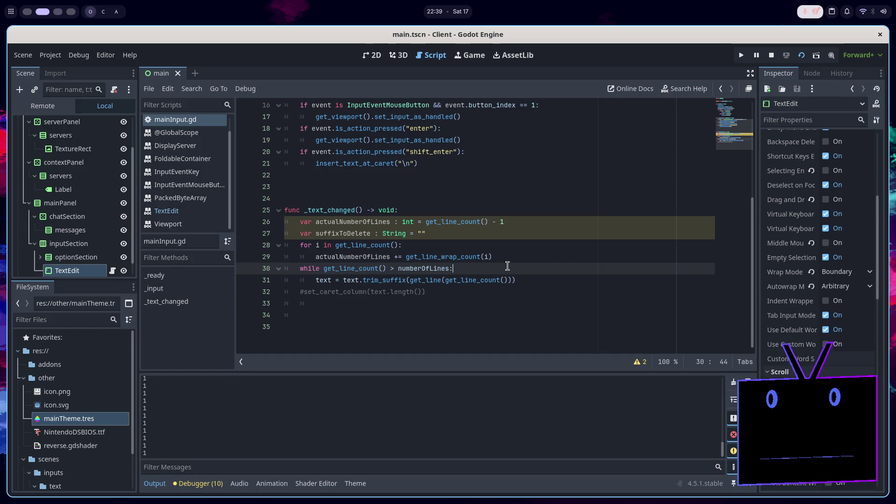
click(523, 282)
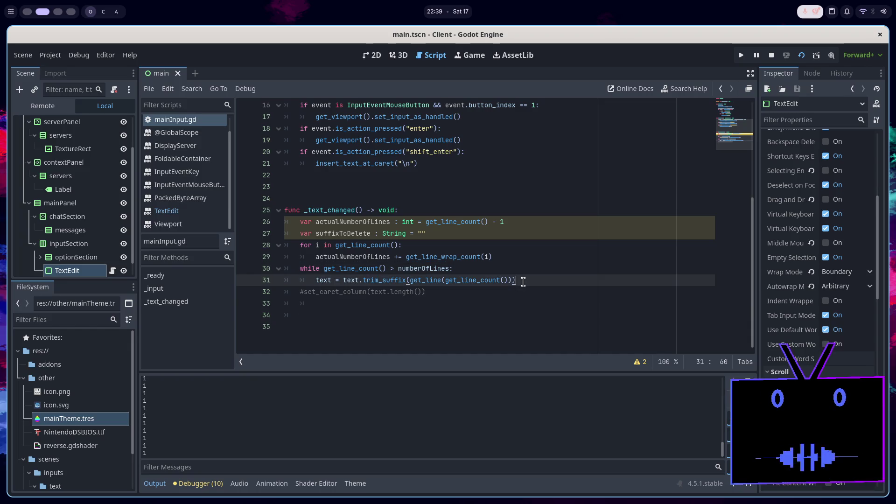
drag(527, 281, 550, 258)
key(BackSpace)
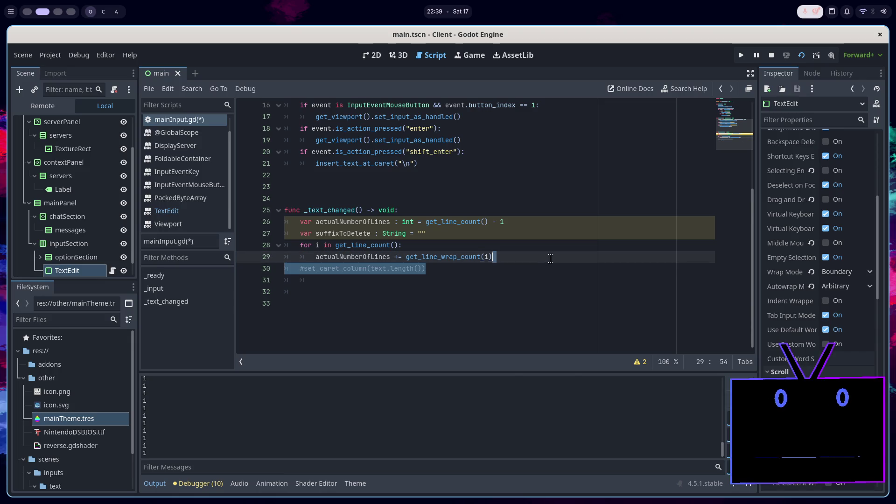
key(BackSpace)
key(ctrl+s)
key(Return)
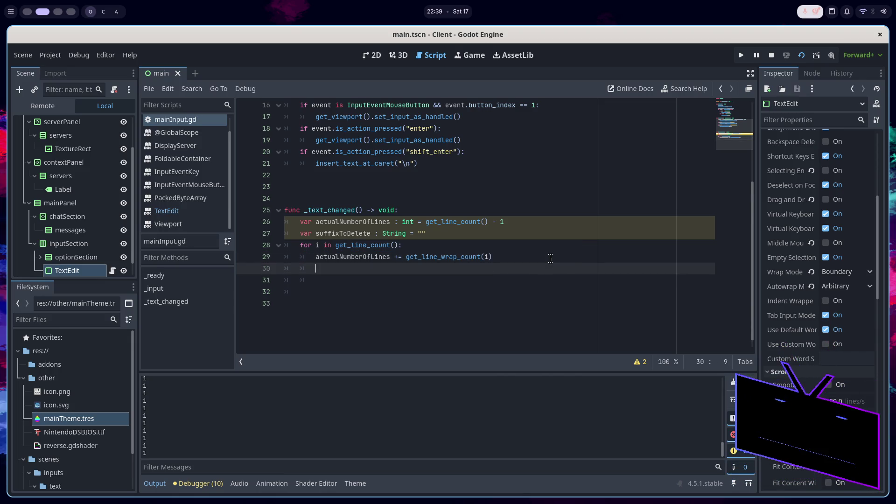
key(BackSpace)
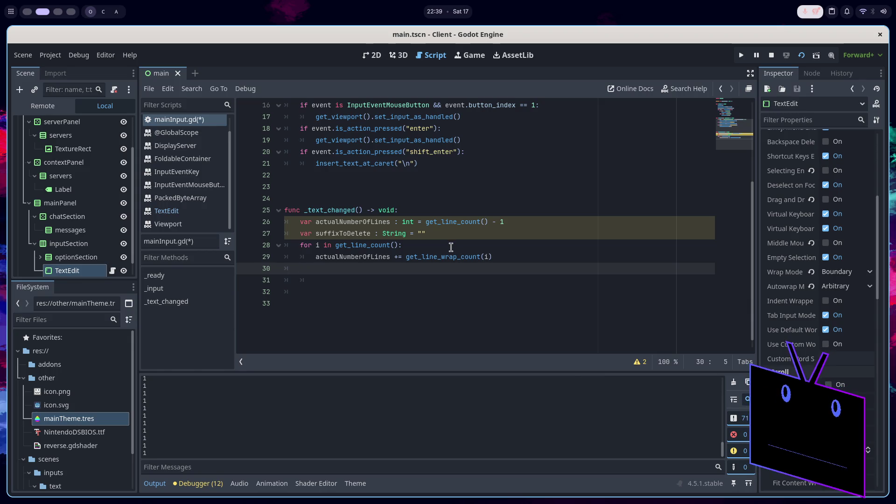
Switch to the 2D scene view showing the chat TextEdit with its test text
mouse_move(448, 253)
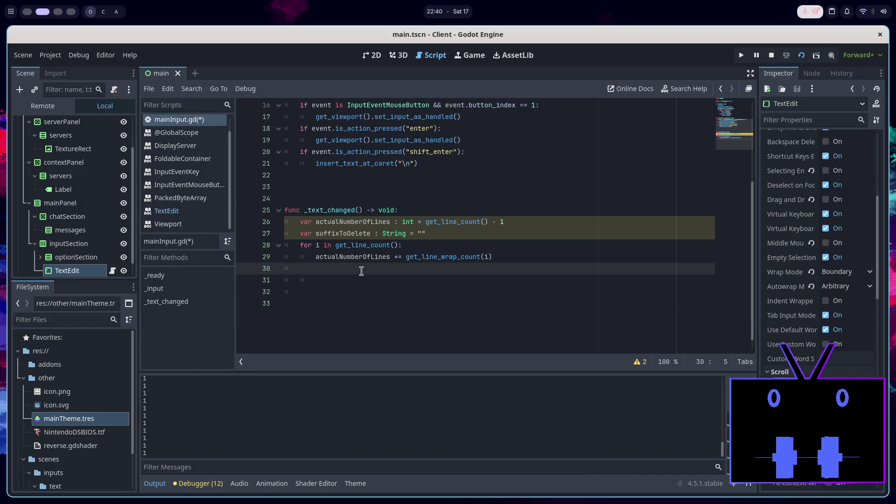
click(371, 57)
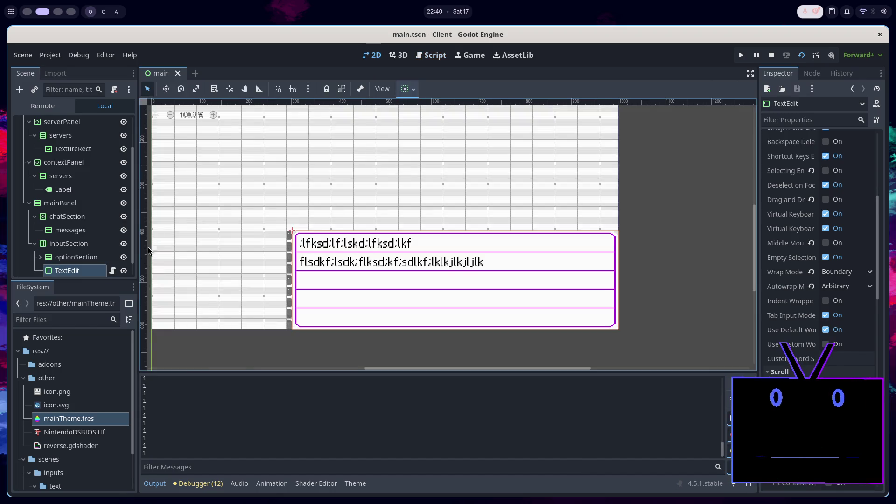
Hide the TextEdit and add a LineEdit child node under inputSection
click(124, 270)
click(85, 257)
click(69, 243)
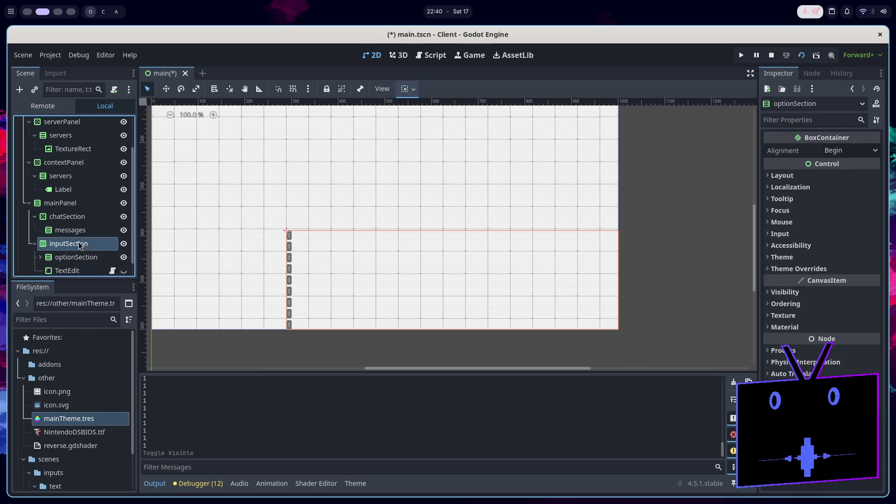
click(19, 90)
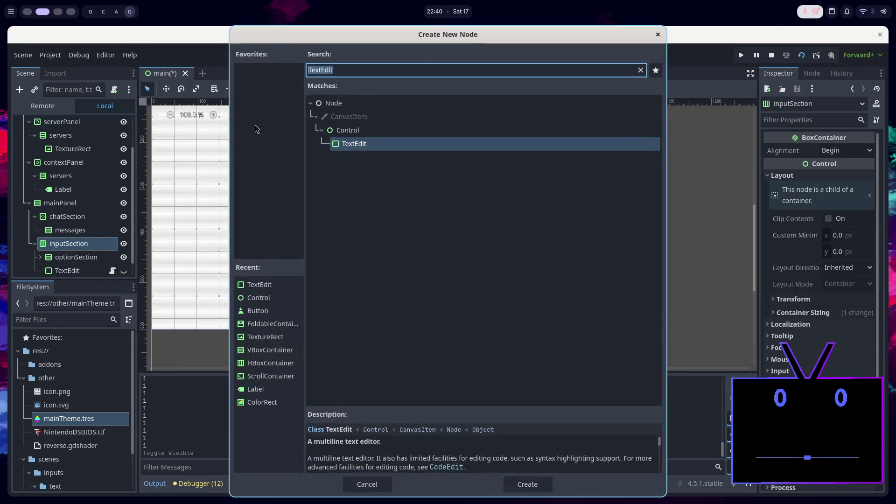
text(text)
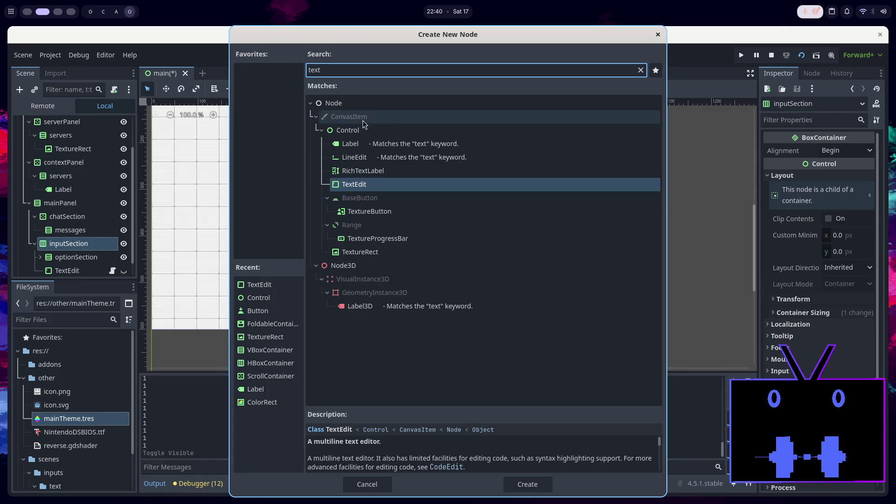
double_click(372, 161)
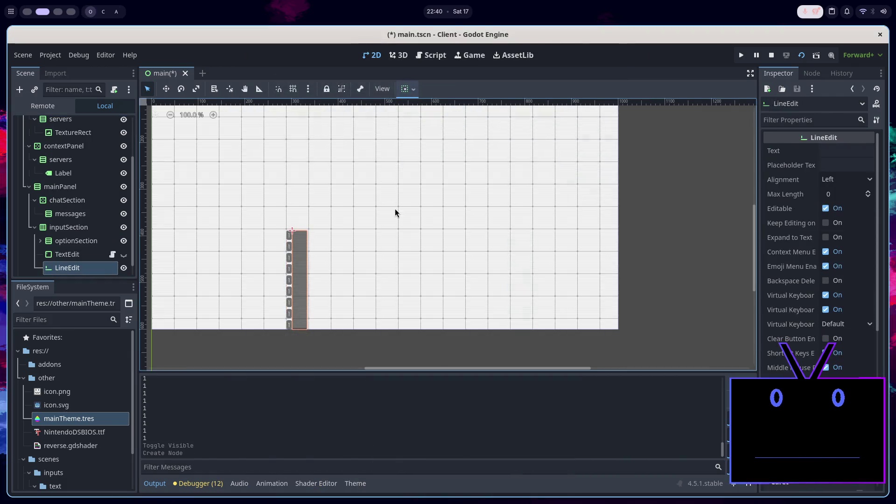
Set the LineEdit to expand horizontally and give it a long test string
click(406, 89)
click(459, 142)
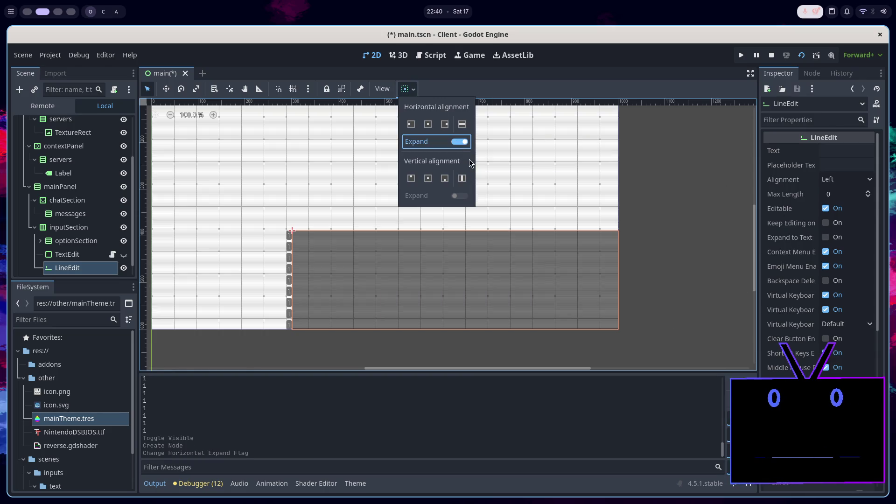
click(844, 149)
click(844, 150)
text(f;ldskf;lsdkf;lksd;lfksd;lkf;lsdkf;lksdf)
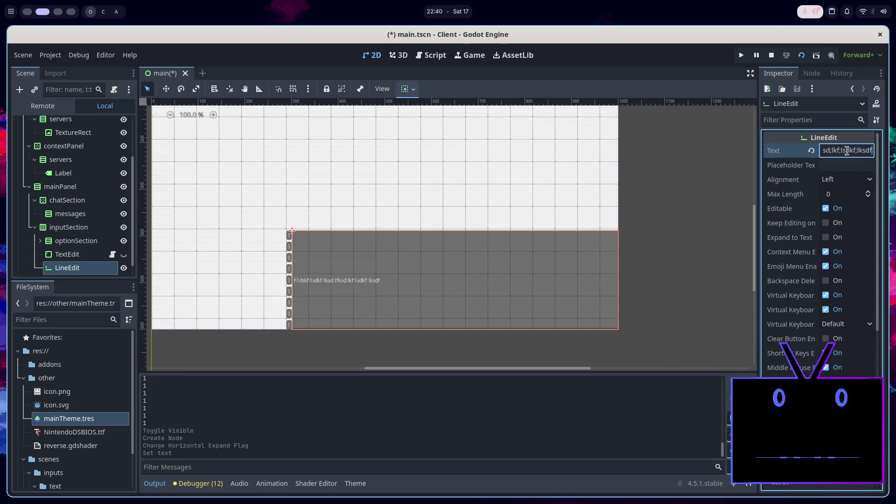
Try centered text alignment, revert to left, and raise Max Length to 4
click(847, 180)
click(850, 208)
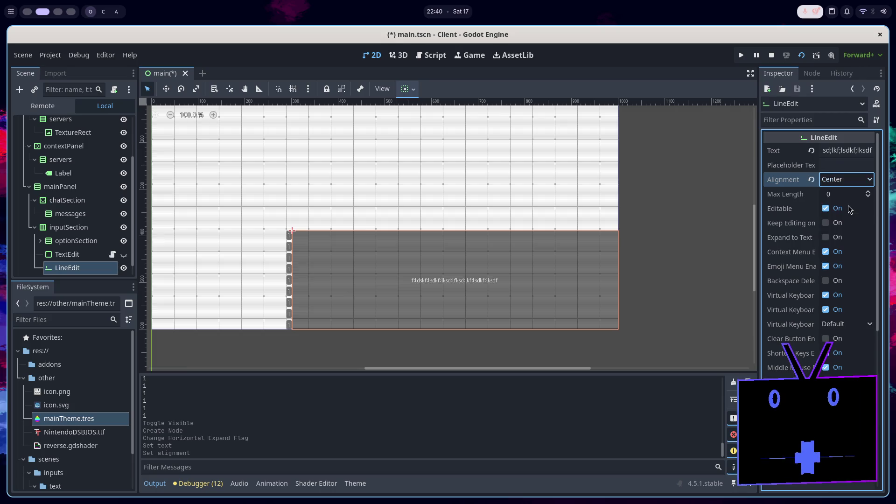
click(844, 181)
click(845, 194)
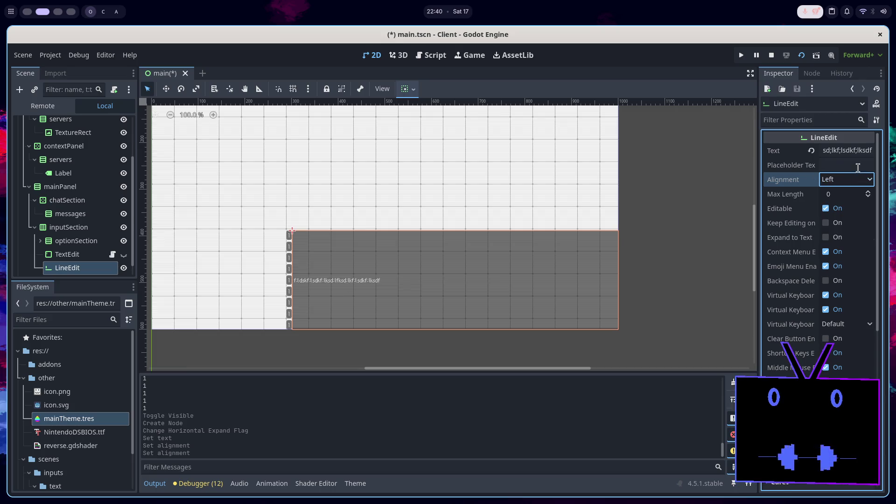
drag(863, 195, 869, 196)
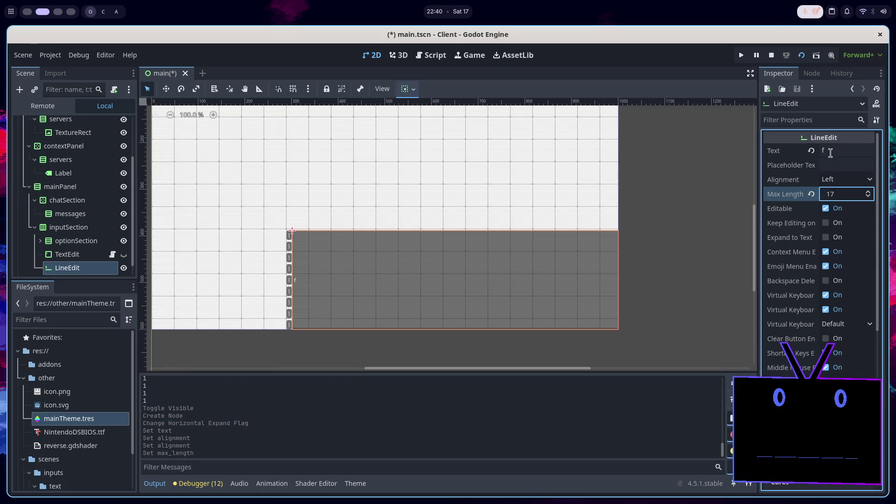
Enter more test text, reset Max Length to 0, and toggle Flat on and off
click(843, 150)
text(fgdfsfdsfsdfdsfs)
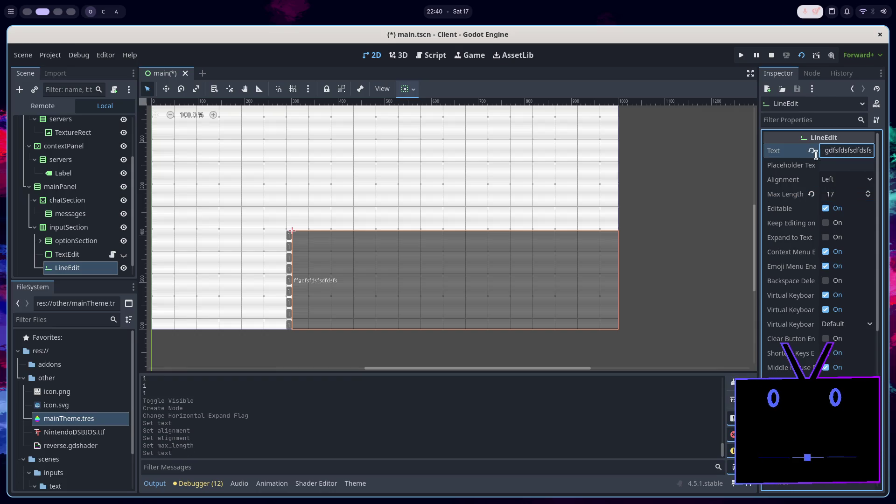
click(812, 194)
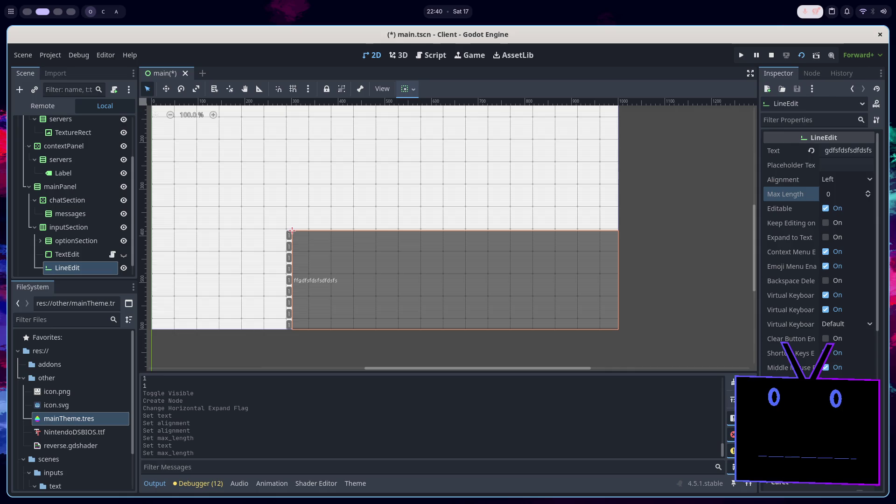
click(826, 439)
click(826, 440)
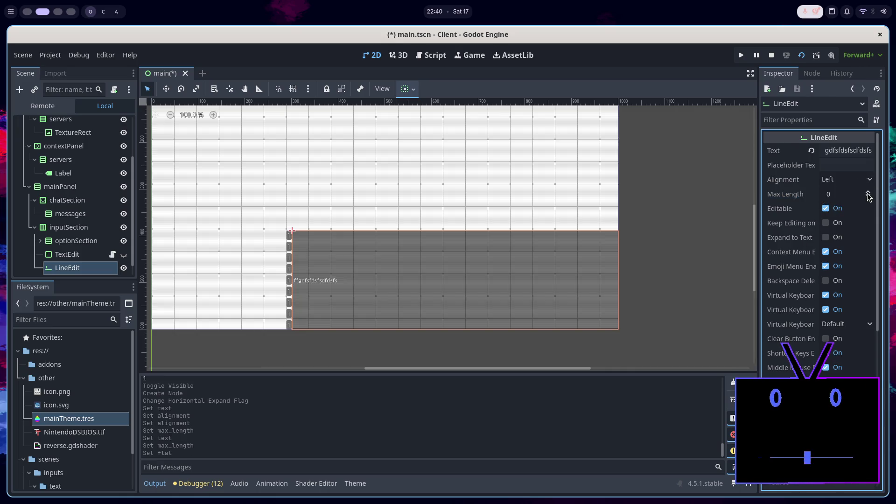
scroll(792, 298, down, 2)
scroll(792, 298, up, 2)
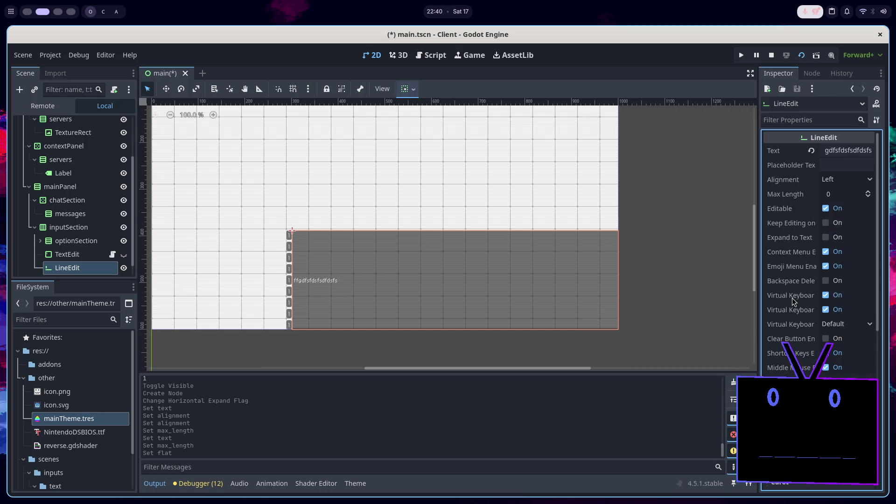
click(845, 154)
Copy the LineEdit's test text and paste extra copies into the Text field
key(ctrl+a)
key(ctrl+c)
key(ctrl+v)
key(ctrl+v)
key(ctrl+v)
key(ctrl+v)
key(ctrl+v)
key(ctrl+v)
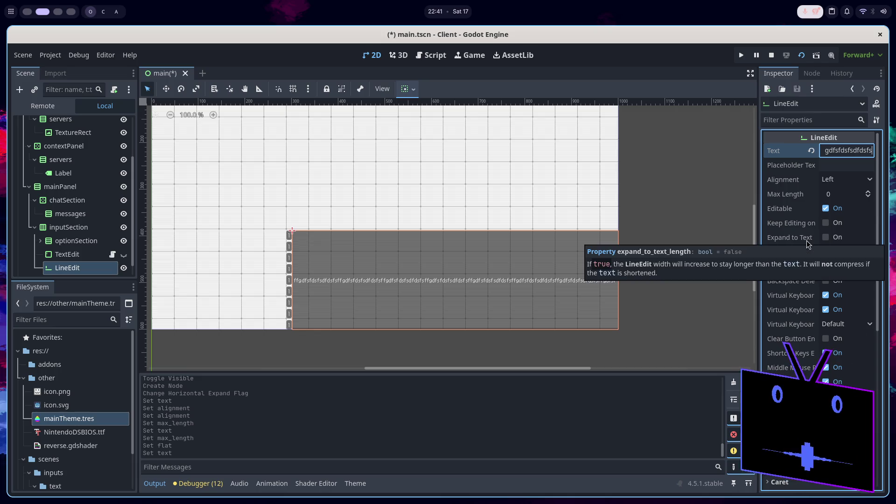
Expand the BiDi settings, toggle Secret, and collapse BiDi again
scroll(812, 228, down, 5)
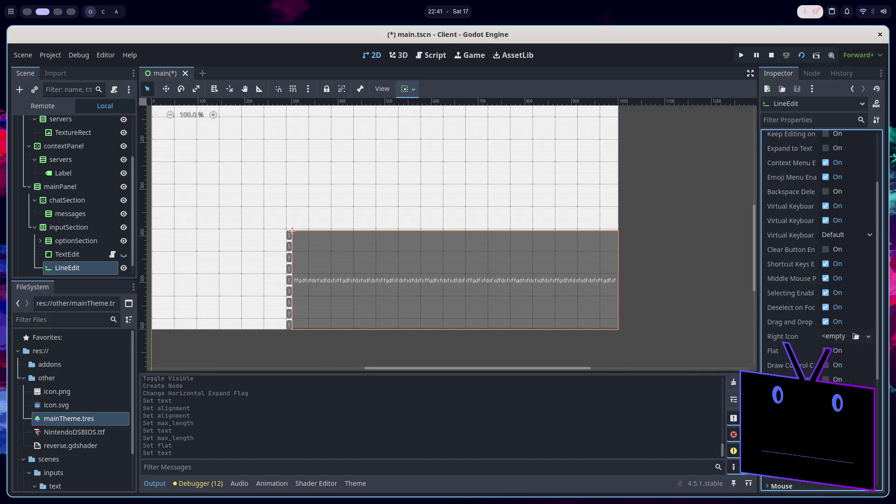
click(802, 371)
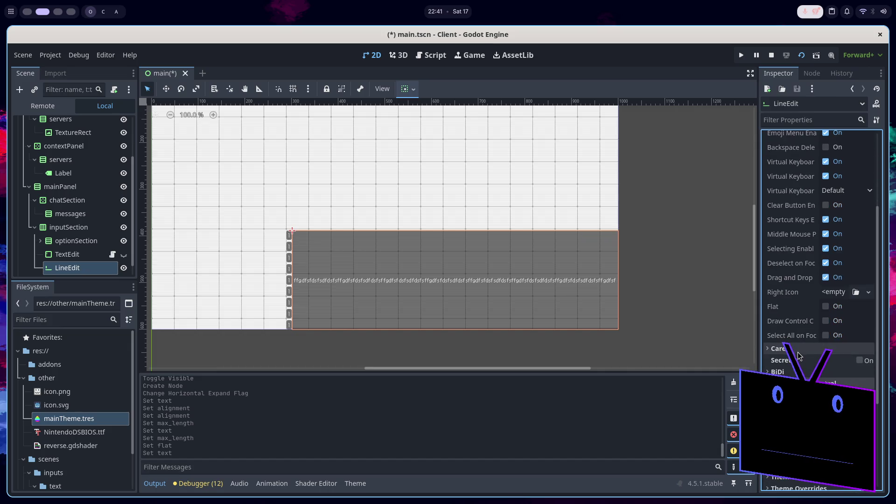
click(868, 362)
click(855, 374)
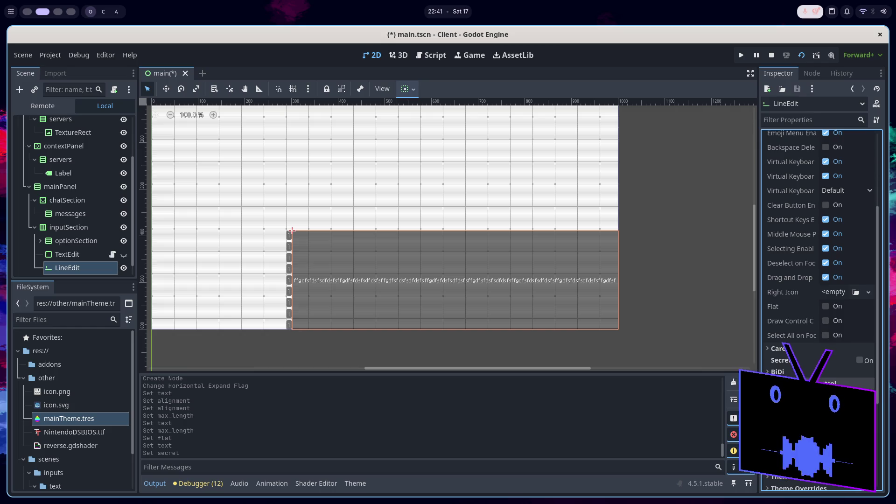
scroll(807, 322, up, 5)
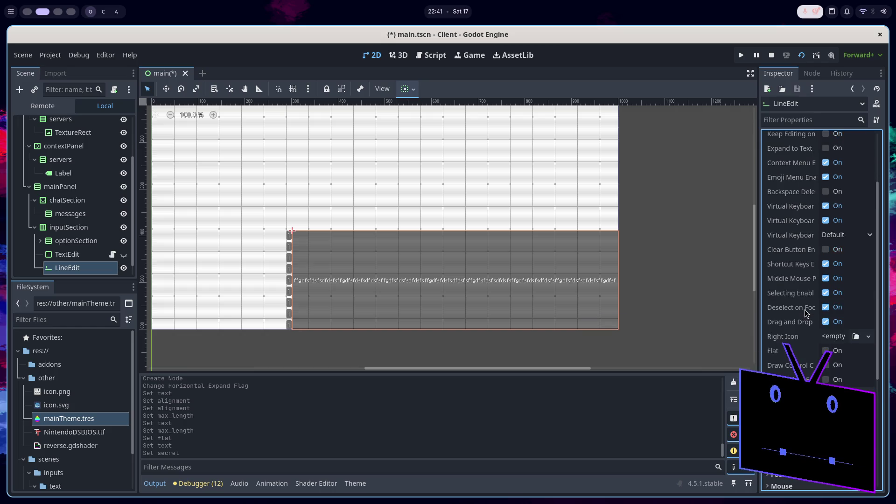
Delete the test LineEdit, unhide the TextEdit, and open its mainInput.gd script
right_click(77, 267)
click(157, 493)
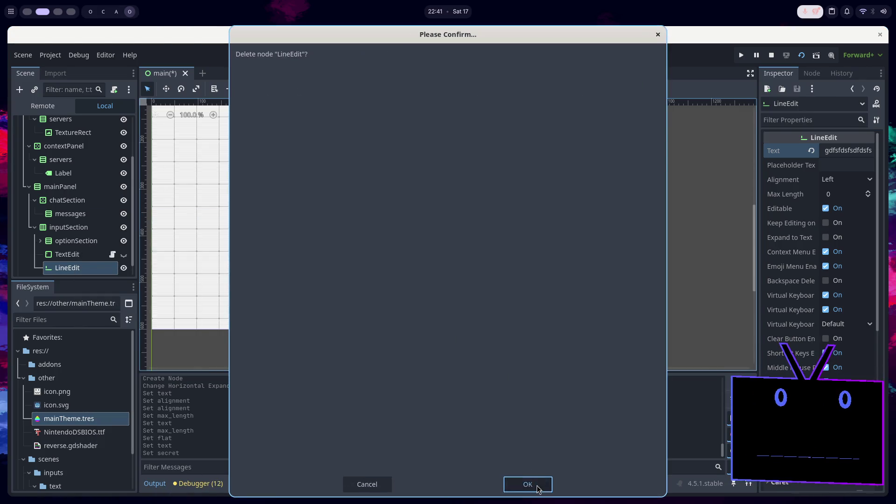
click(525, 483)
click(91, 260)
click(113, 254)
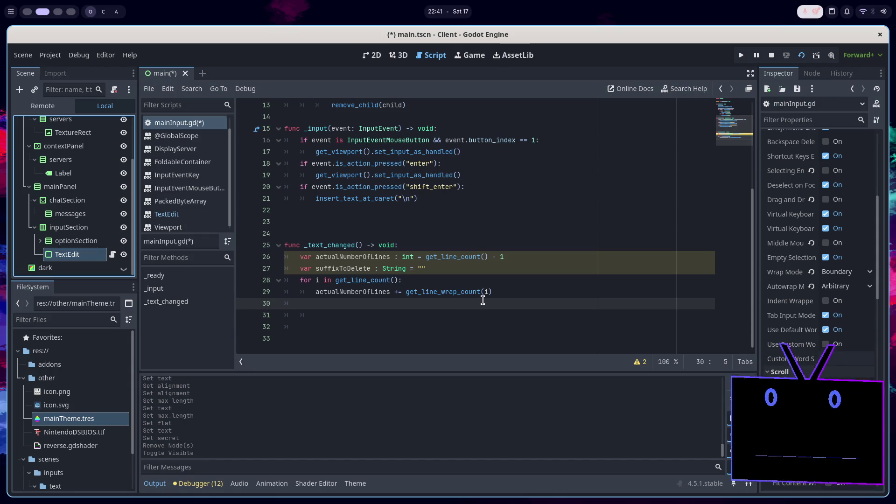
Remove the extra blank line at the end of _text_changed and re-indent line 30
click(491, 311)
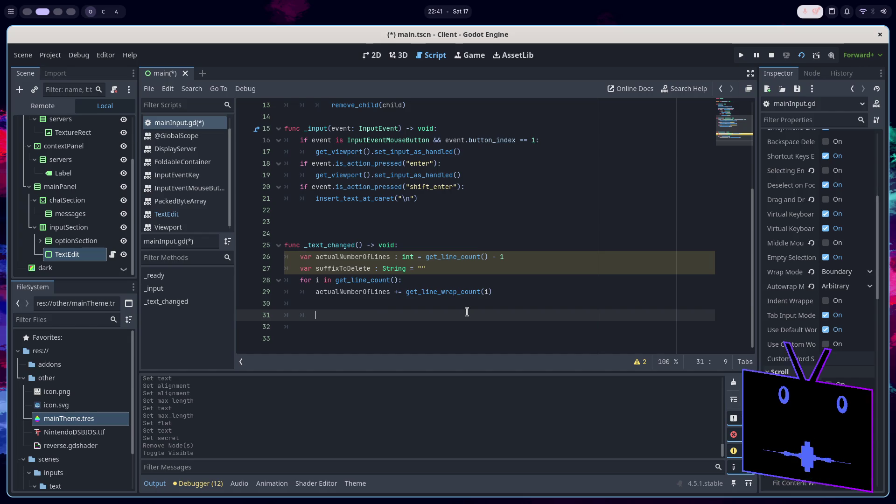
key(BackSpace)
key(BackSpace)
key(BackSpace)
key(Tab)
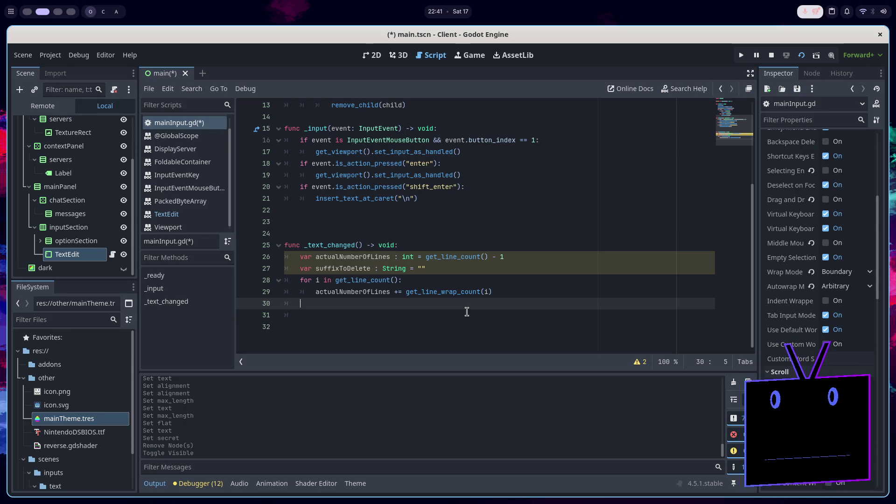
scroll(467, 311, up, 4)
Delete the shift_enter newline handling lines and save the script
scroll(452, 289, down, 2)
click(440, 266)
drag(440, 267, 480, 248)
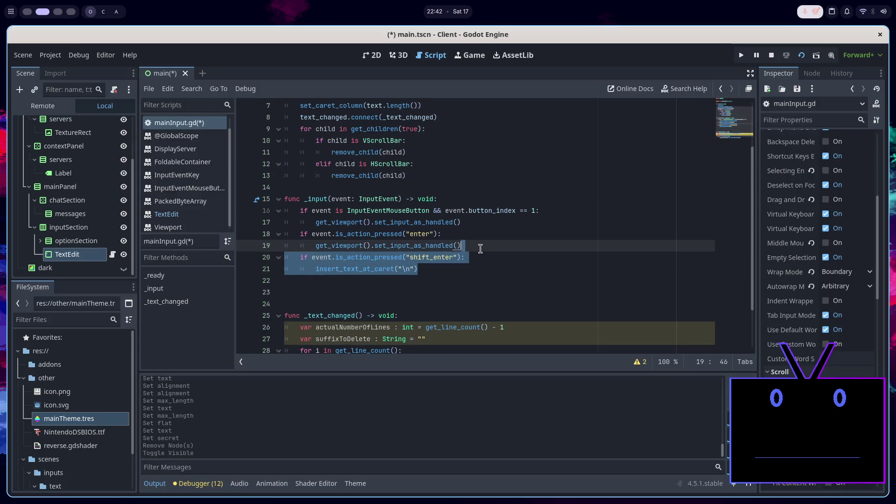
key(BackSpace)
key(ctrl+s)
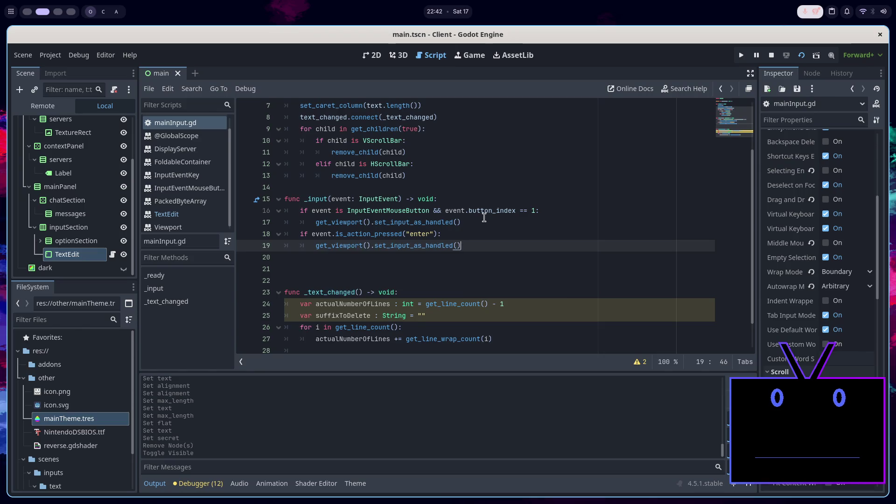
Replace the line-counting code with text = text.remove_chars("\n") and save
scroll(389, 257, down, 1)
drag(499, 306, 301, 267)
key(BackSpace)
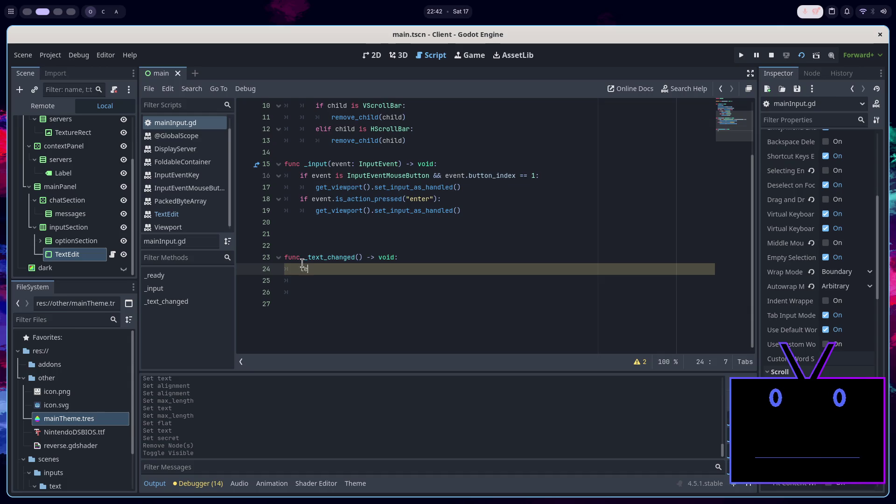
text(text = te)
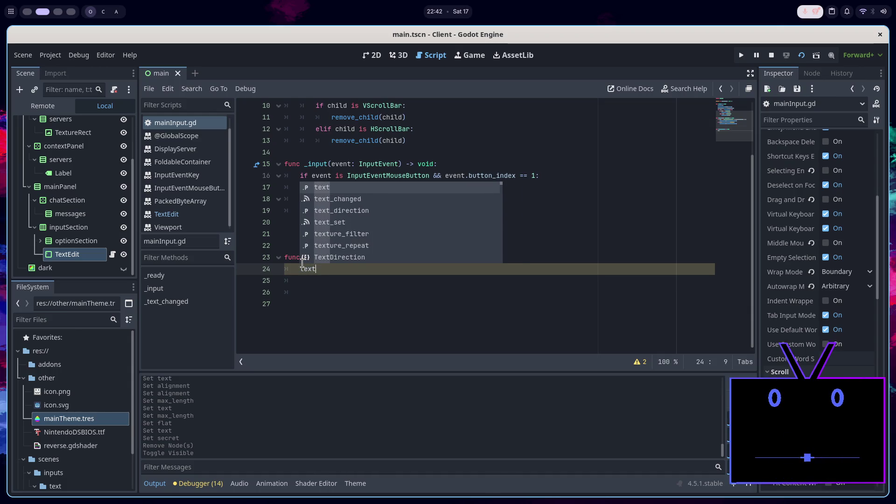
text(xt.re)
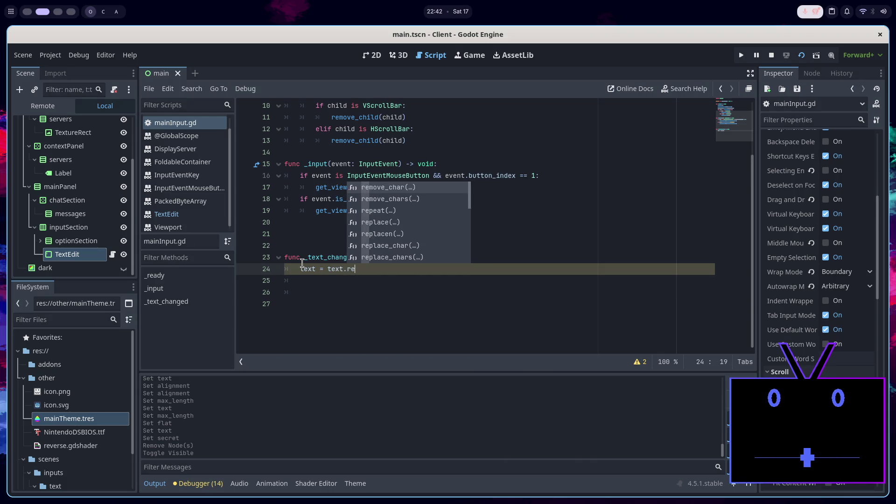
key(Down)
key(Return)
scroll(302, 263, up, 1)
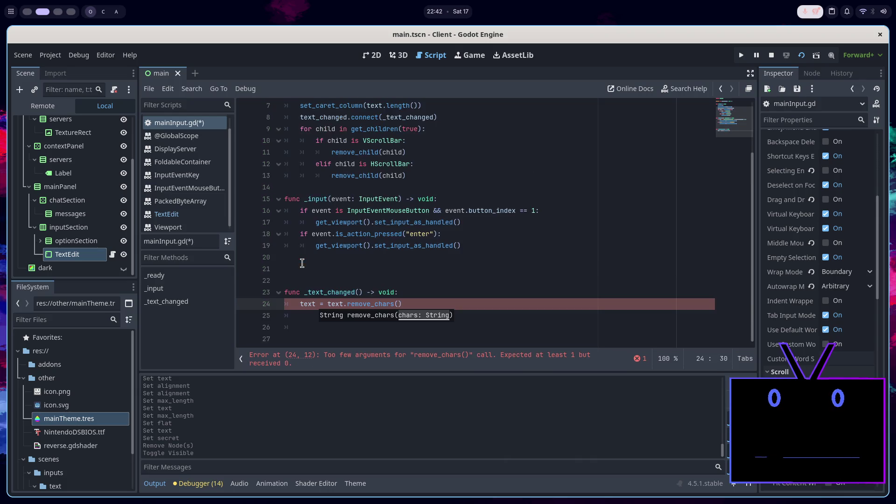
text("\n)
key(ctrl+s)
Check the String help for remove_chars, change the call to text.remove_char(), and review its docs
click(355, 309)
ctrl+click(355, 308)
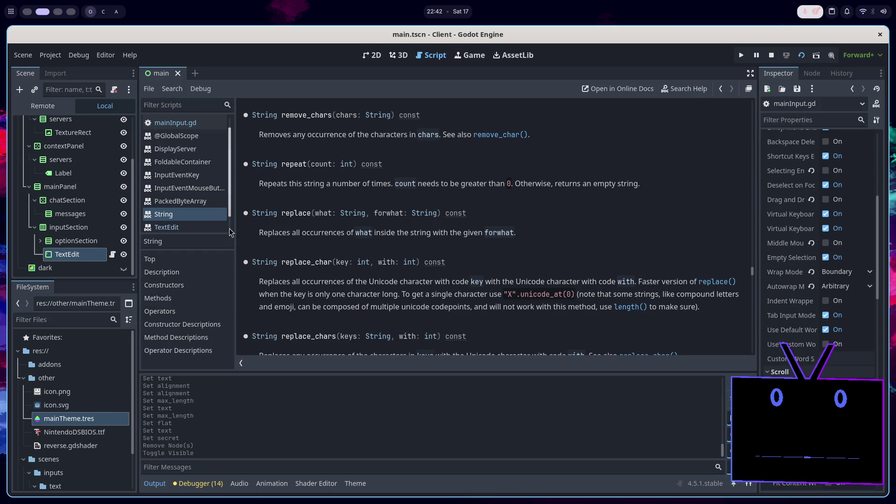
click(176, 122)
drag(419, 305, 347, 307)
key(BackSpace)
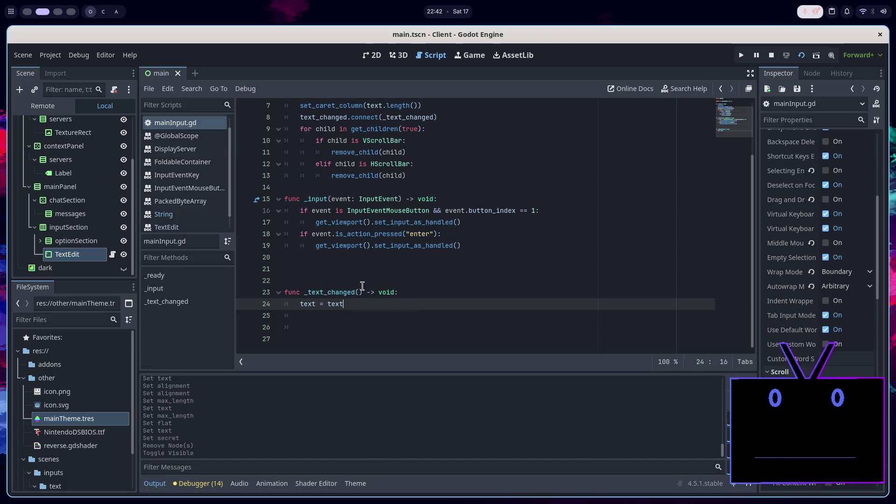
text(rem)
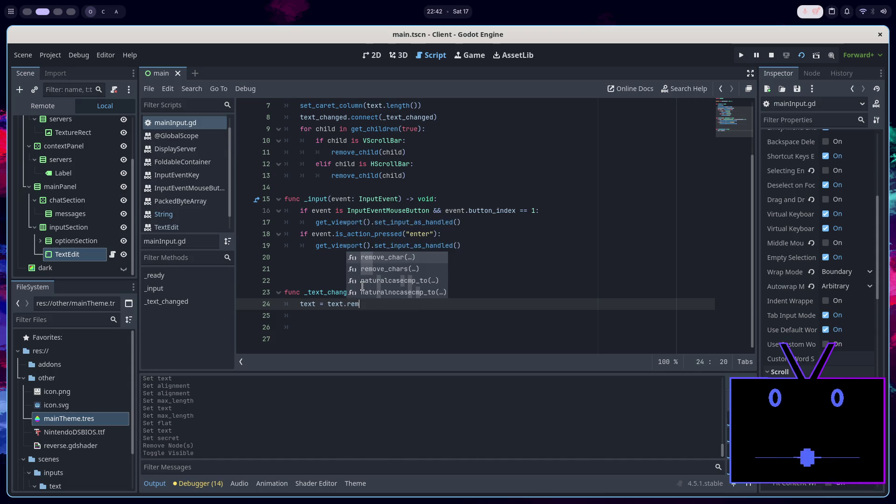
key(Return)
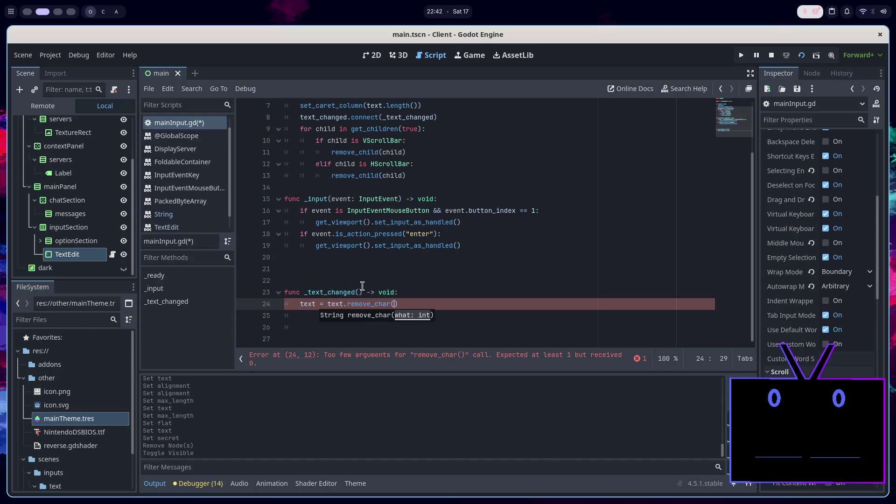
ctrl+click(369, 304)
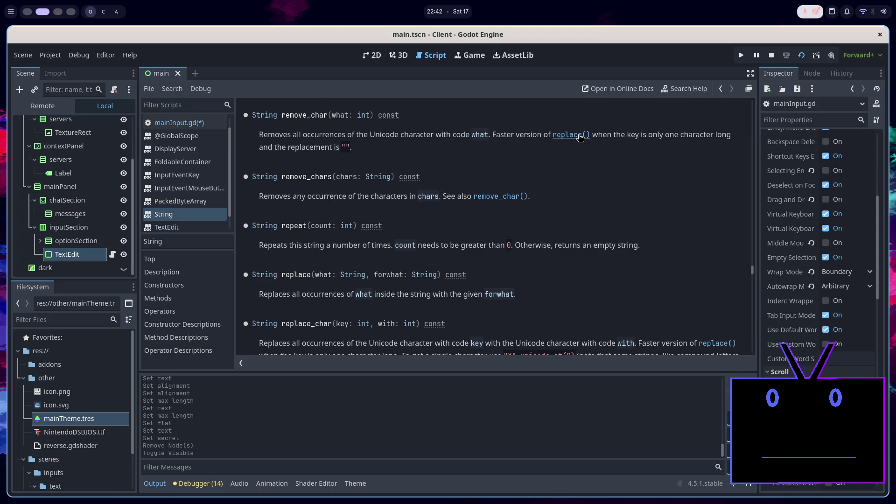
scroll(580, 137, down, 3)
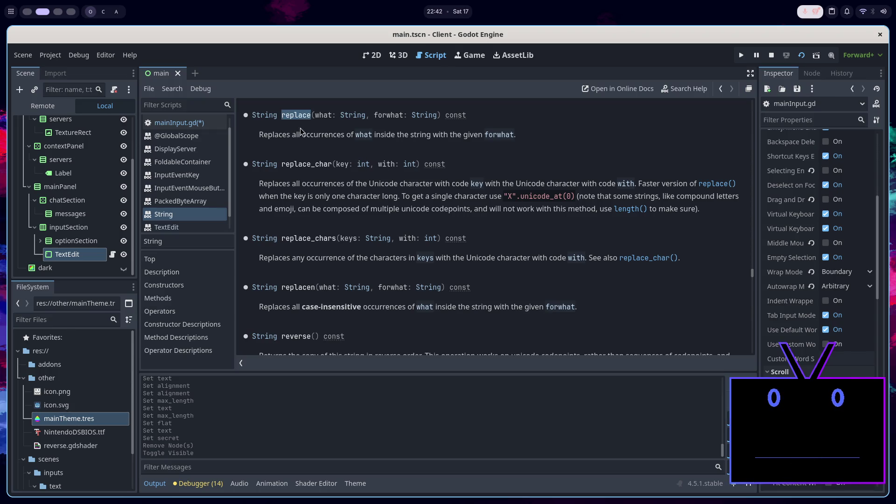
click(178, 123)
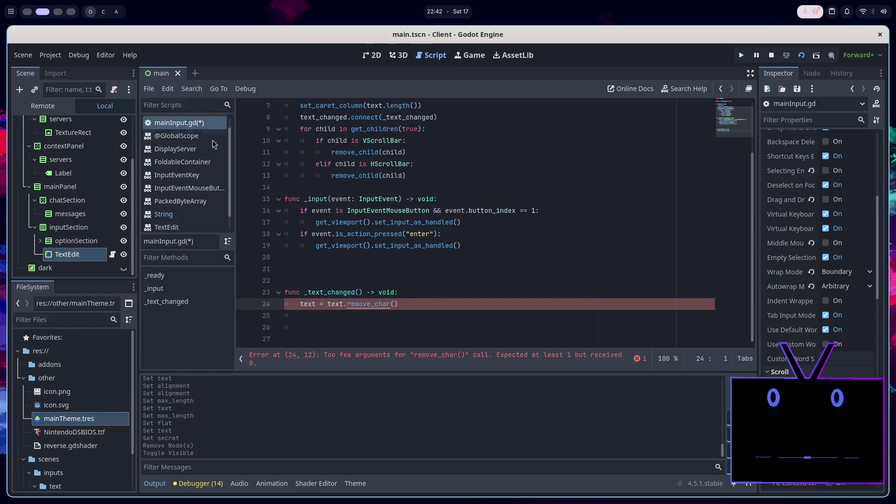
Change line 24 to text = text.replace("\n", "") and save
double_click(392, 303)
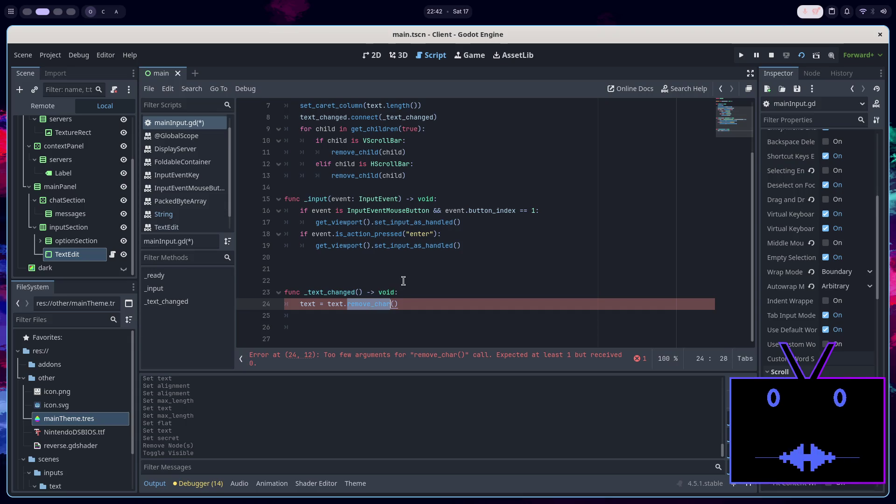
text(repl)
key(Return)
text(replace)
key(ctrl+BackSpace)
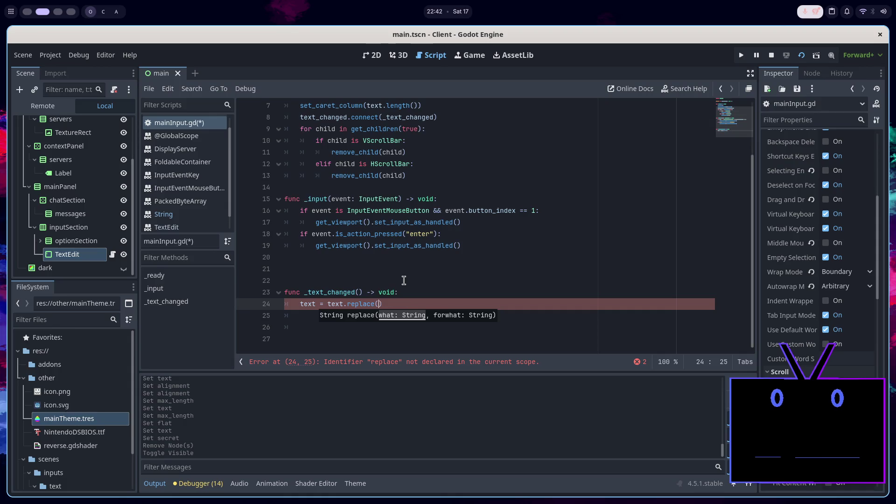
text(n)
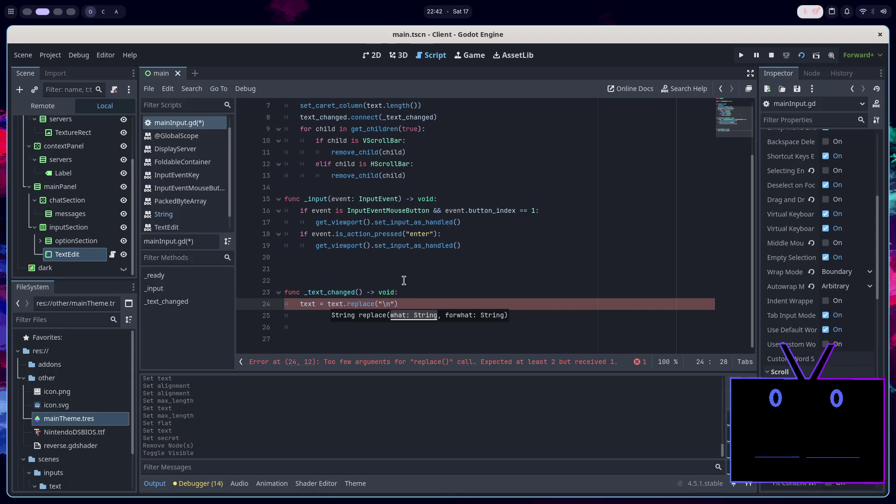
text(,)
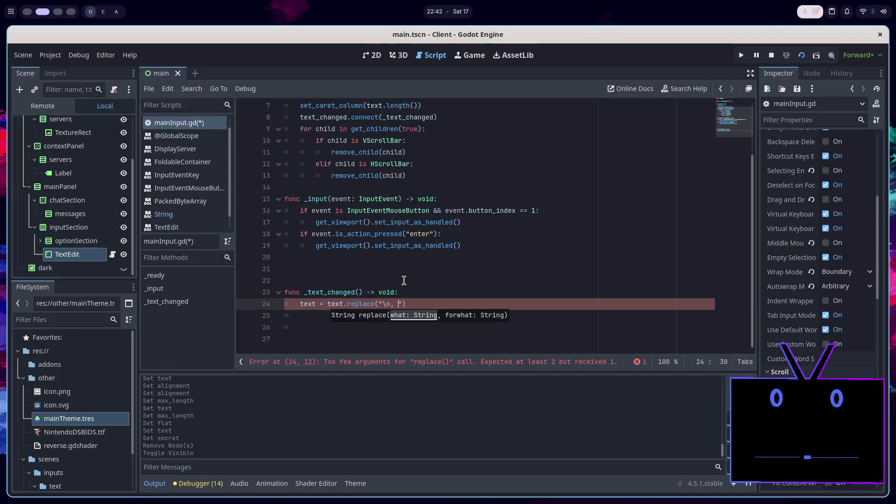
key(BackSpace)
text(""))
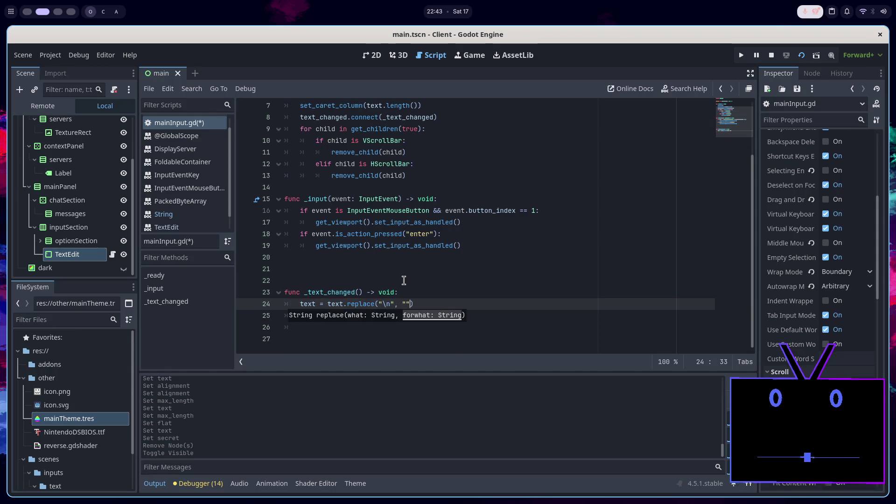
key(ctrl+s)
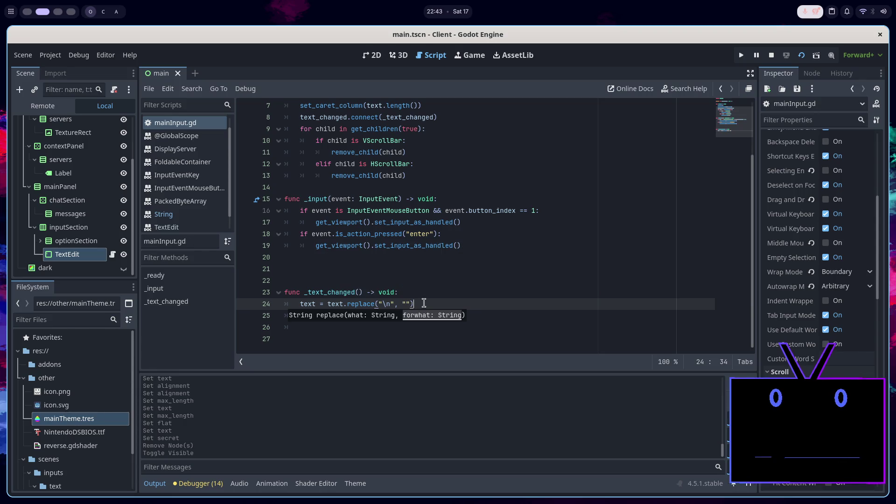
Remove trailing blank lines, stop the game, and add 'for l in get_line_wrapped_text(0):'
click(429, 326)
key(BackSpace)
key(BackSpace)
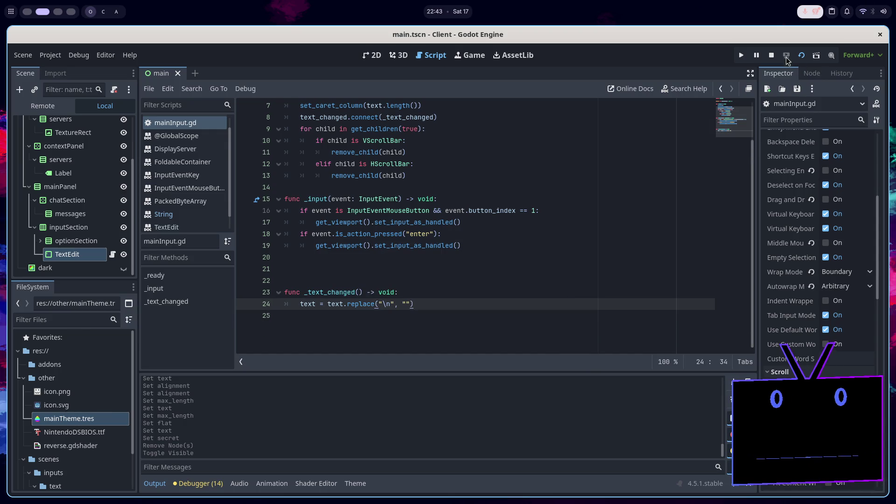
click(771, 55)
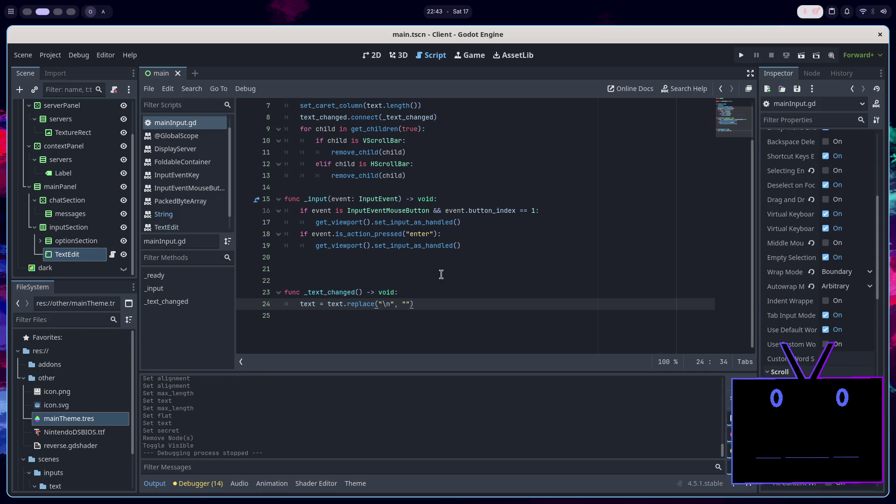
key(Return)
text(for)
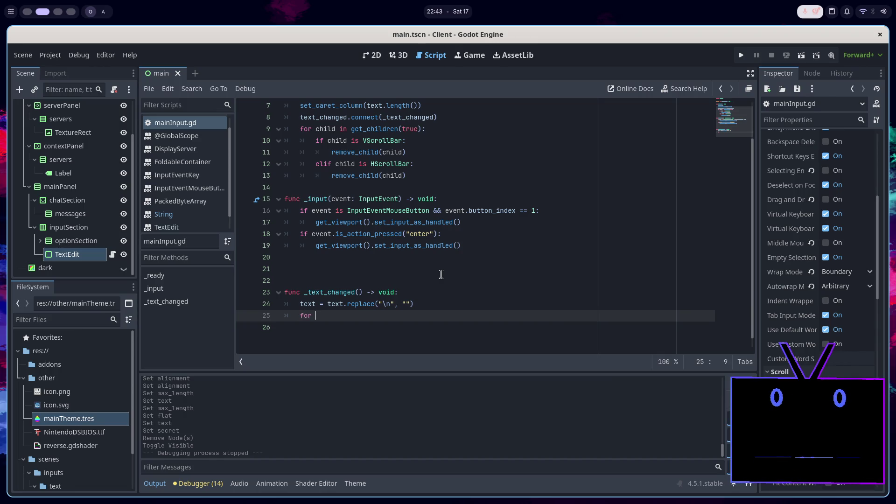
text(l)
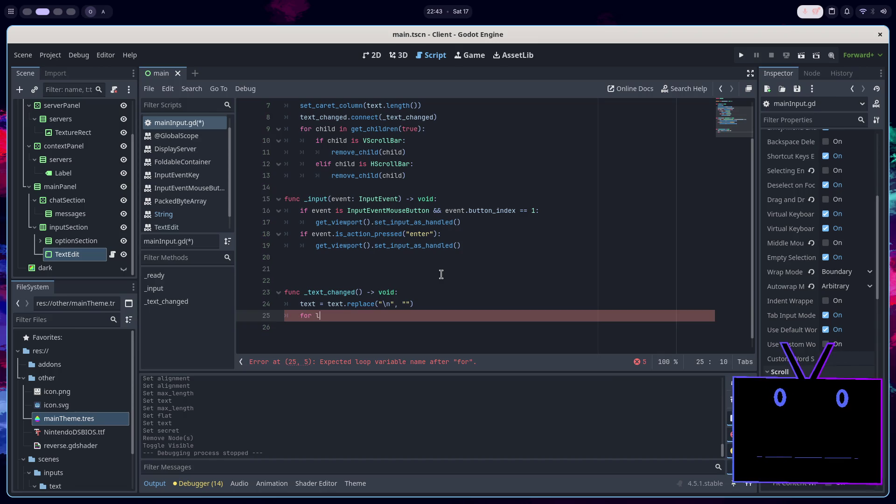
text( in get_)
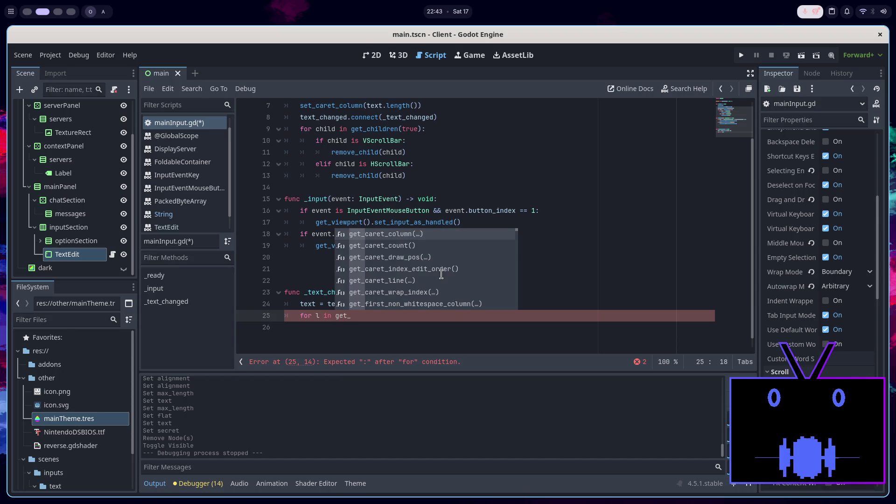
text(wrap)
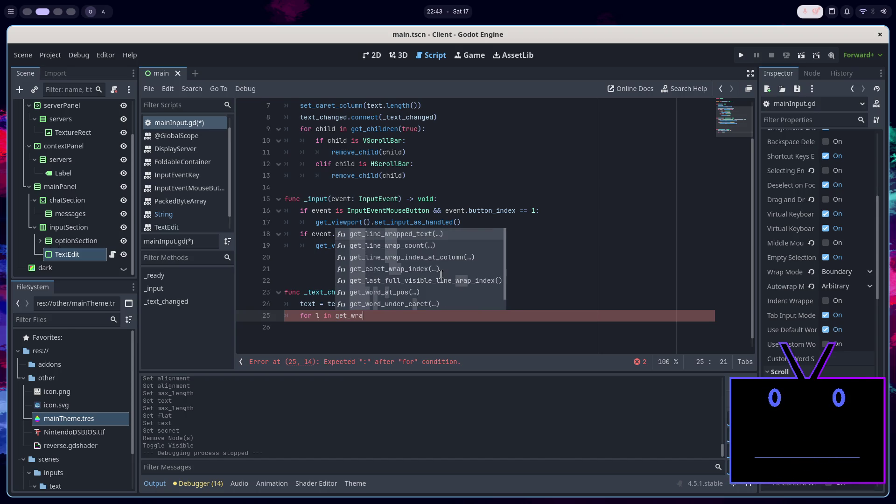
key(Down)
key(Up)
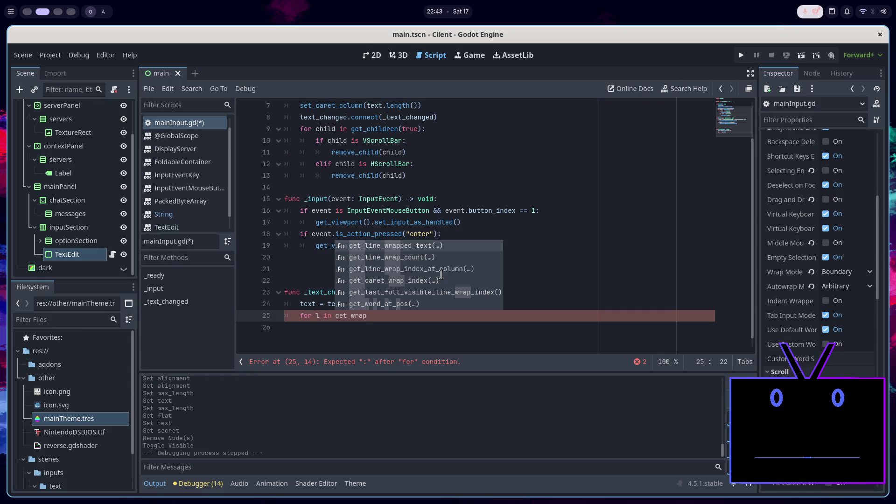
key(Return)
text(0):)
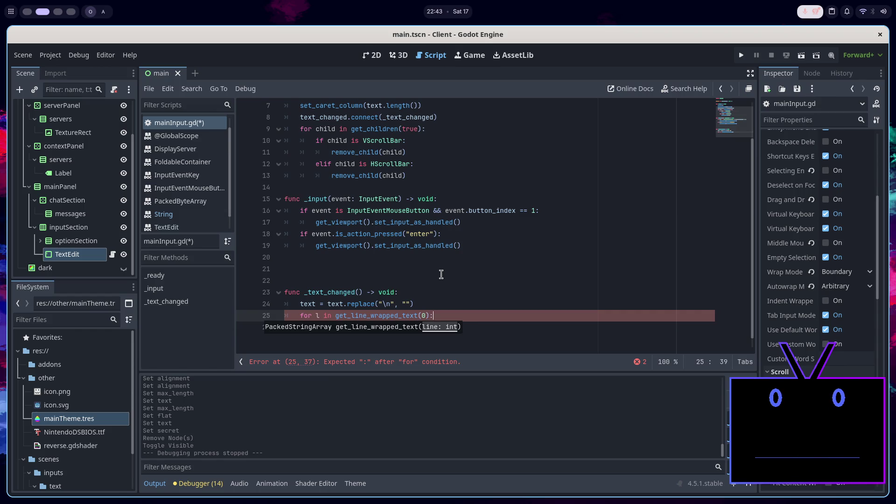
key(Return)
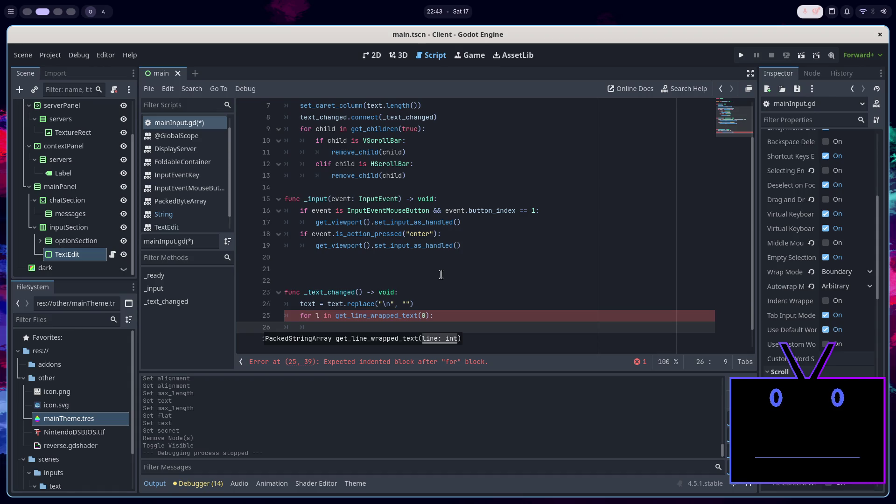
Declare a suffixToDelete string variable set to an empty string and save
click(434, 294)
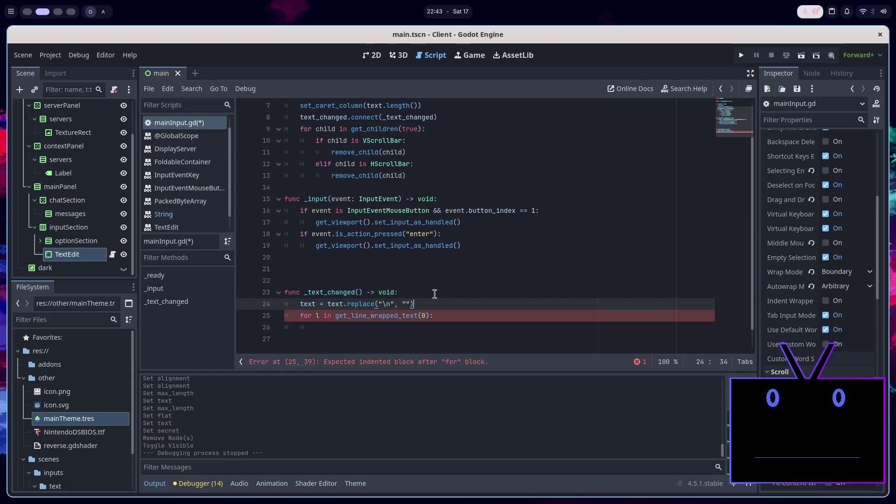
key(Return)
text(var textTo)
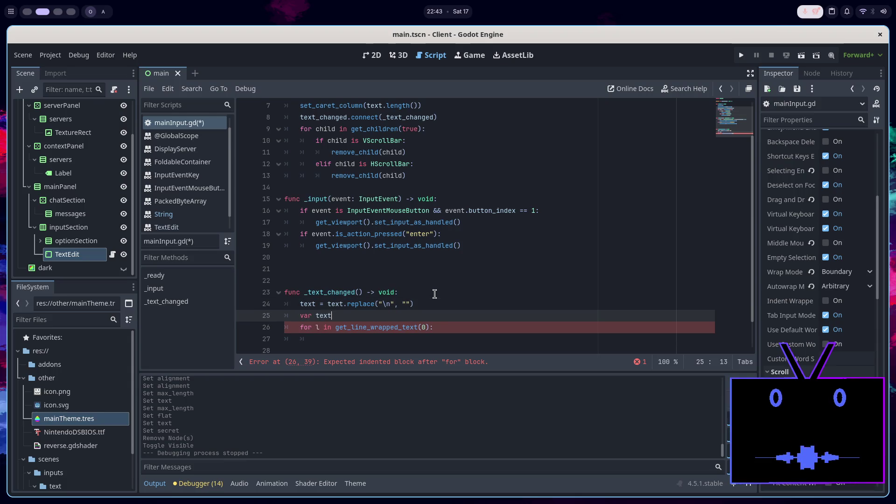
key(Left)
key(BackSpace)
key(BackSpace)
key(BackSpace)
text(suffix)
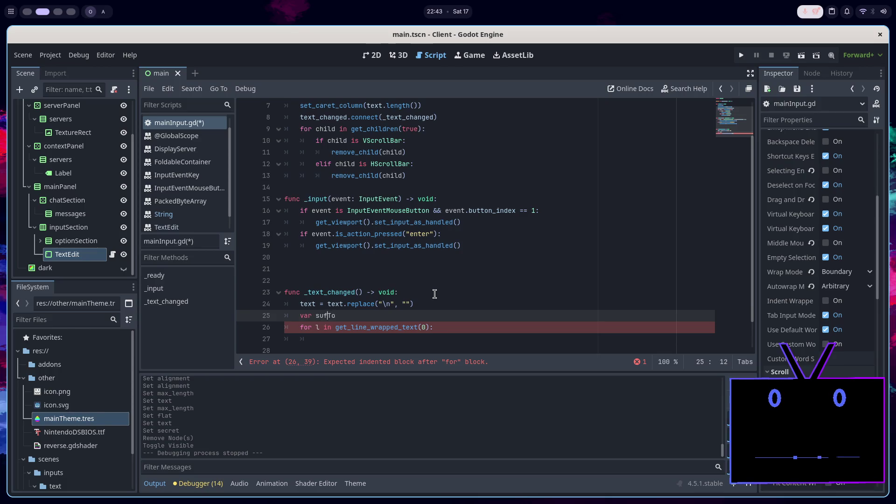
key(End)
text(Dele)
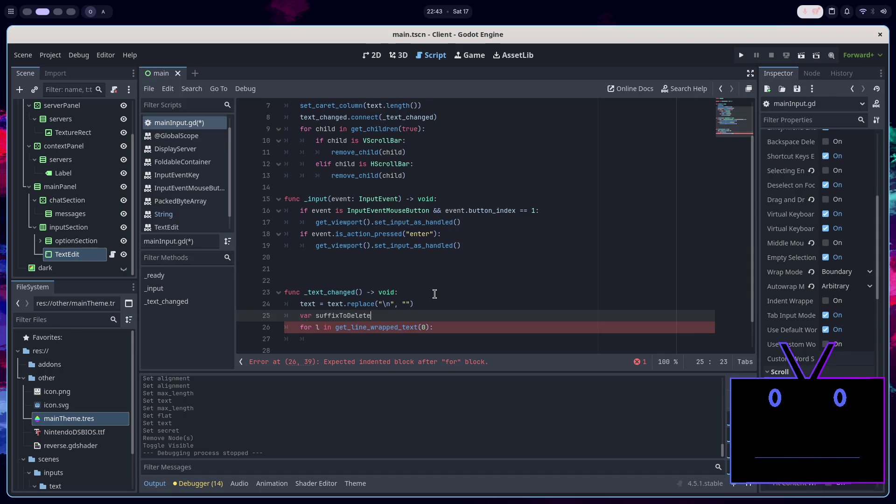
text(String =)
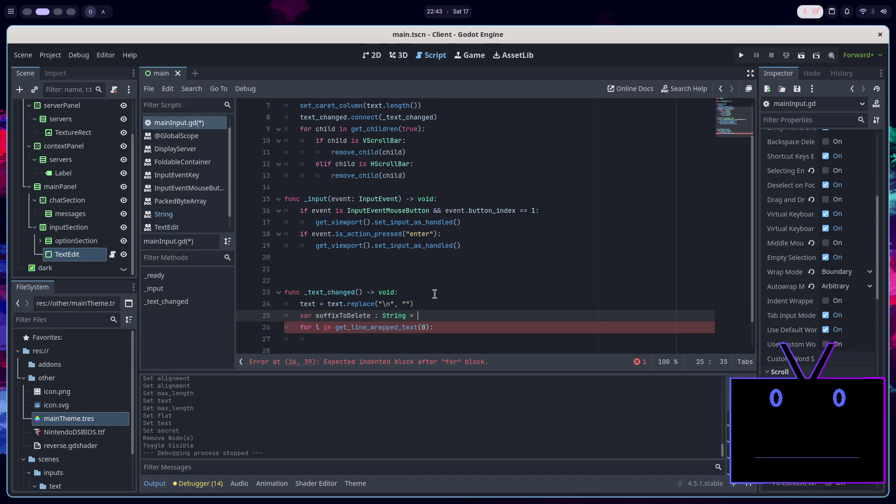
text(")
key(ctrl+s)
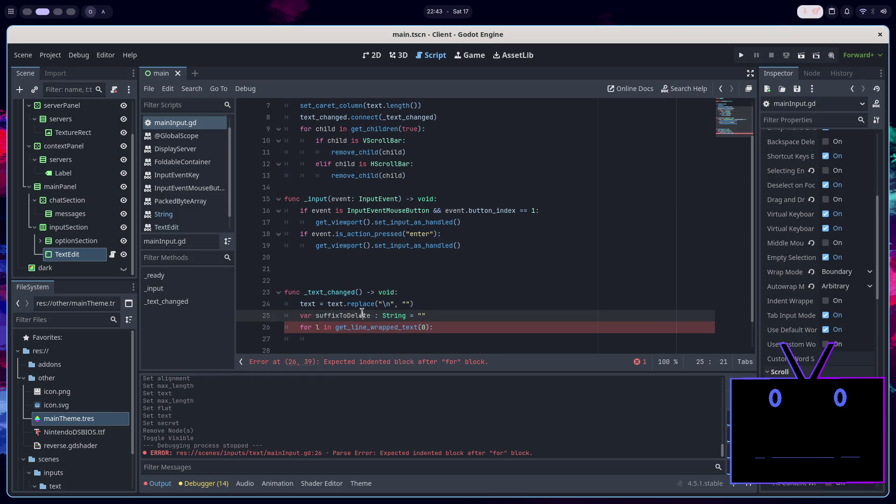
Rename the loop variable from l to i and insert a blank line above the loop
click(367, 338)
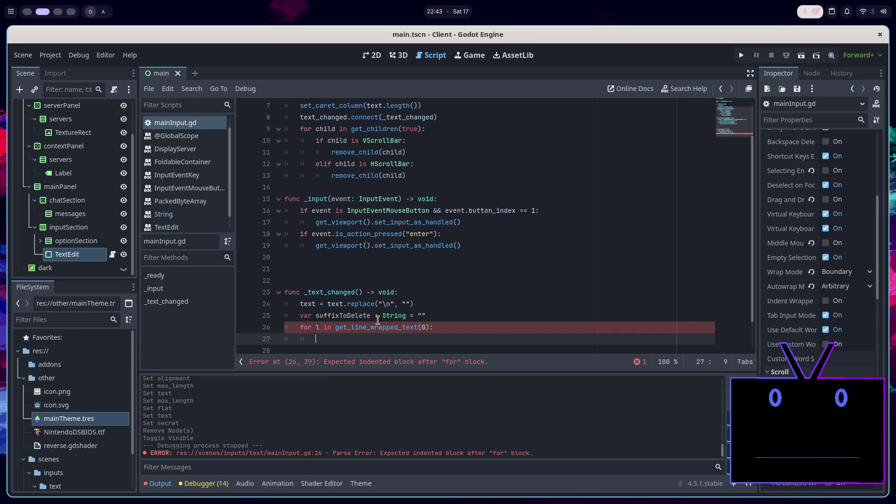
key(Up)
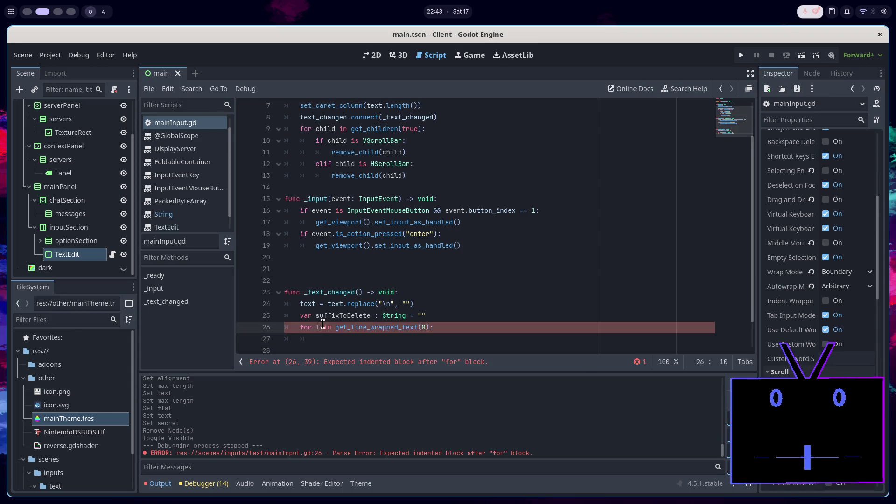
key(BackSpace)
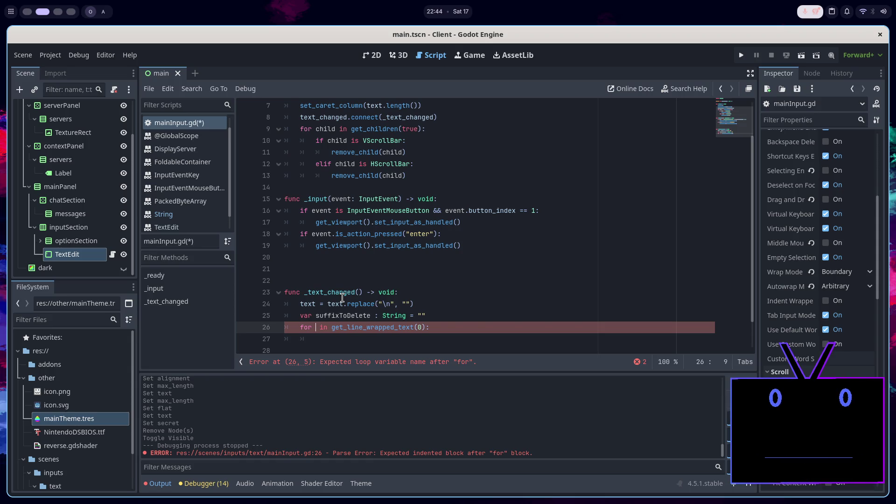
text(i)
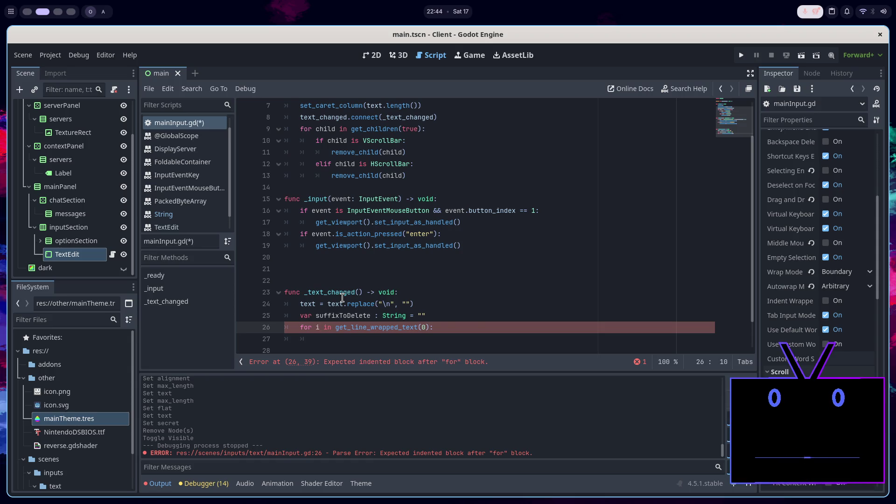
click(437, 319)
key(Return)
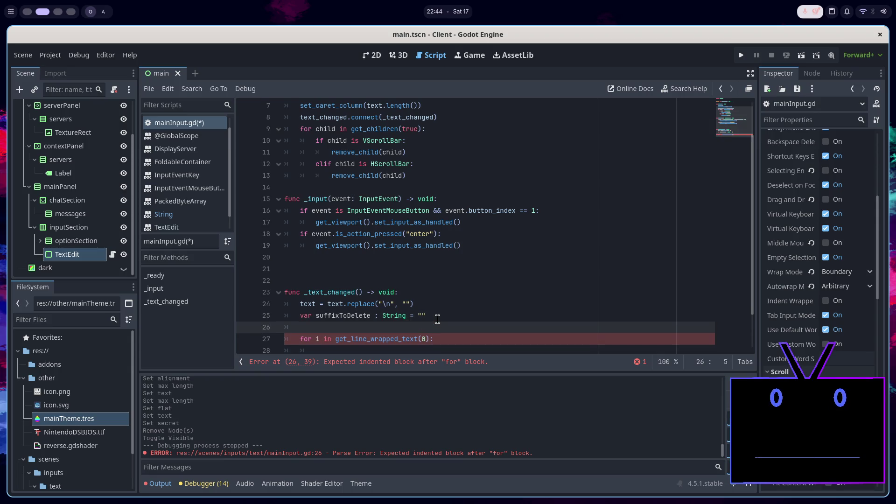
Declare var lines : PackedStringArray = get_line_wrapped_text(0)
text(var lines )
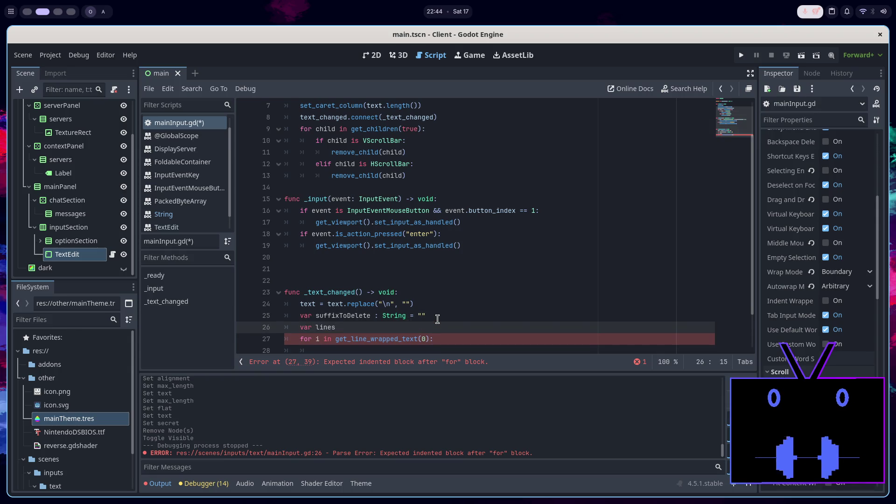
text(: PAcke)
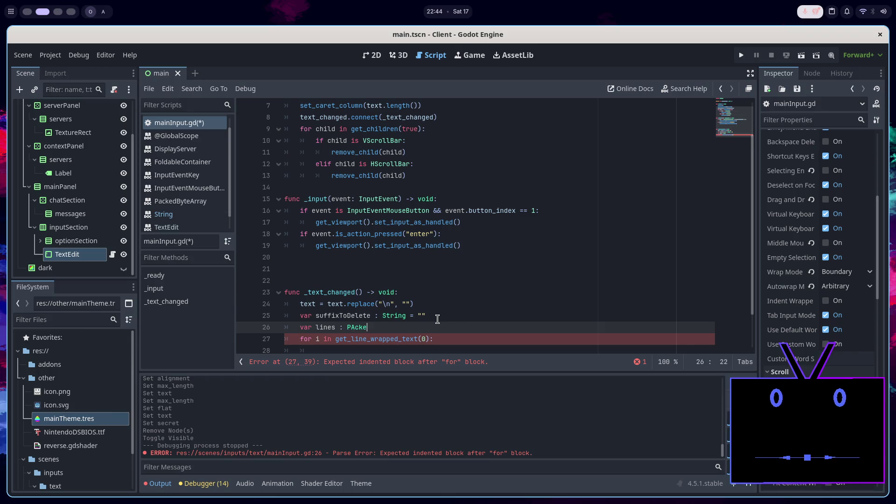
text(dS)
key(Return)
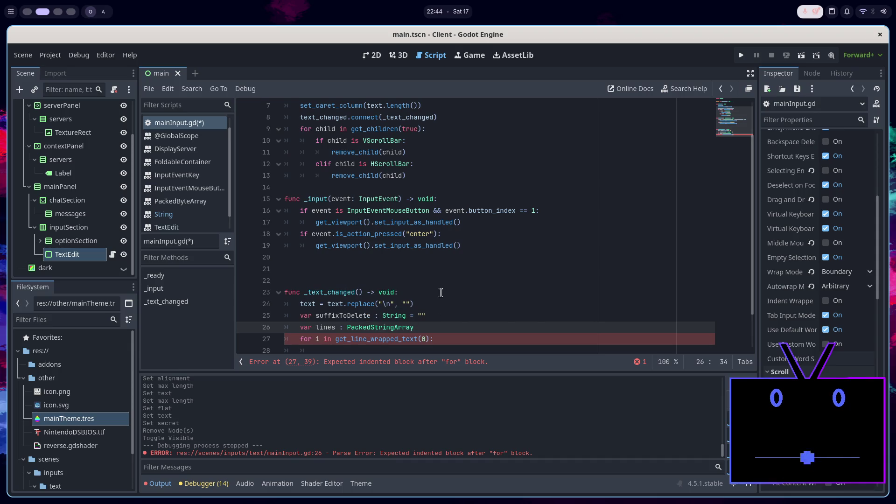
text(=)
drag(430, 338, 337, 342)
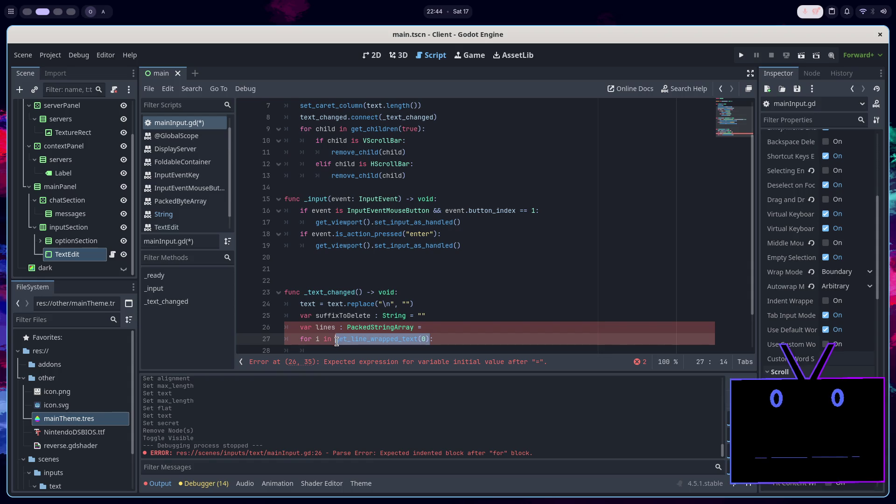
key(ctrl+c)
click(423, 327)
key(ctrl+v)
Change the loop to 'for i in lines.size():' and begin 'if i > numberOfLines' inside it
drag(429, 339, 336, 339)
text(l)
key(Escape)
text(ines.)
key(Escape)
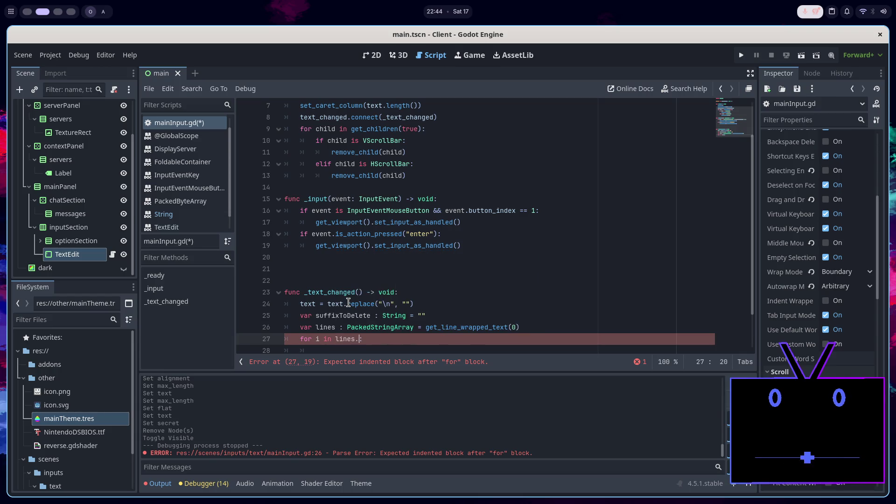
text(size())
key(Return)
text(if )
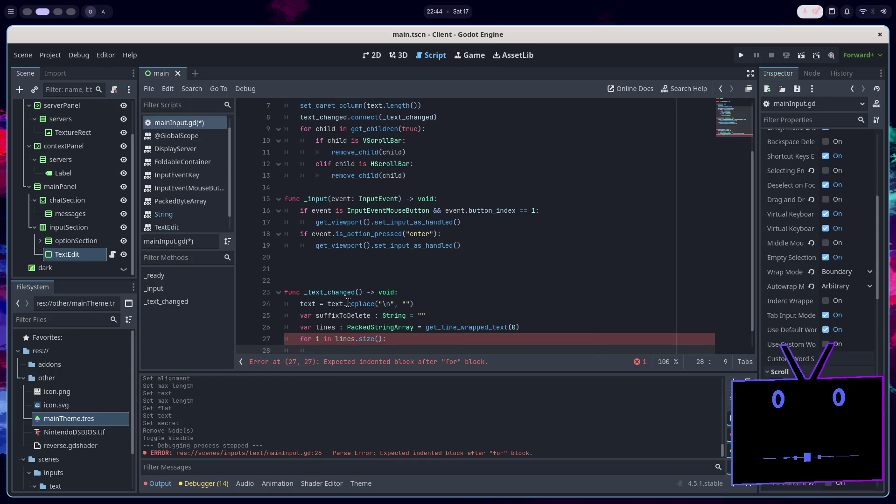
text(i > )
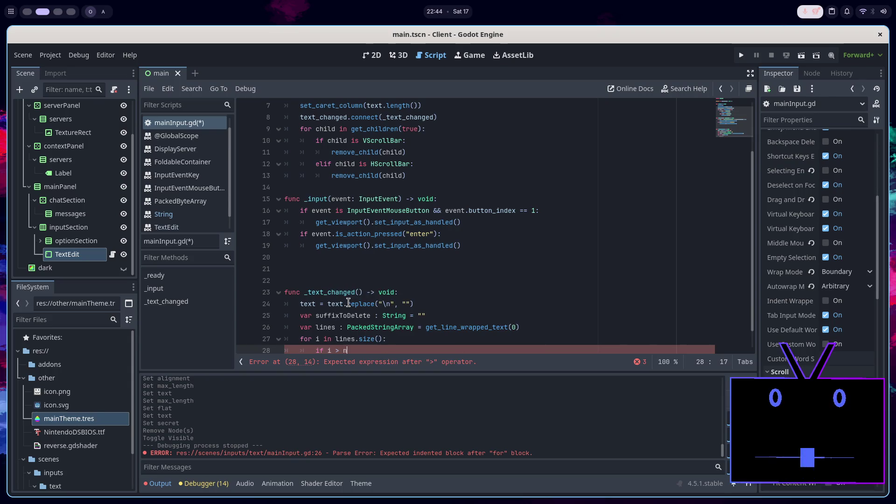
text(numberOfLines)
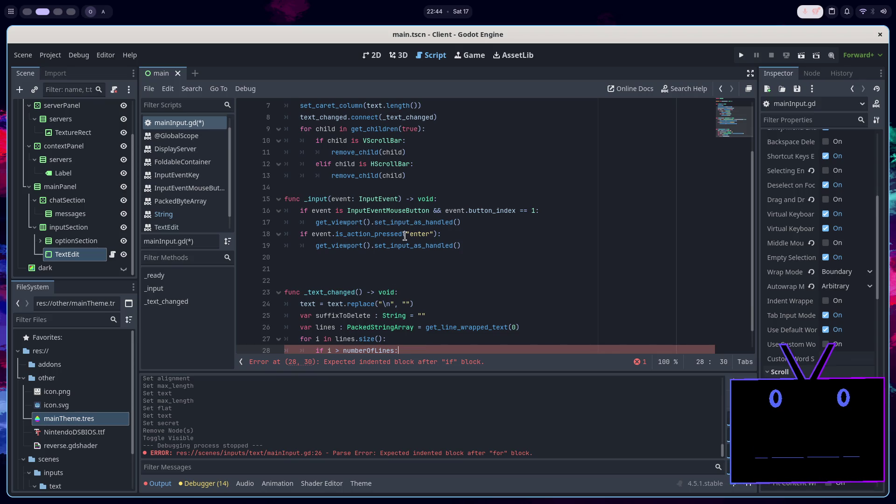
Finish 'if i > numberOfLines - 1:' with 'suffixToDelete += lines.get(i)', save, and run the client
text(- 1)
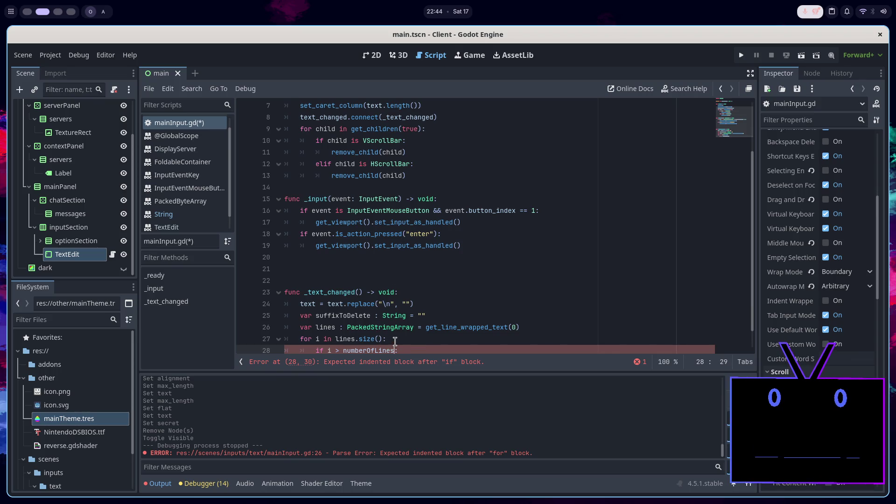
key(Return)
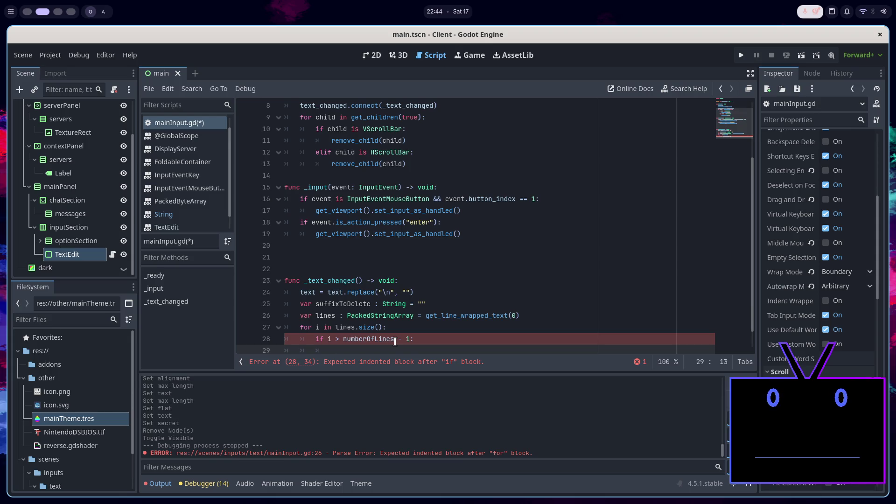
text(su)
key(Return)
text(+=)
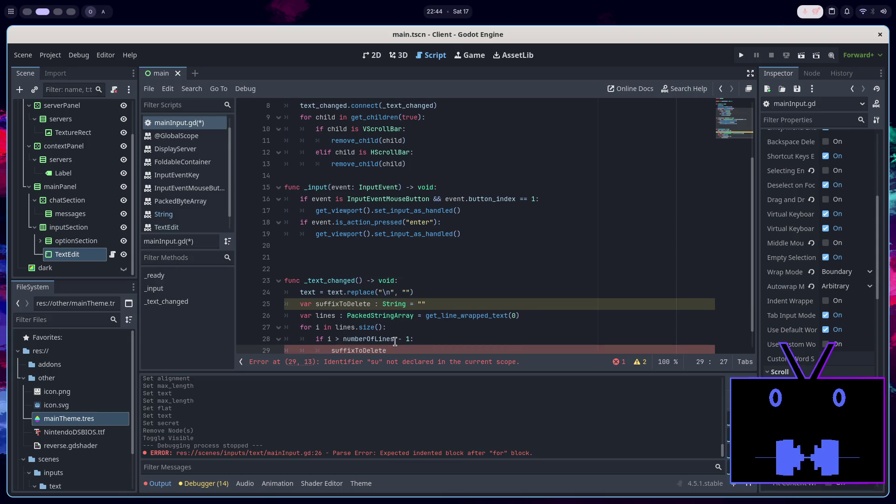
text( li)
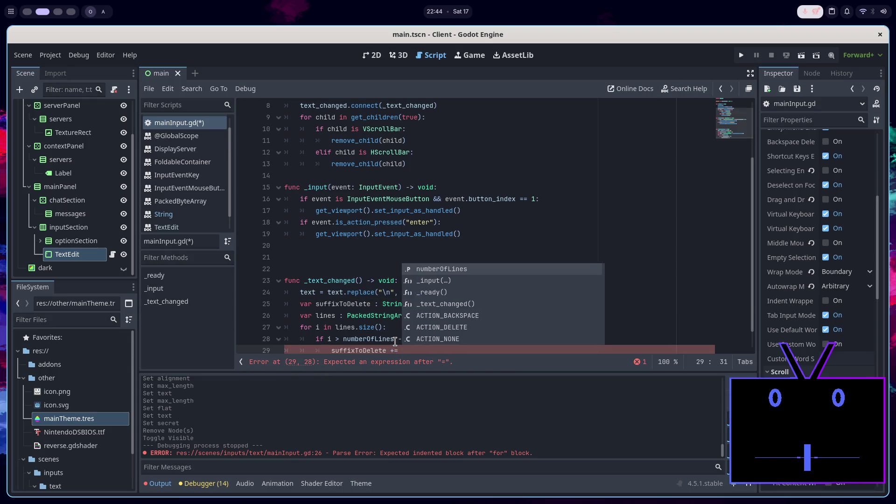
text(nes.get)
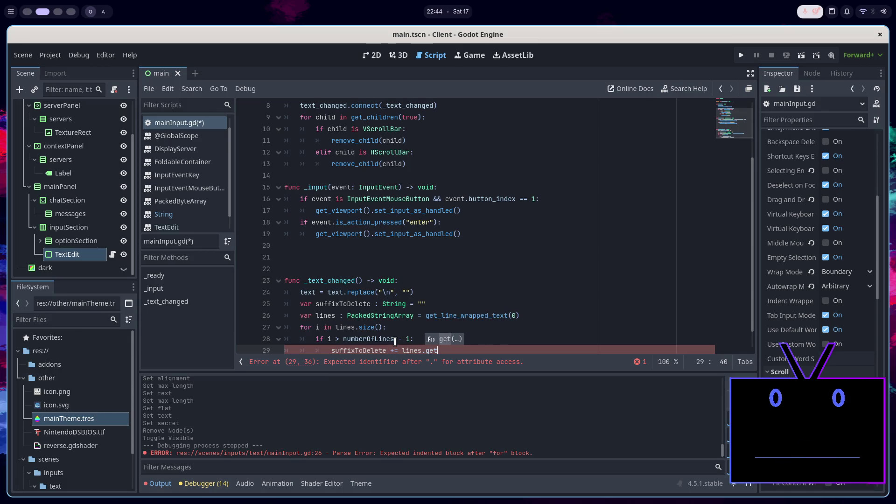
key(Return)
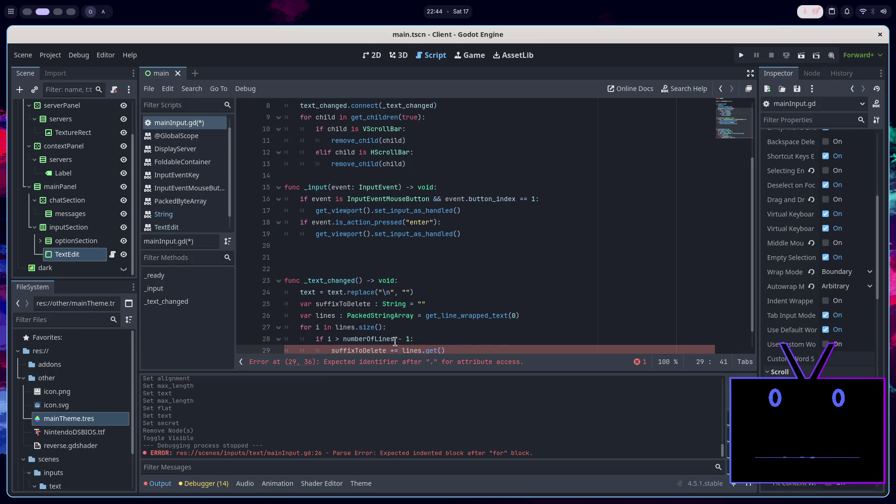
text(i))
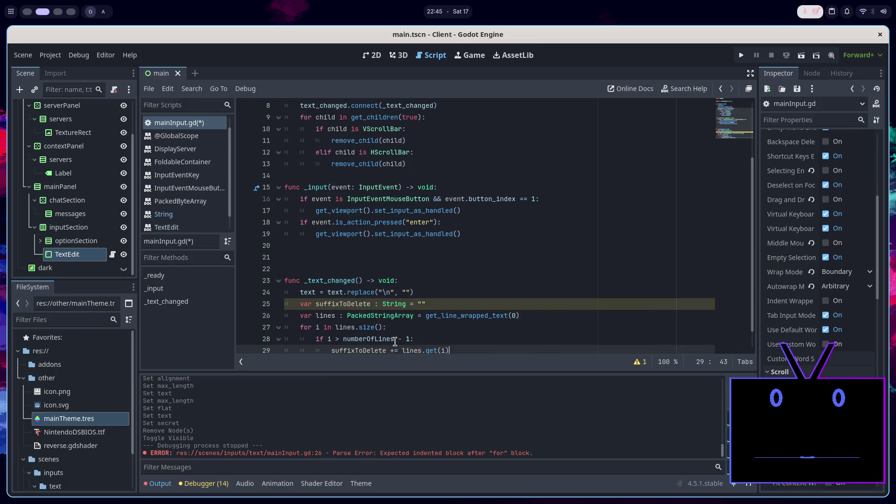
key(ctrl+s)
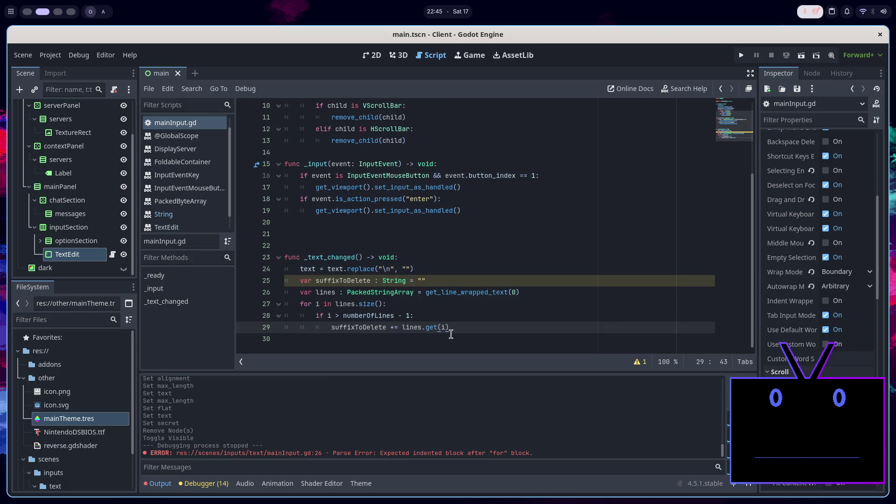
key(F5)
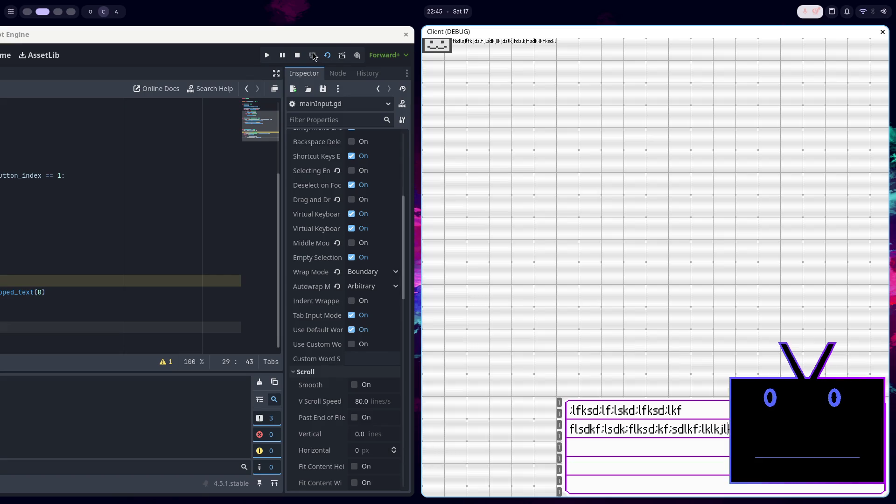
Stop the client and replace the TextEdit text with two test lines 'fds;lfksd;lkf;lsdk' and 'sdfdsfsd'
click(297, 55)
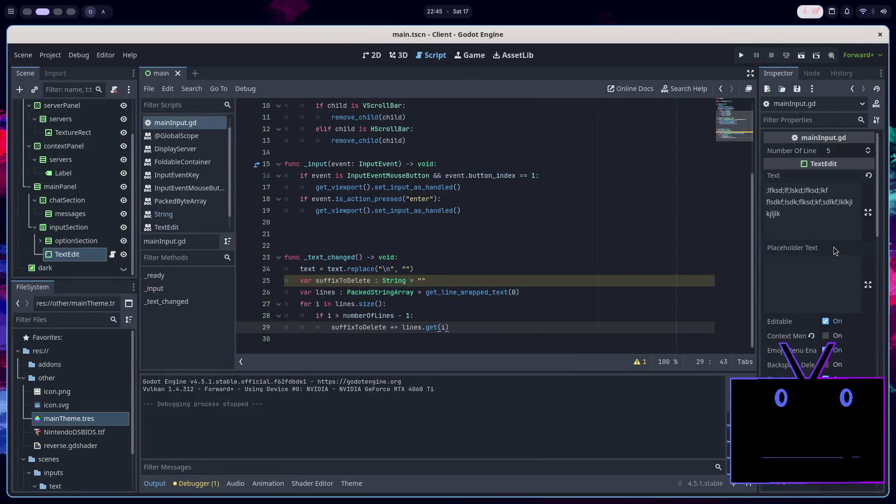
click(812, 206)
key(ctrl+a)
key(BackSpace)
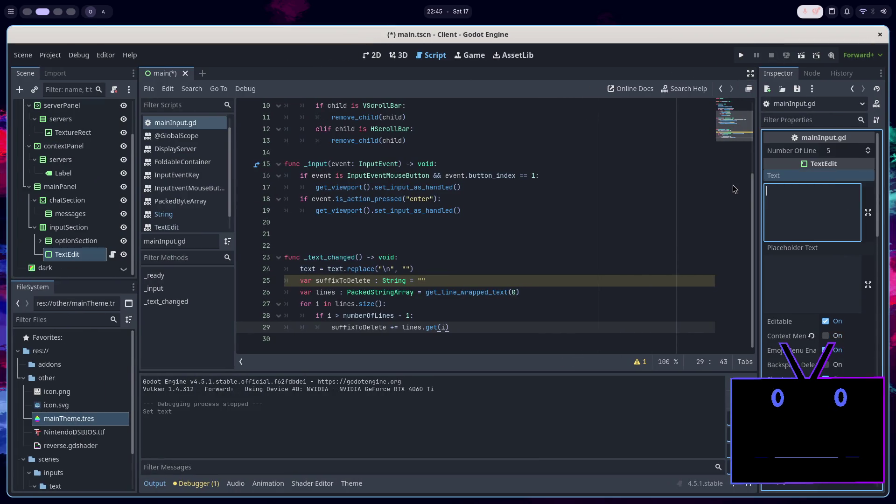
text(f)
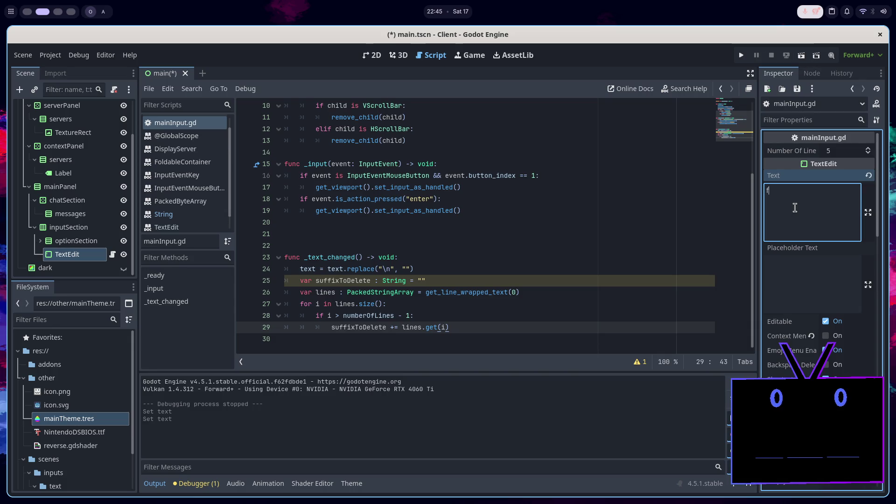
text(ds;lfksd;lkf;lsdk)
key(Return)
text(sdfdsfsd)
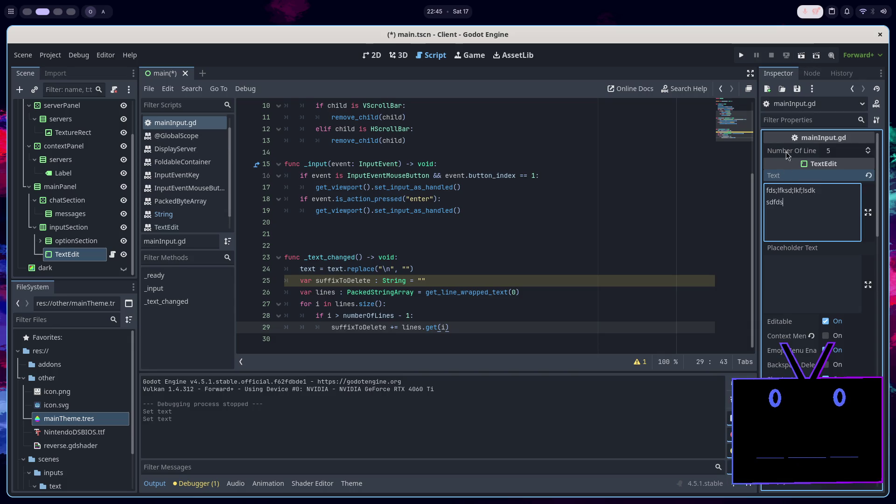
Relaunch the client and edit text in the chat box to test line wrapping
key(F5)
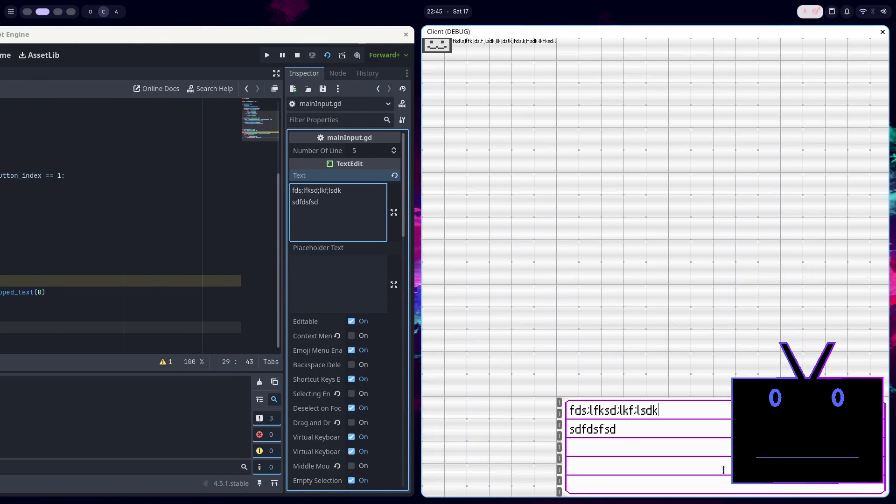
key(Delete)
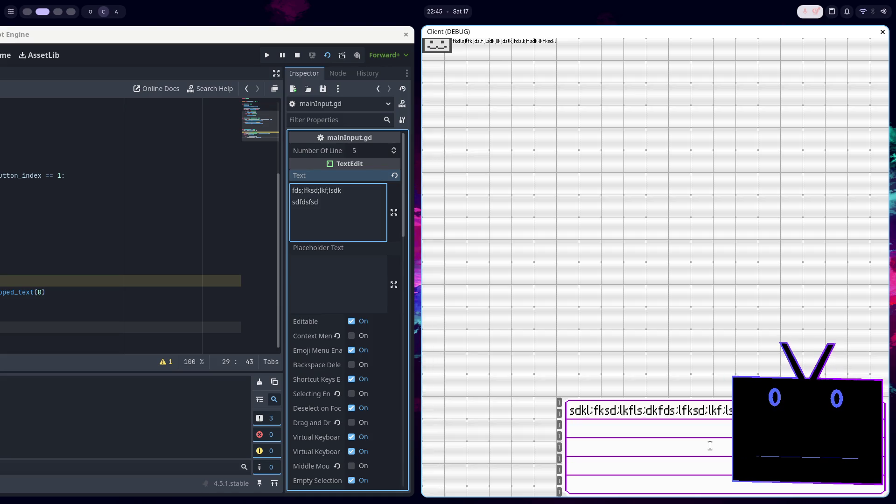
key(Home)
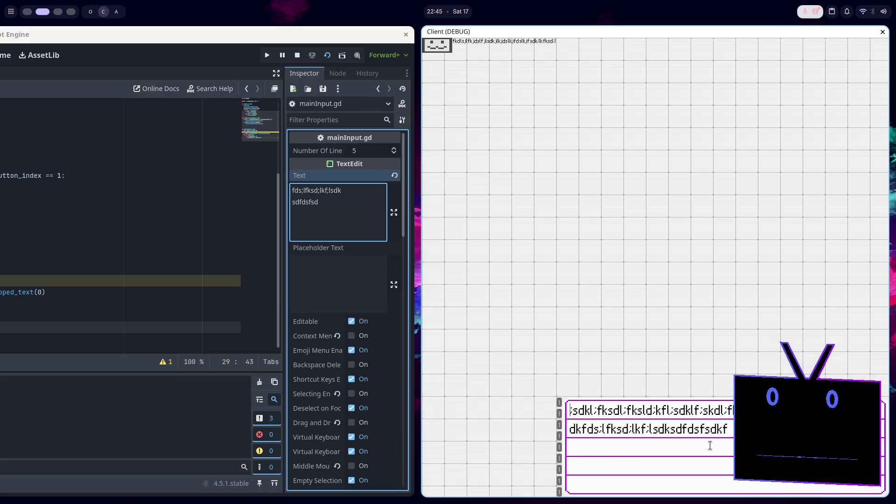
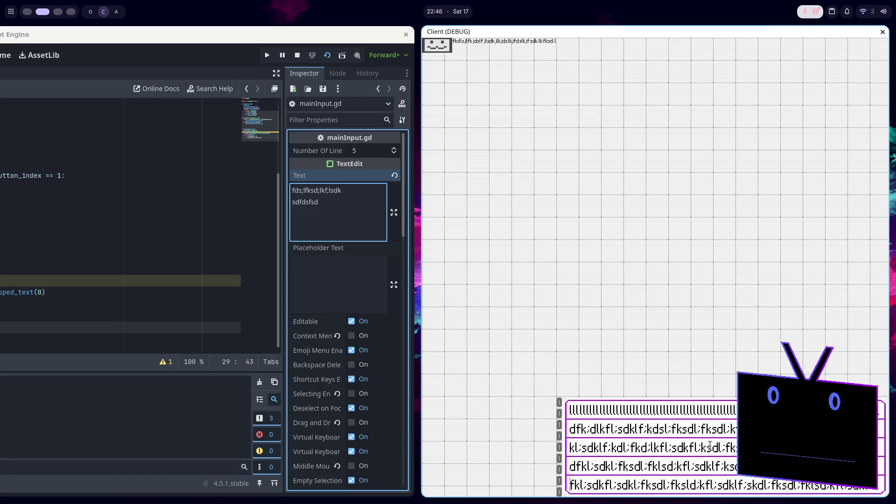
Bring the Godot editor to the front and stop the running chat client with F8
key(Right)
key(Right)
key(Right)
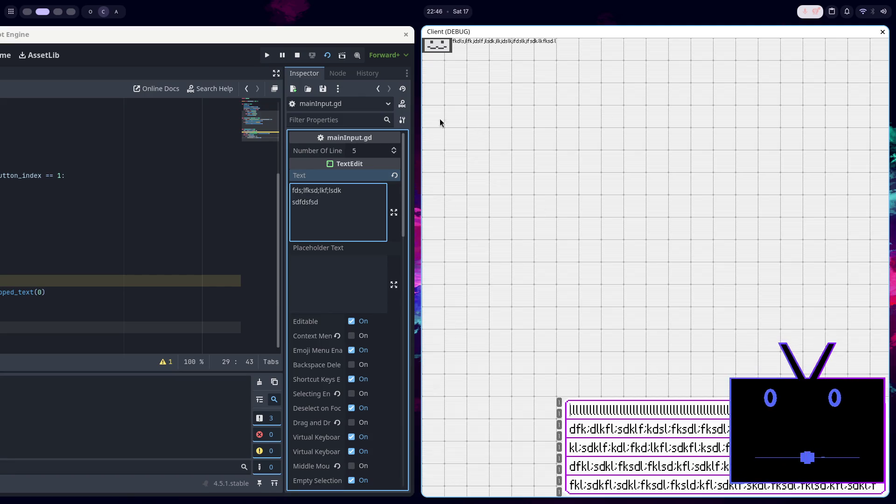
click(307, 58)
key(F8)
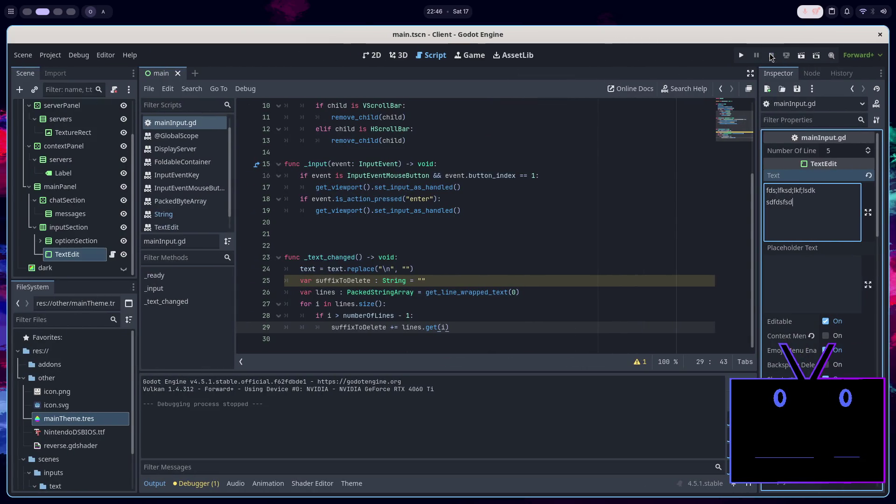
Remove the minus one from line 28's loop condition and save the script
click(410, 315)
key(BackSpace)
key(BackSpace)
key(BackSpace)
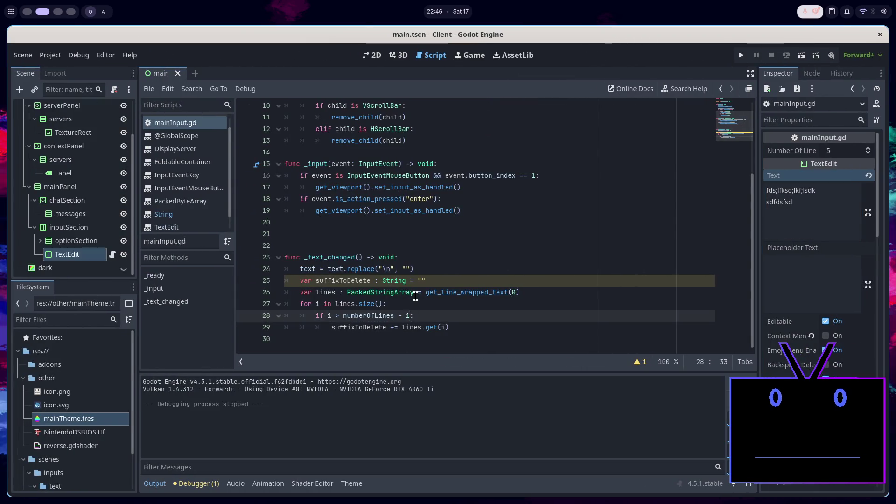
key(ctrl+s)
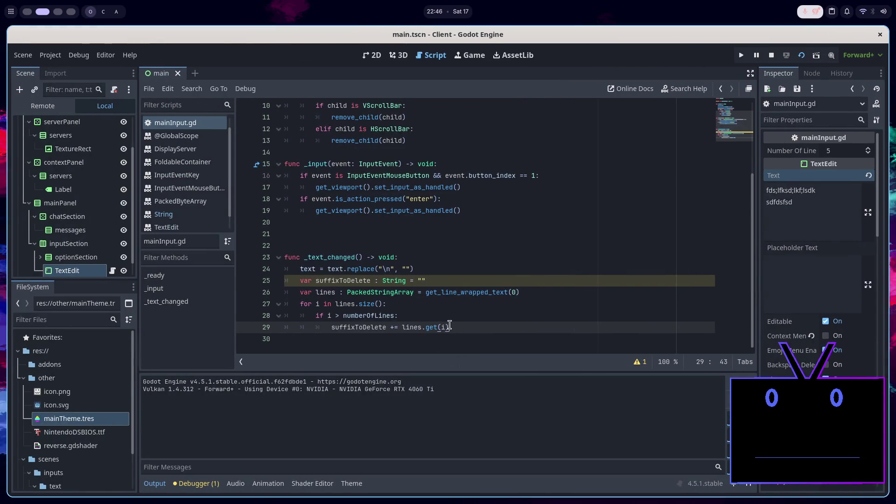
Add print(lines.size()) after the lines variable on line 26 and run the project
click(526, 294)
key(Return)
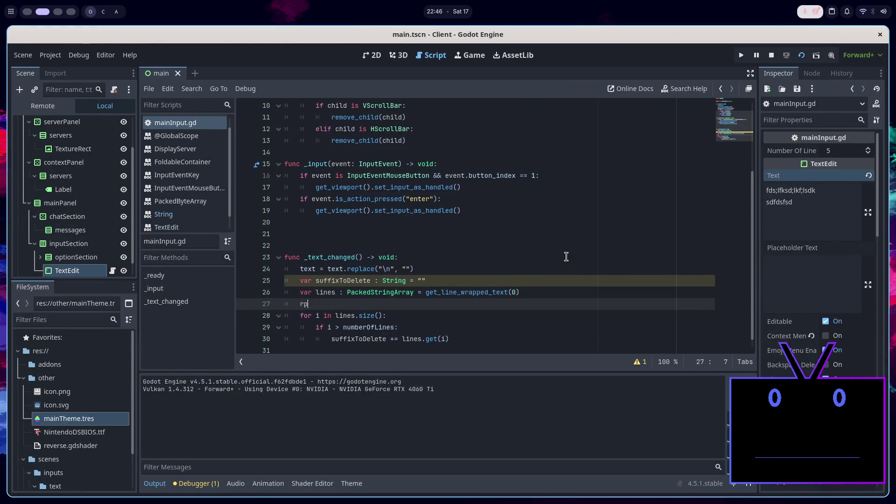
text(print(lin)
text(es.size())
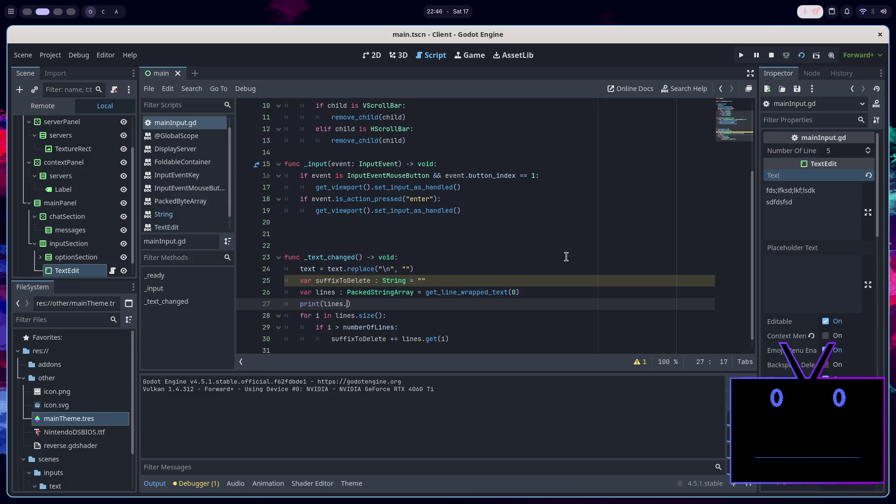
click(771, 55)
Restart the game and type long gibberish into the client's message box, then return to the editor
click(801, 55)
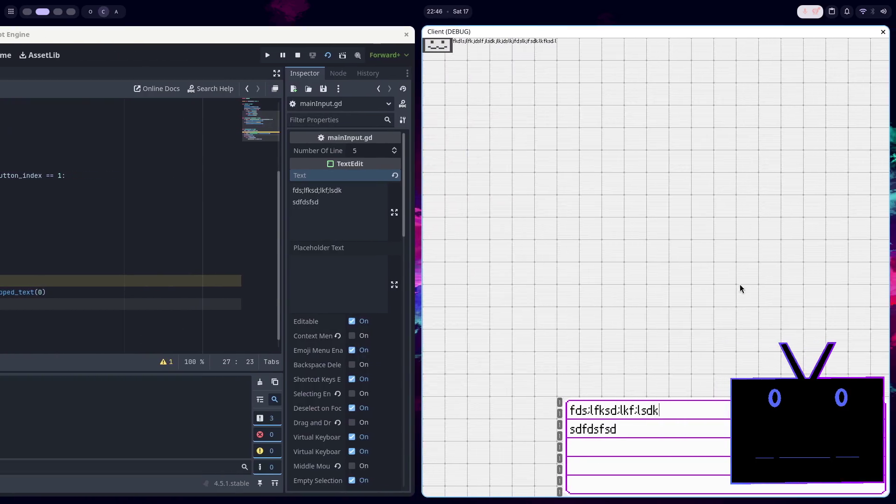
text(ksdl;fksdl;fkdl;kkfl;dskf)
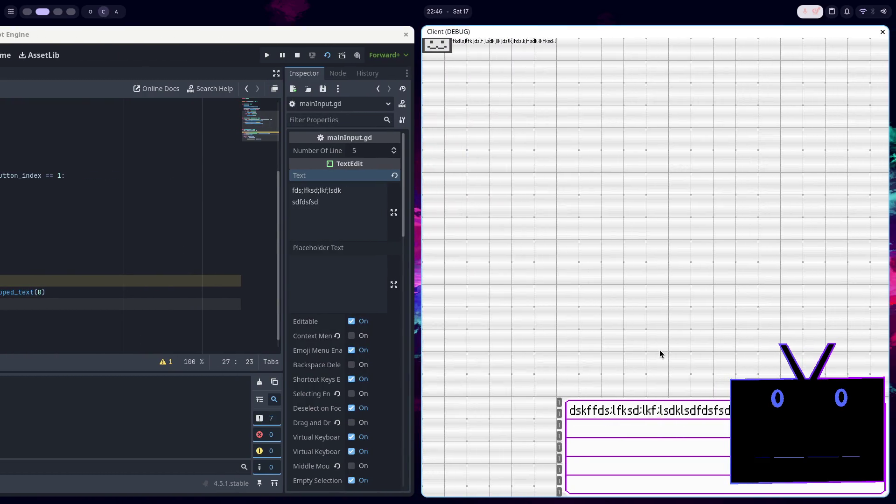
text(kf;lsdklf;kdsl;fksd;lfk;dlskfl;ds)
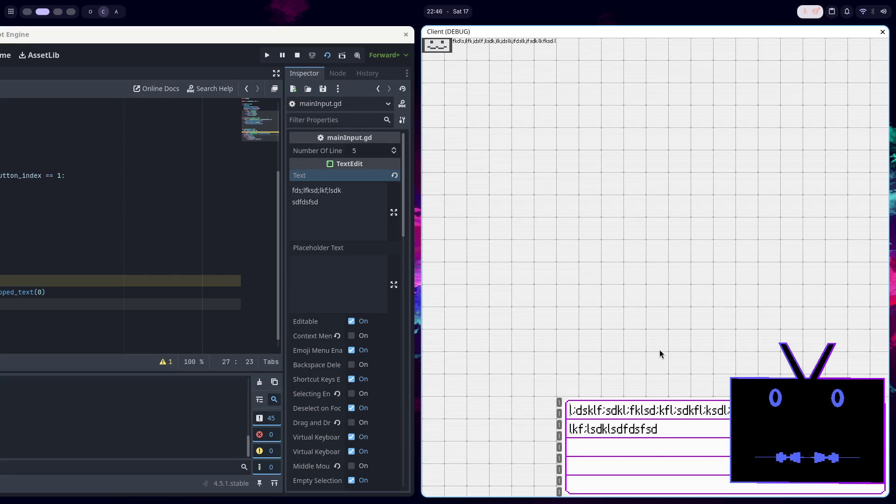
text(lds;klk;fksdl;fkdsd;fsd)
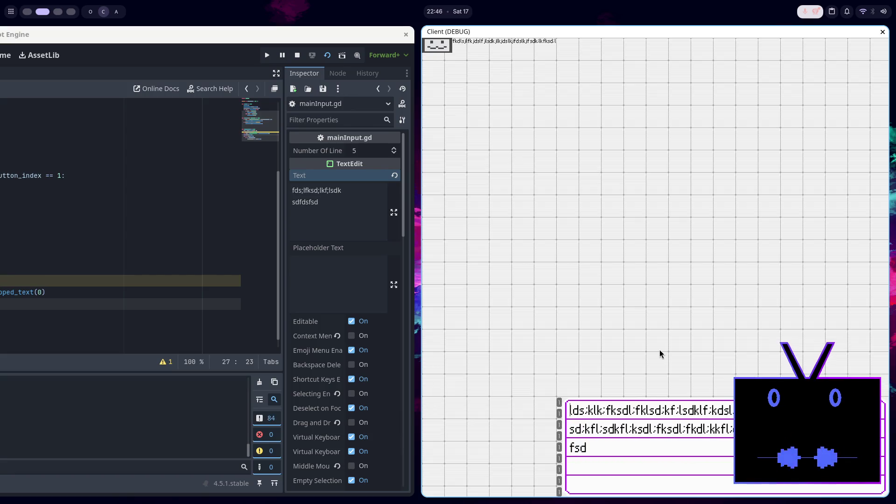
key(alt+Tab)
text(sdklfjklsdjfklsdjkfljsdkflkjskdffkldsjklfjsdklfjsdklfjsdklfjksdl)
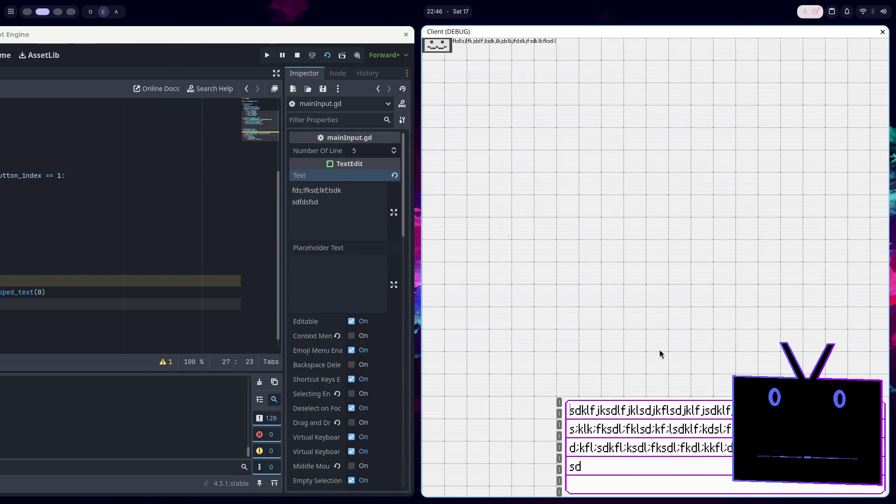
text(;ksdl;fksdl;fkdl;kl)
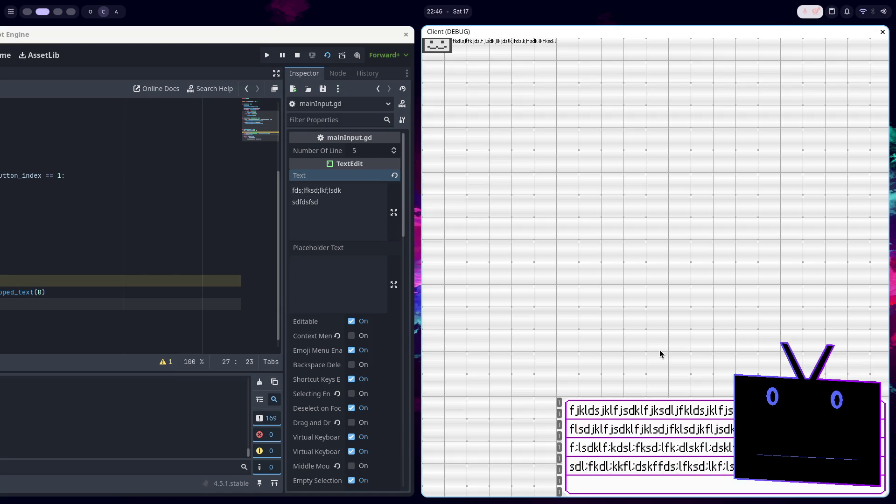
text(kfl;dskffds;lfksd;lkf;lsdkl)
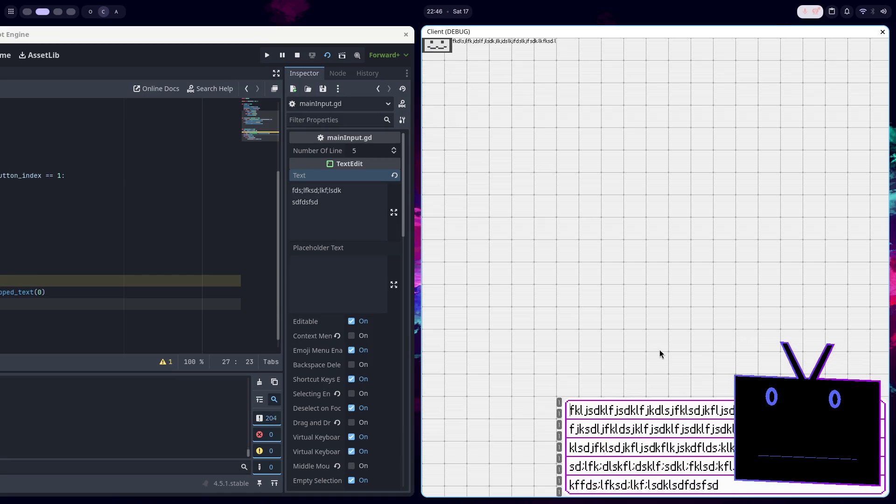
text(sdfjklsdjfklsdjfkl)
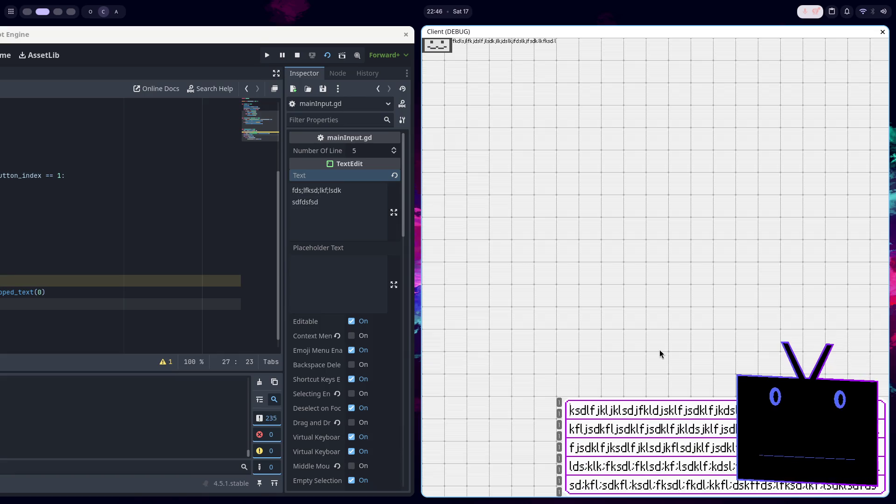
key(alt+Tab)
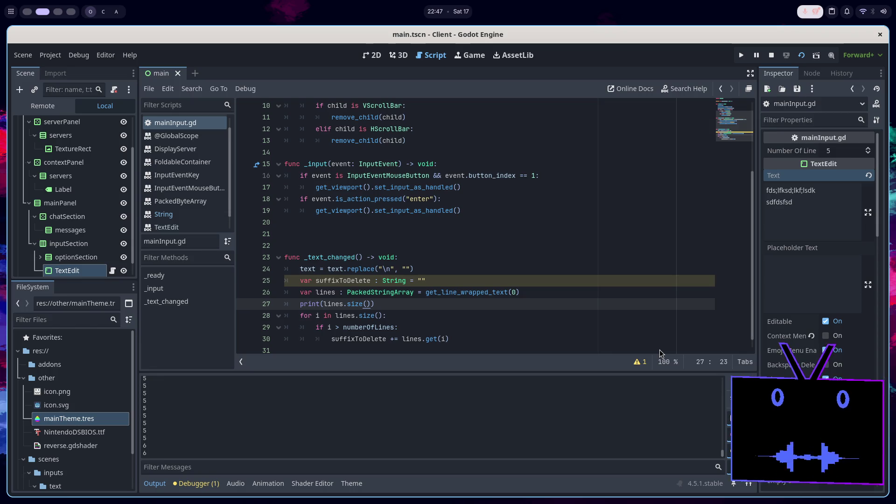
Re-indent line 30 under the if and start a new line below the loop
scroll(507, 129, down, 1)
click(467, 328)
key(shift+Tab)
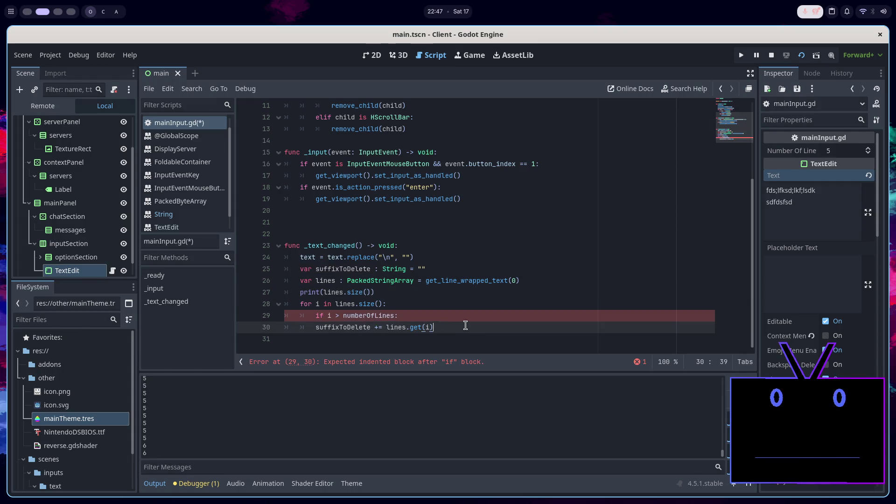
click(313, 327)
key(Tab)
click(469, 329)
key(Return)
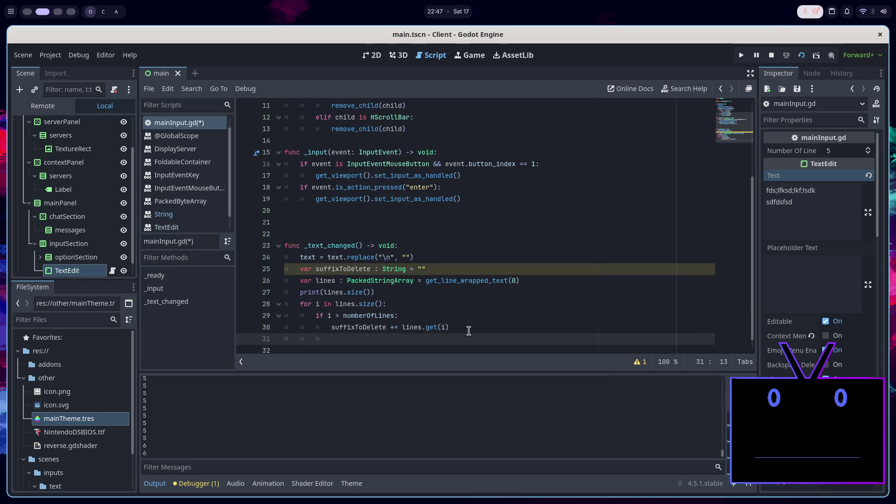
text(text =)
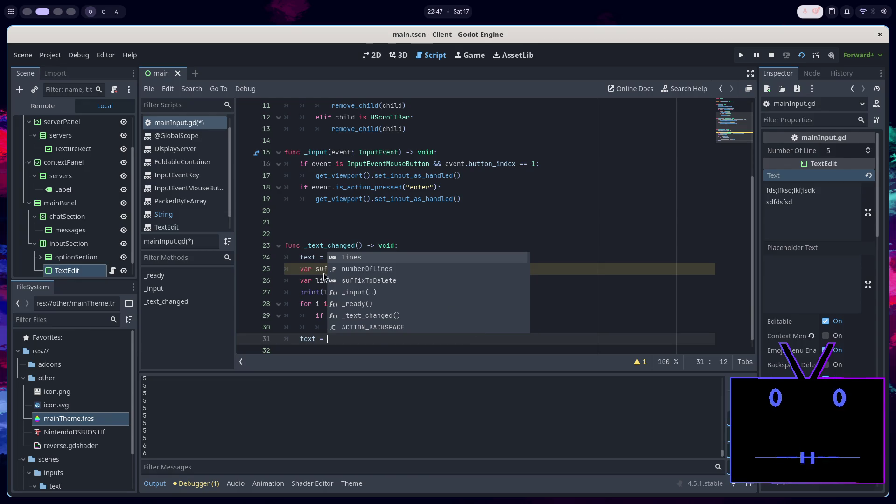
Move the text.replace line to the function's end, chain .trim_suffix(suffixToDelete), and save
click(439, 250)
key(Down)
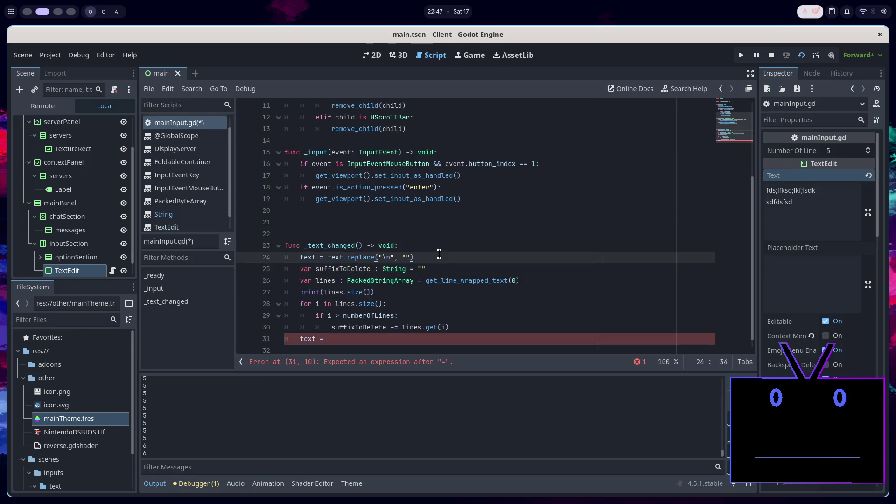
key(alt+Down)
key(alt+Down)
key(alt+Down)
key(alt+Down)
drag(421, 339, 425, 331)
key(BackSpace)
text(.replace("\n", "").)
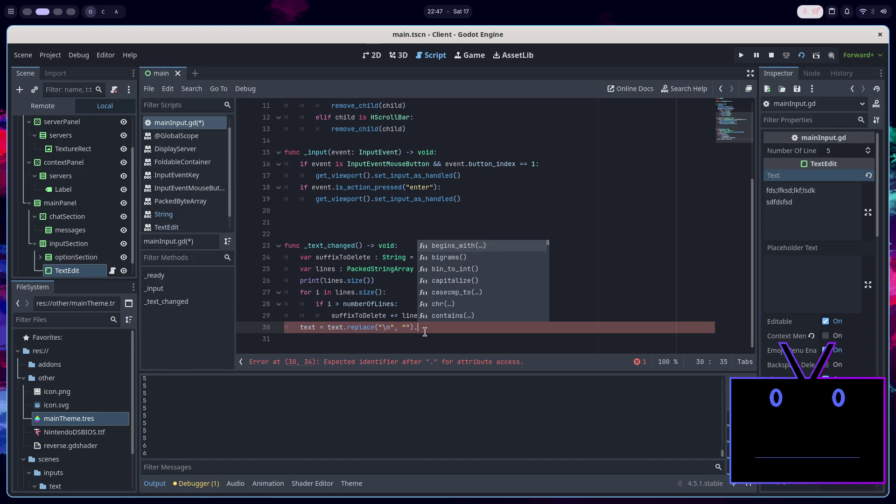
text(trim)
key(Return)
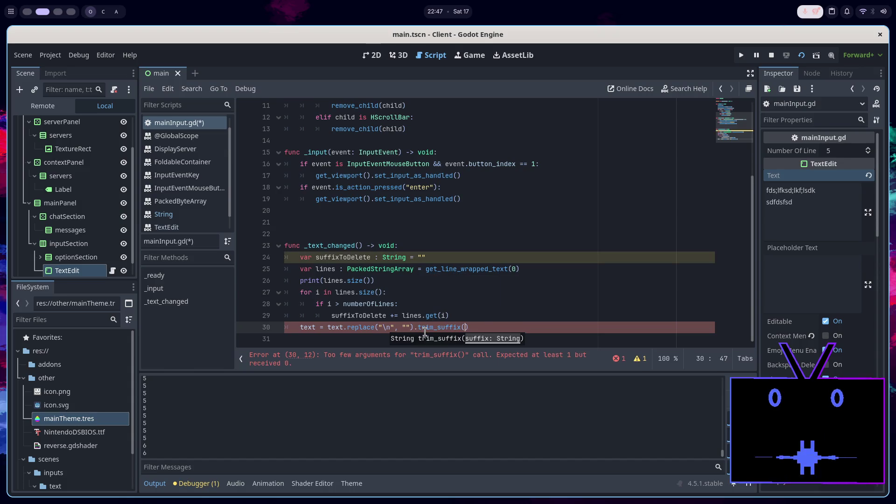
text(suf)
key(Return)
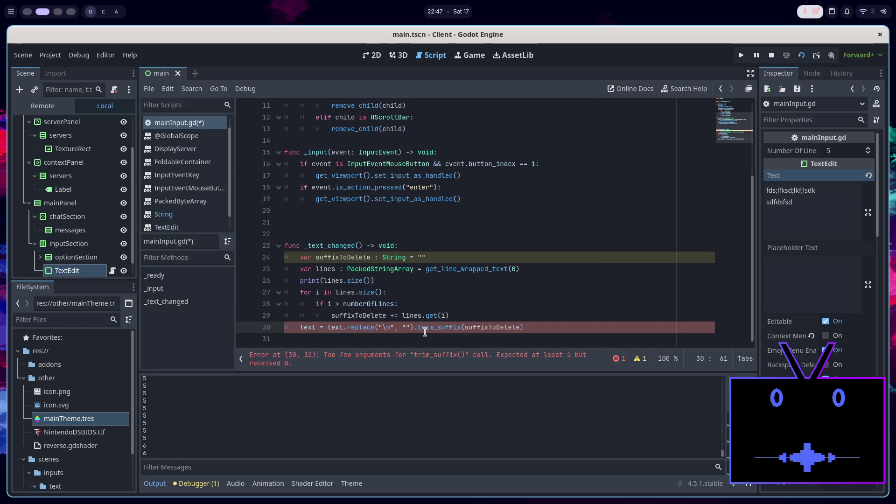
key(ctrl+s)
key(End)
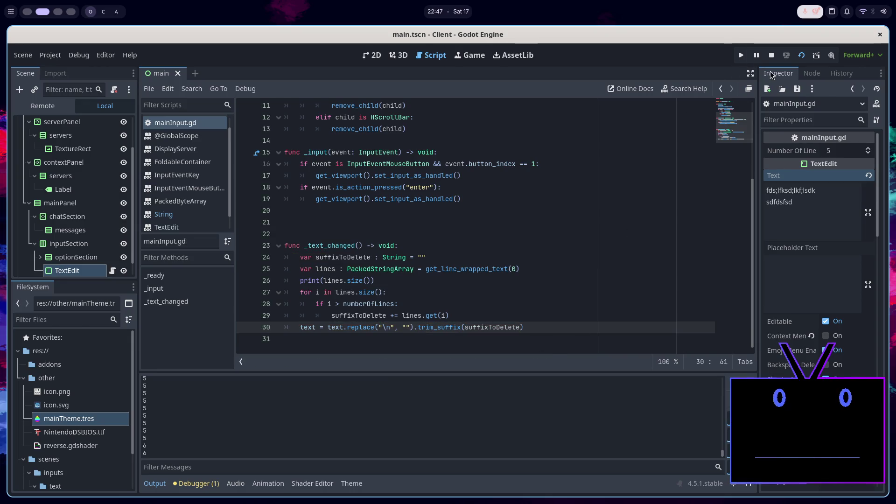
key(Up)
key(Up)
key(Up)
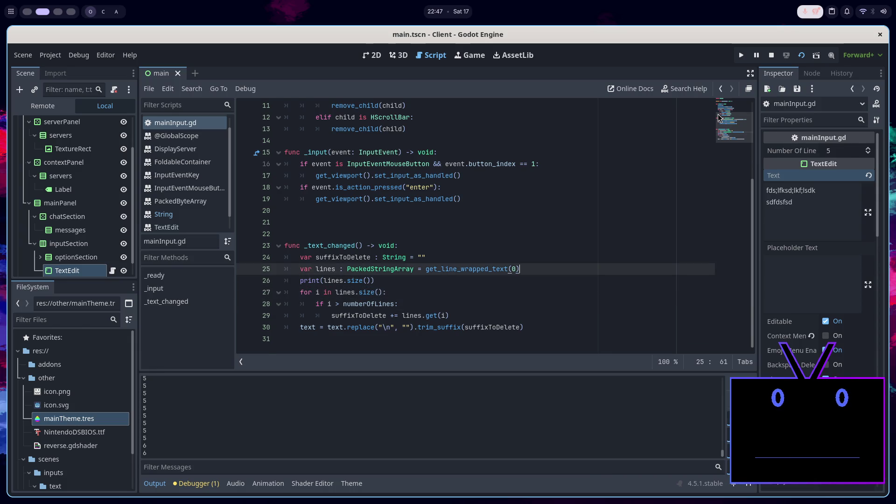
Add var pastposition : int = get_caret_column() on a new line 26
key(Return)
text(var past)
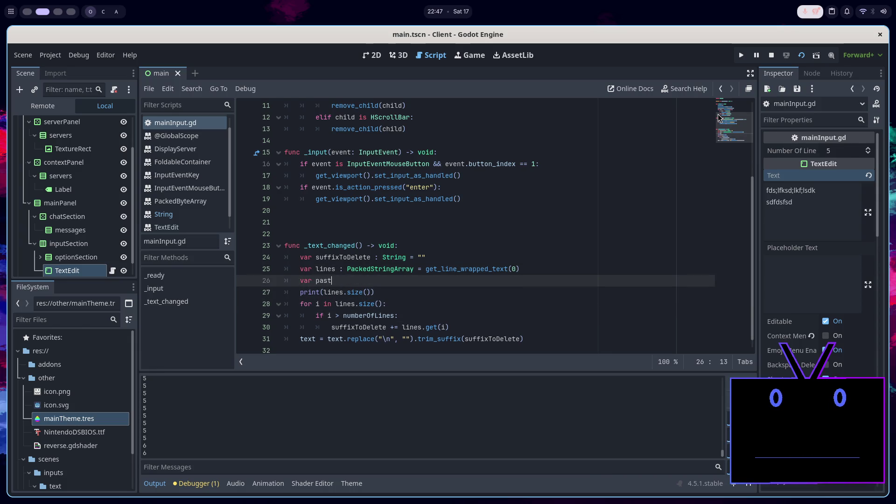
text(position)
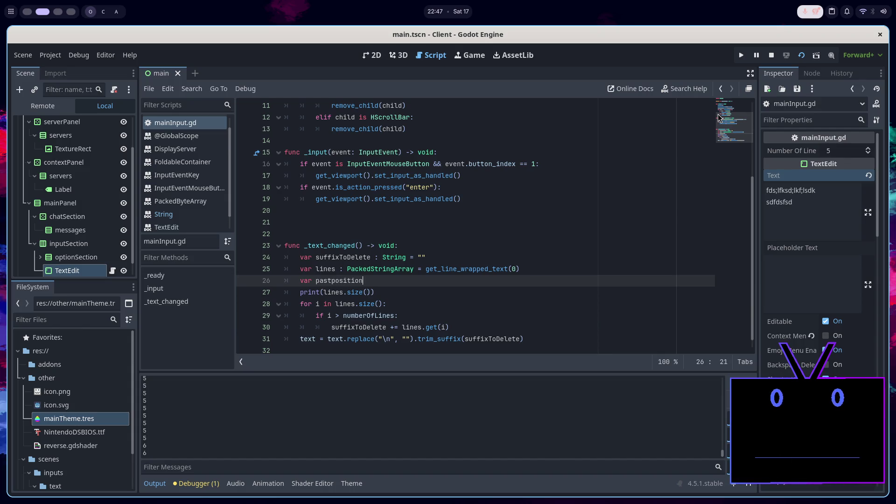
text( : int = )
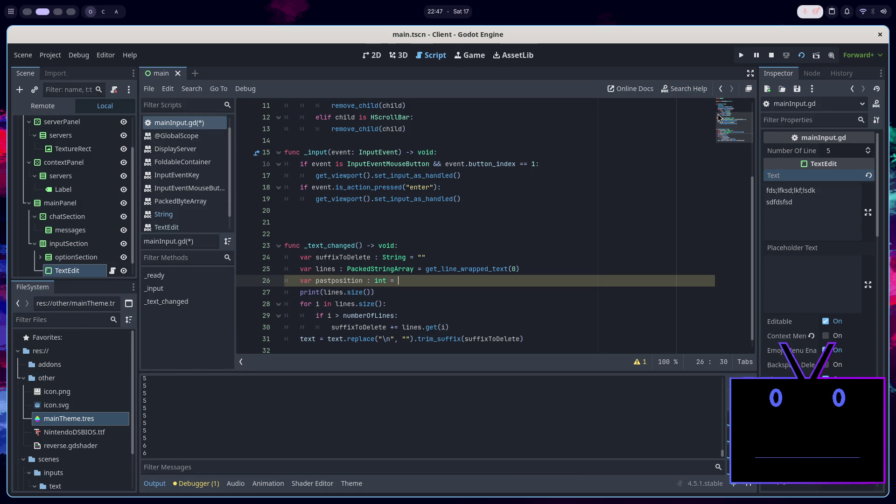
text(get_cas)
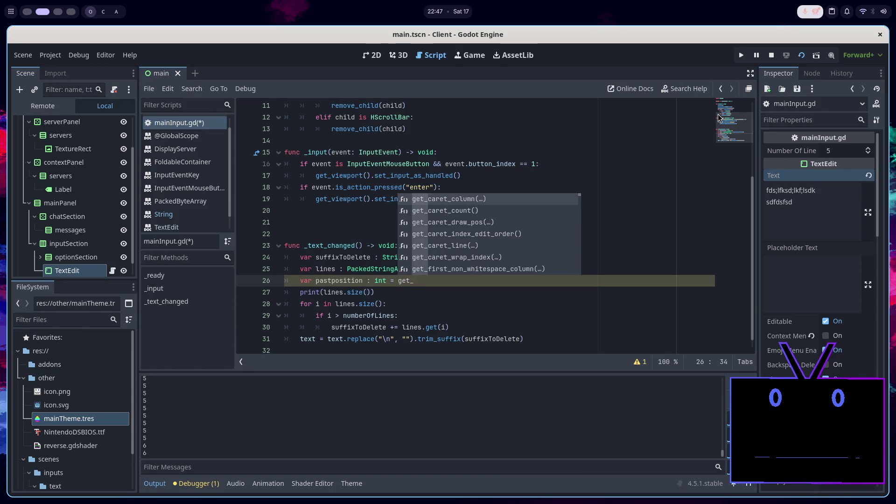
key(Return)
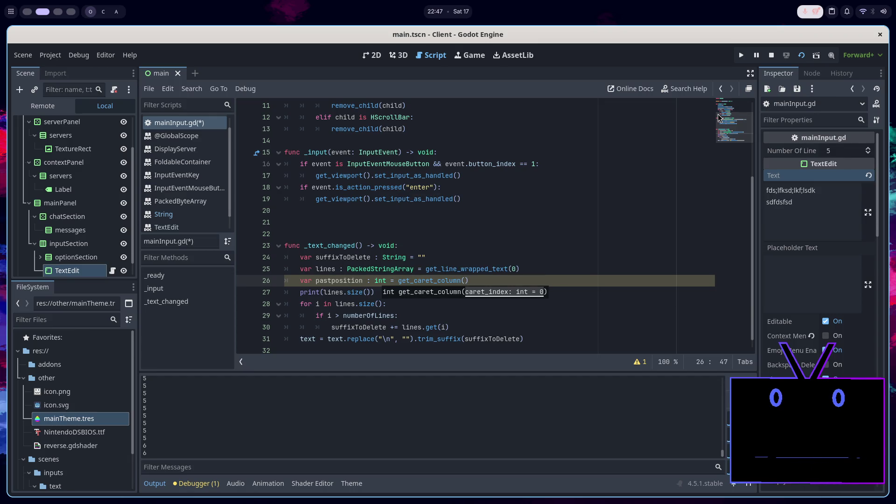
key(Right)
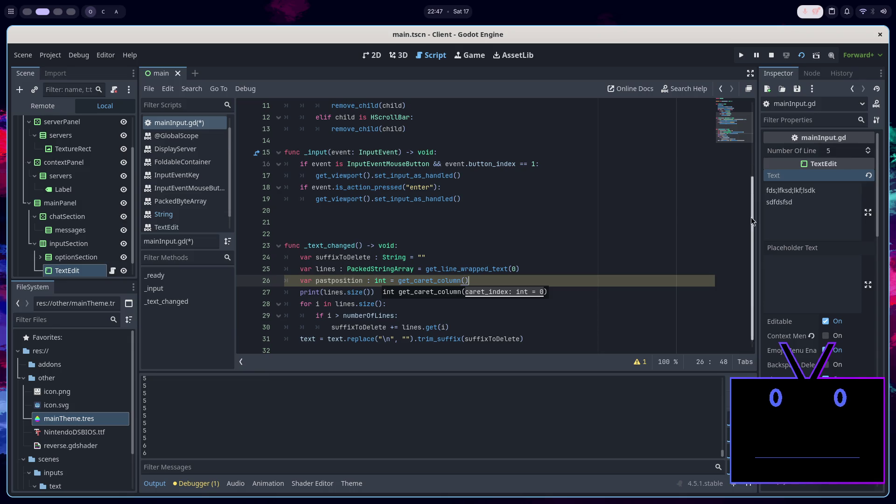
End _text_changed with set_caret_column(pastposition) and save mainInput.gd
key(Down)
key(Down)
key(Down)
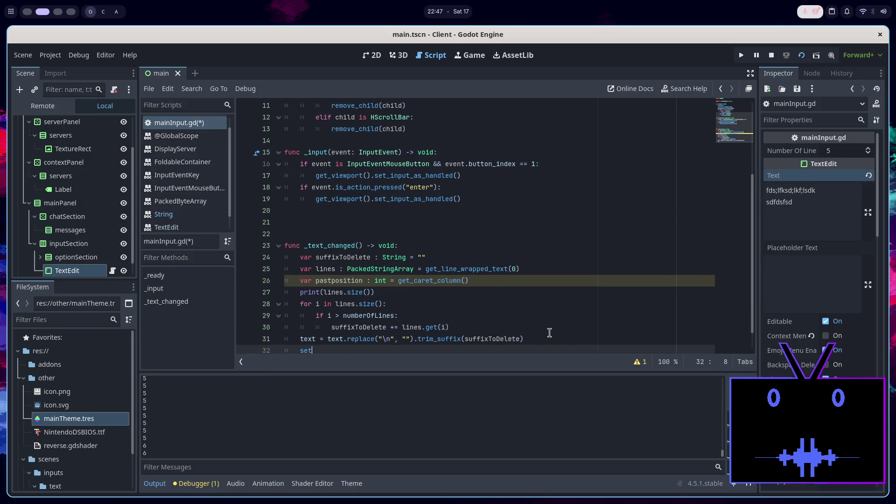
text(set_ca)
key(Return)
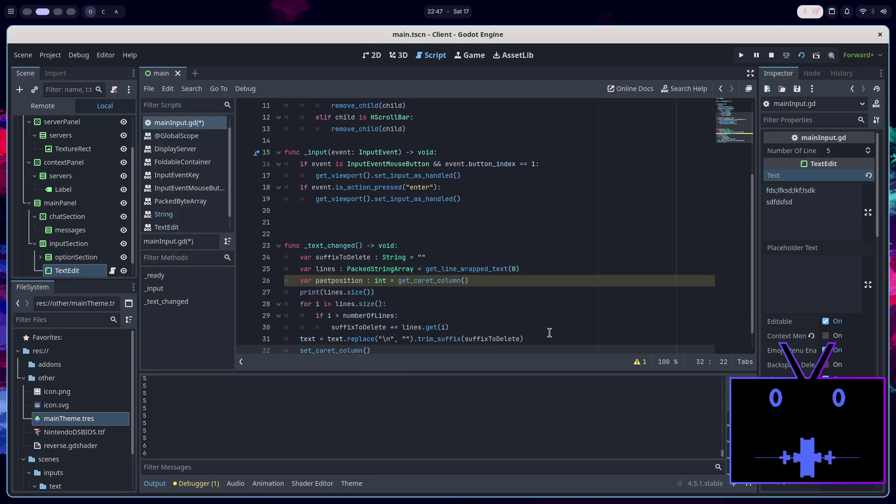
text(pas)
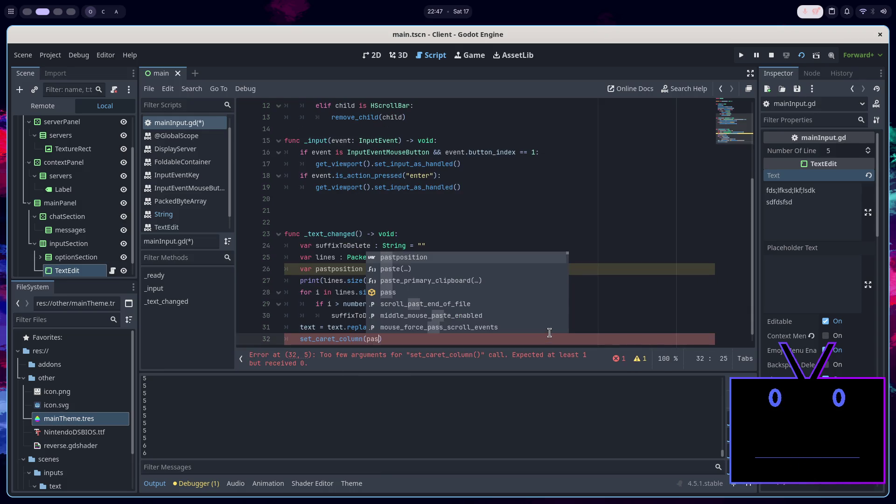
key(Return)
key(ctrl+s)
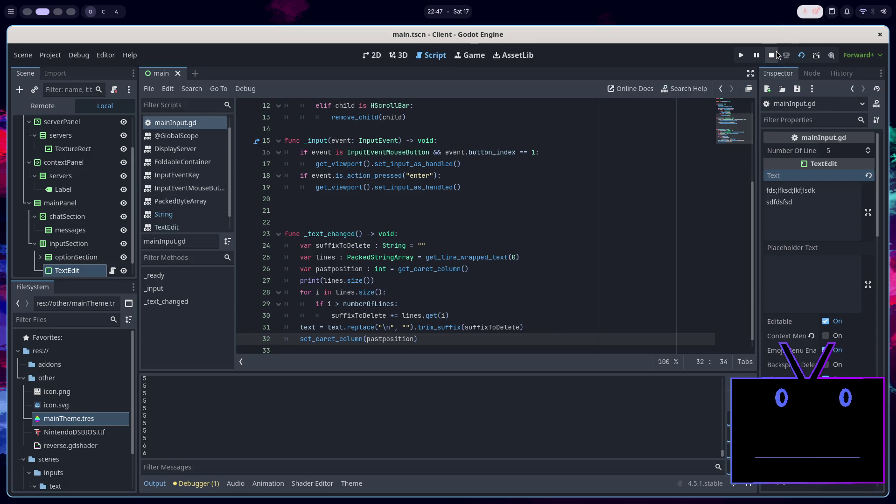
key(F5)
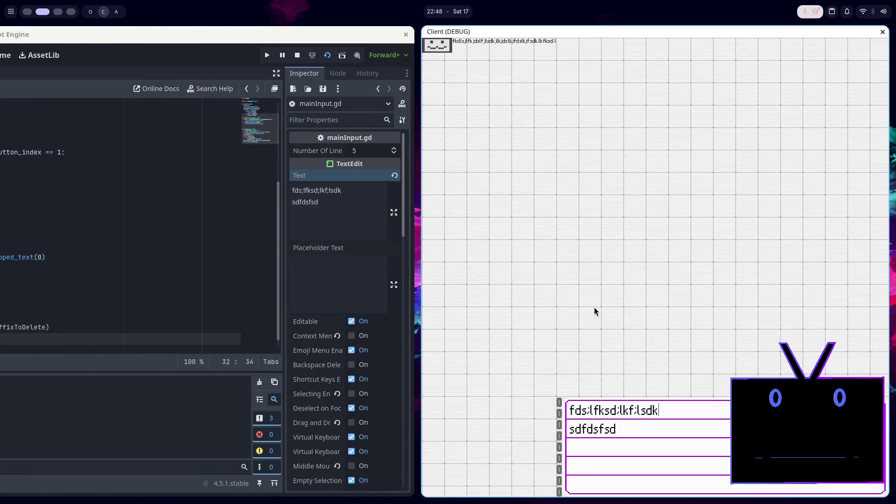
text(f;dlf;dlf;dfl;sd)
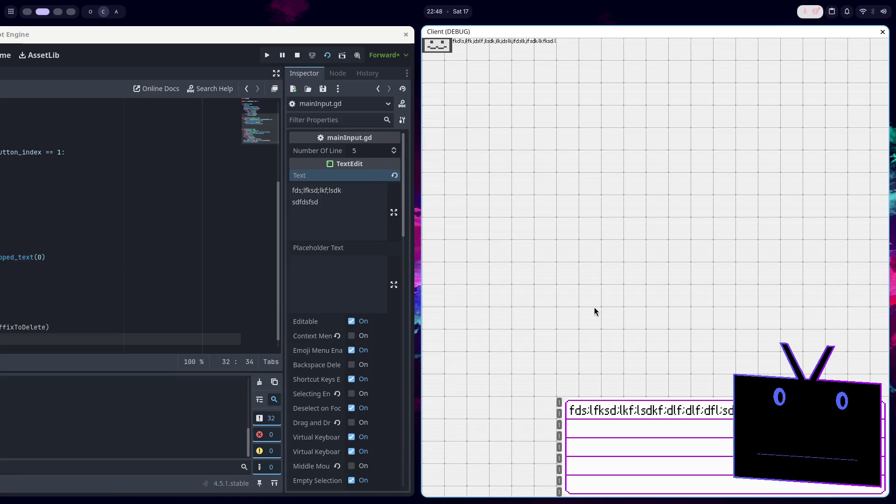
text(sjflkjsdlkfjsdlkjflsdkjflksdjflkjs)
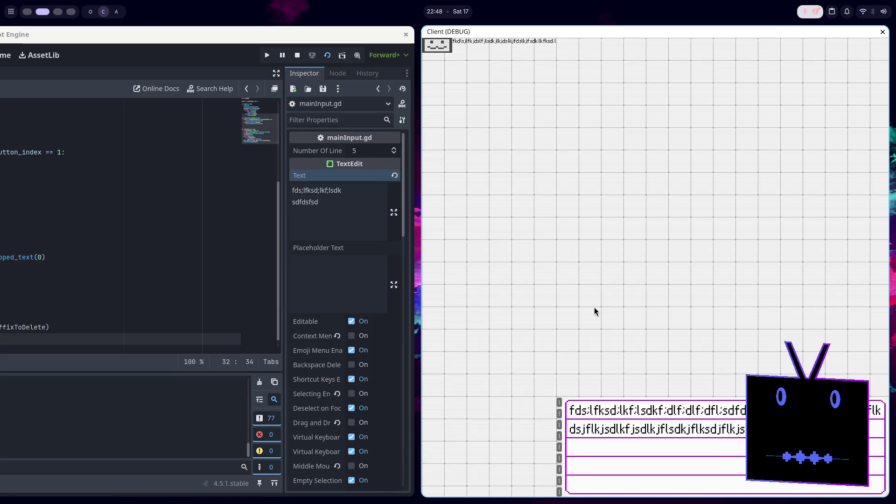
text(dlkfjsdlkfjlksdjflksjdlfkjsdlkjflsd)
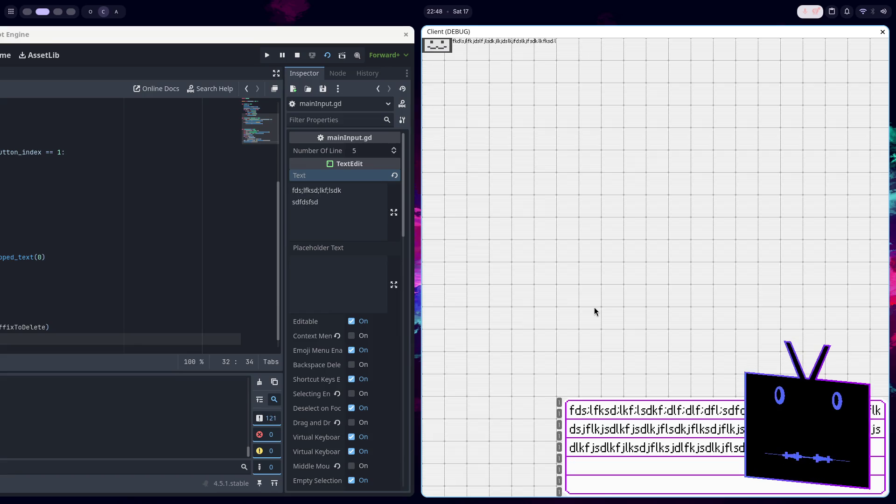
text(djflksdjlfkjsdlkfjsldkjflkdsjflk)
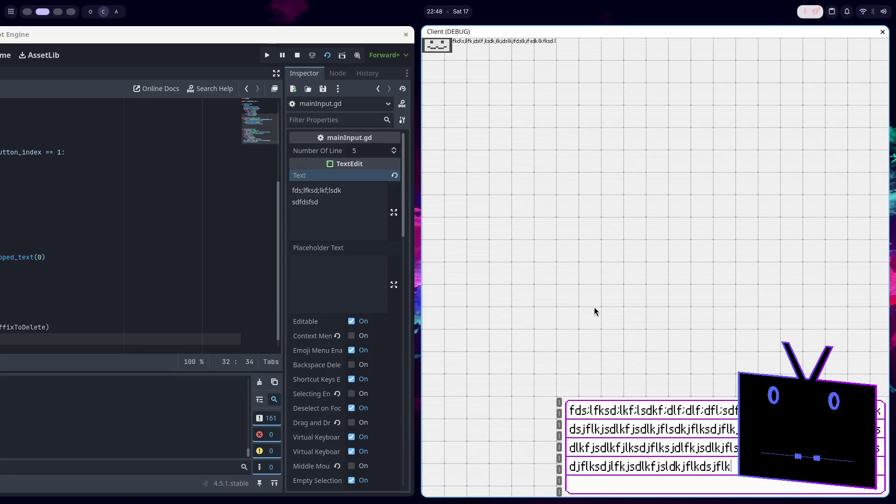
text(dlkfjlkdsjflkjsdlkfjsdlkjflksdjflksdjflkdsjlfkjdlsk)
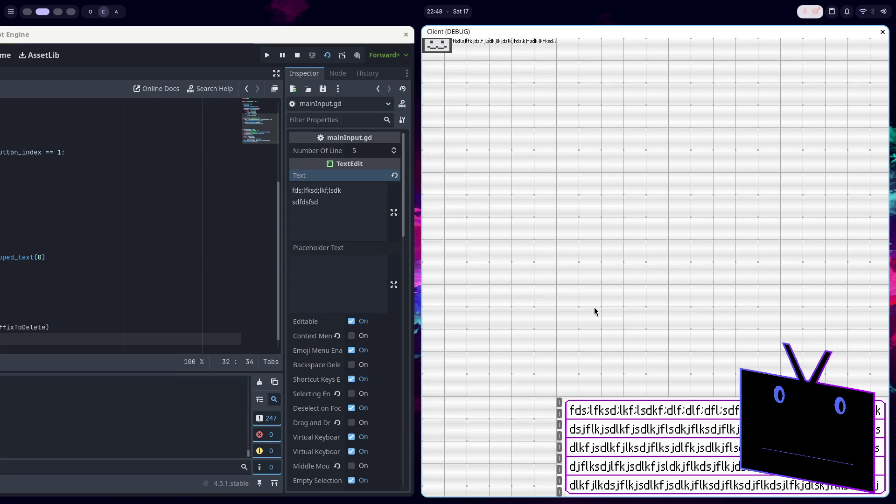
key(super+q)
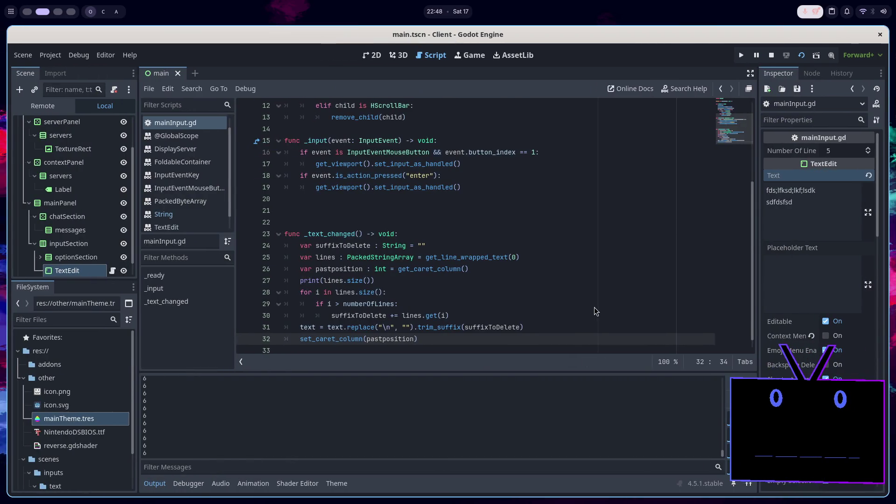
key(F5)
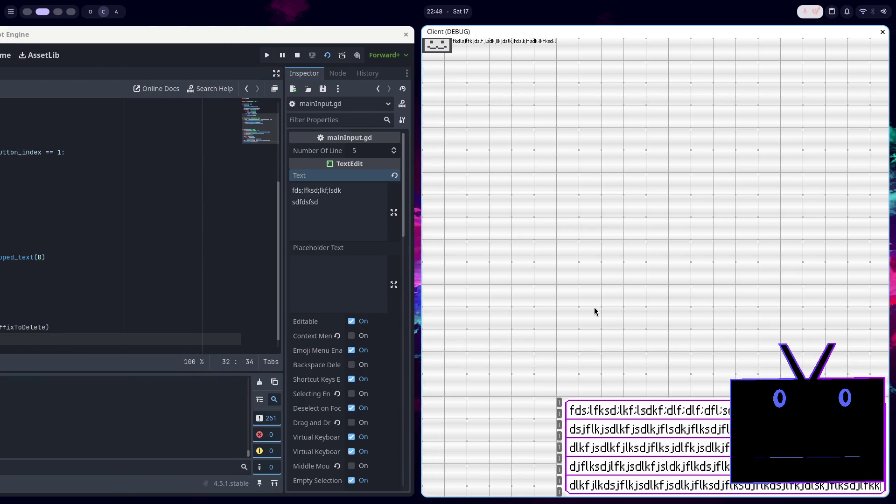
key(super+q)
key(End)
key(F5)
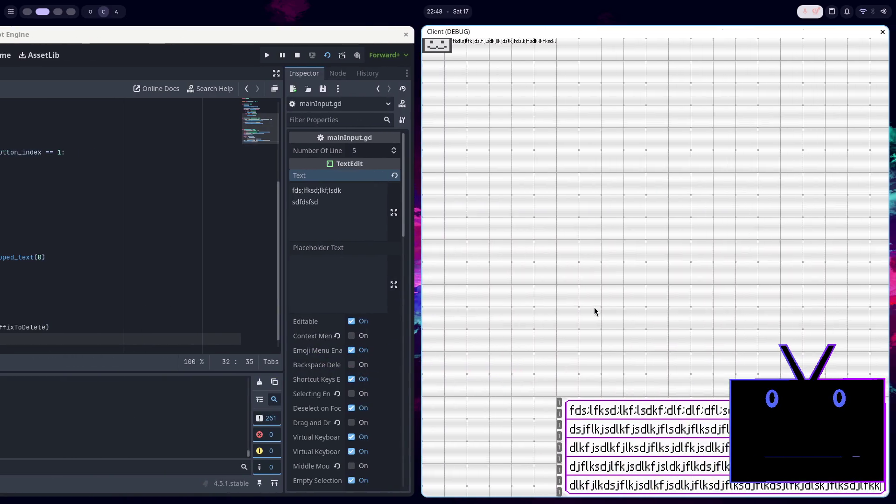
key(super+q)
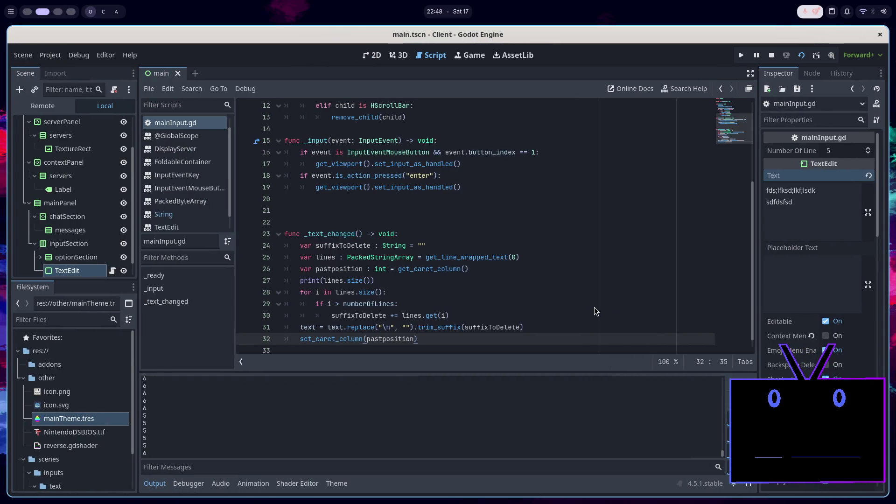
key(F5)
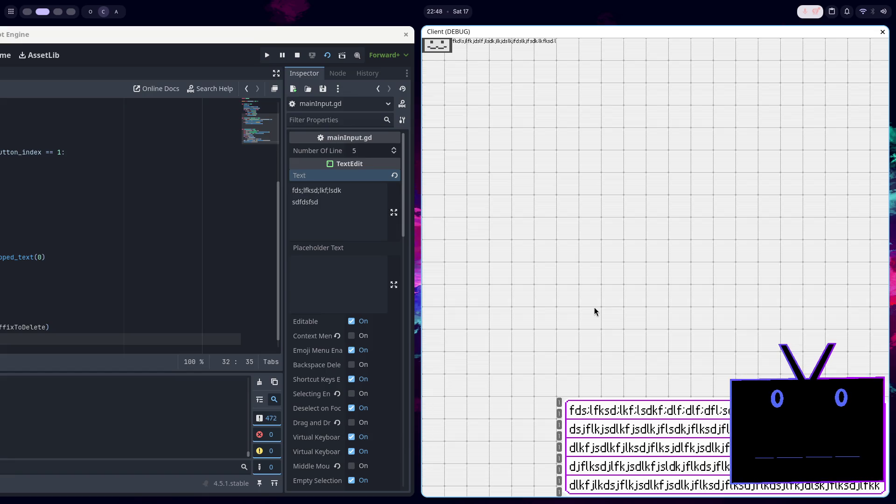
key(super+q)
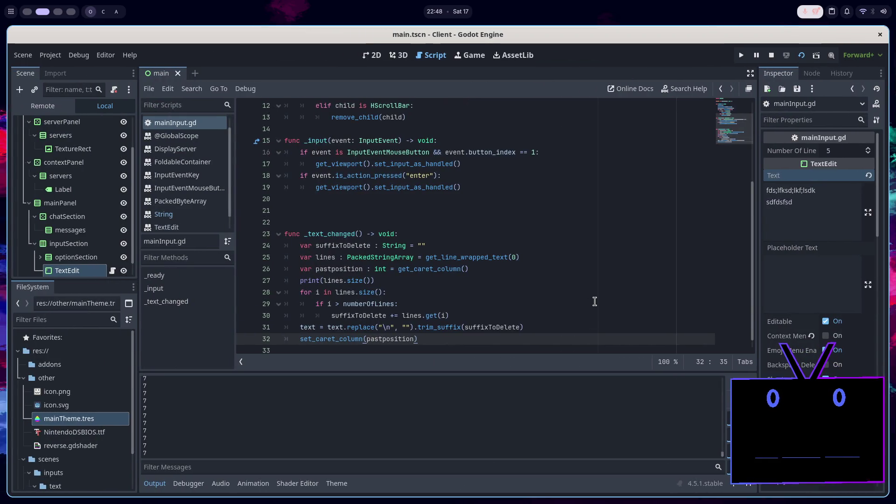
Add print(suffixToDelete) after line 30's loop, run the client with F5, and type test text
click(373, 315)
click(522, 268)
click(469, 316)
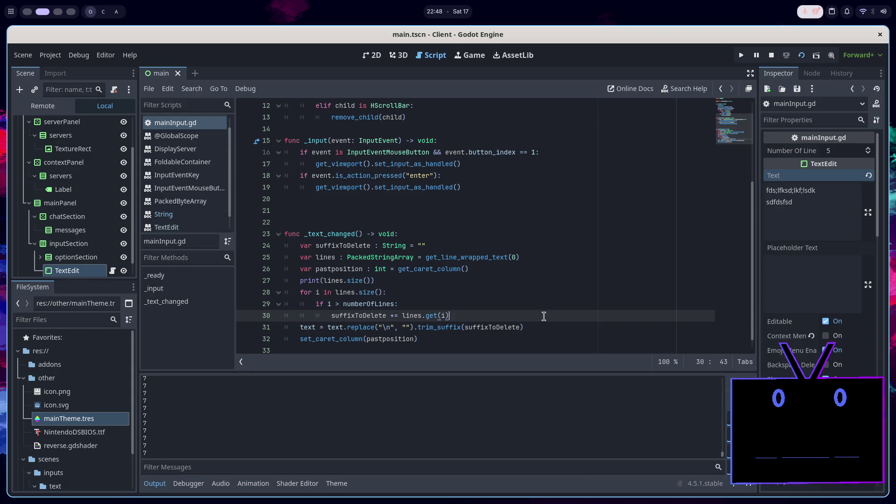
key(Return)
text(prin)
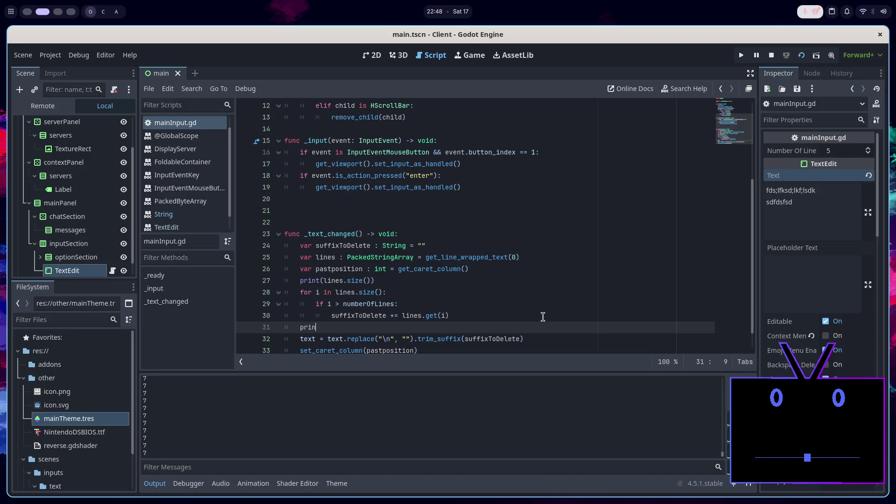
text(t(su)
key(Return)
key(F5)
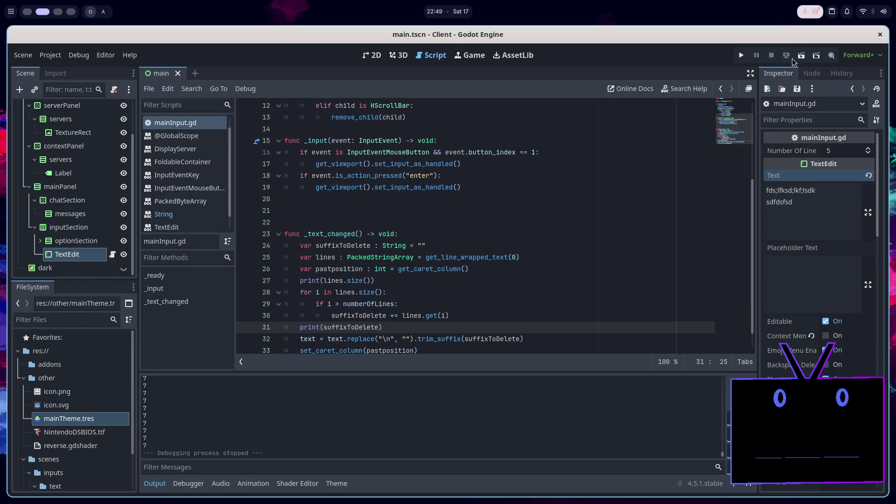
text(;d;lsfk;sdlkf;ls )
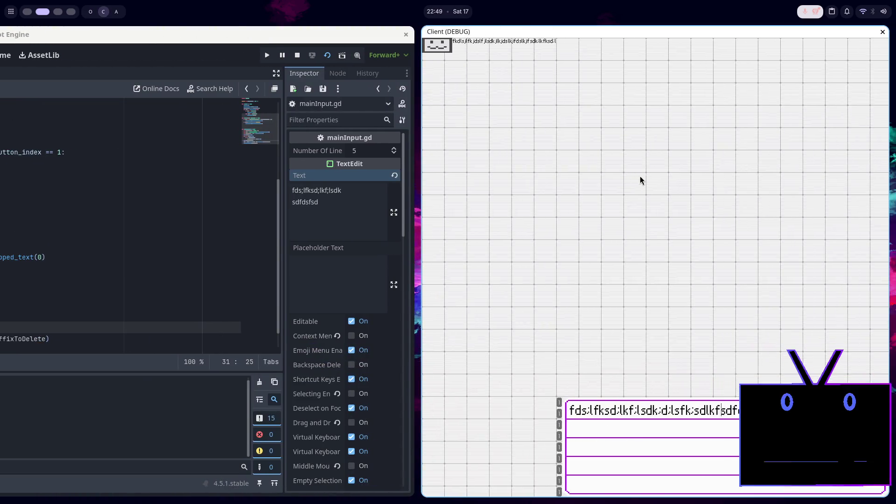
text(;lsdk;flksd;lfk;lsdkf;lsdkf;l)
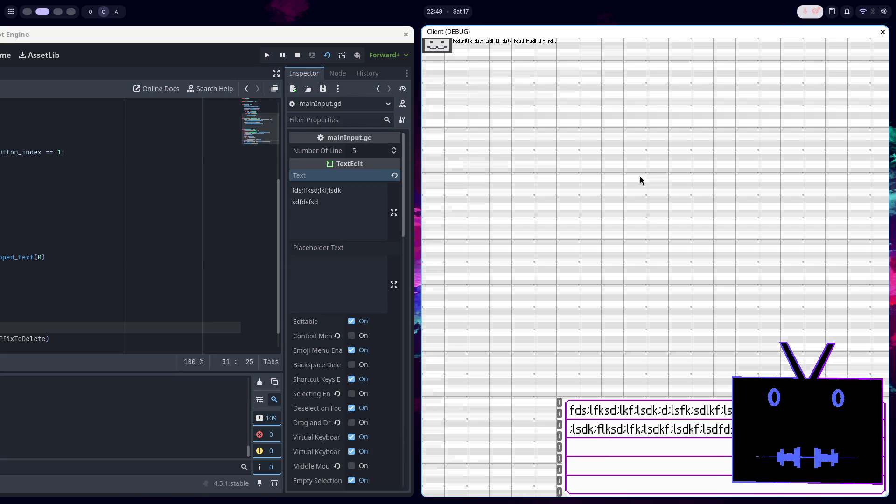
text(sd;lfk ds;lkf;lsdkf;lksd;lfkds;lfk)
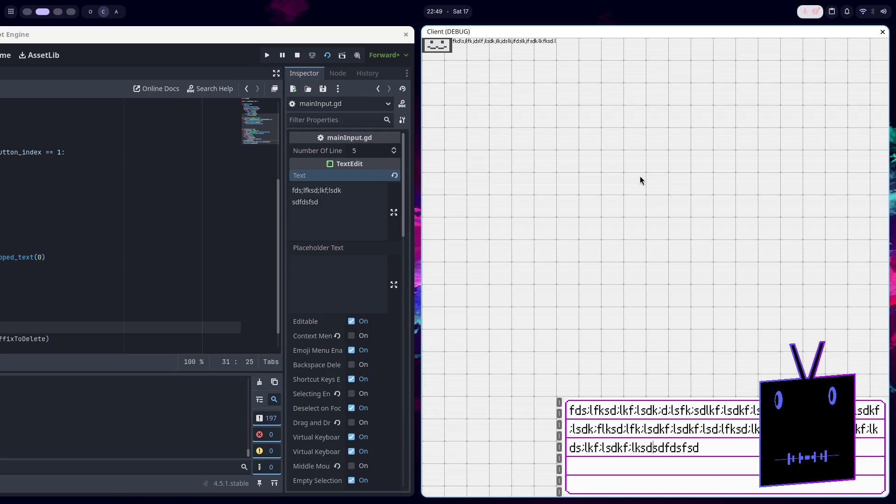
text(;ldskf)
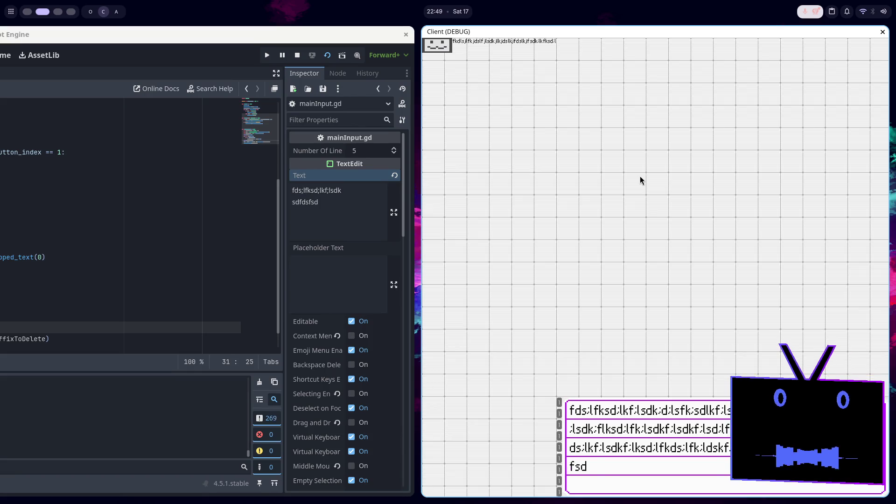
text(;l ksd;lfksd;lkf;ldskf)
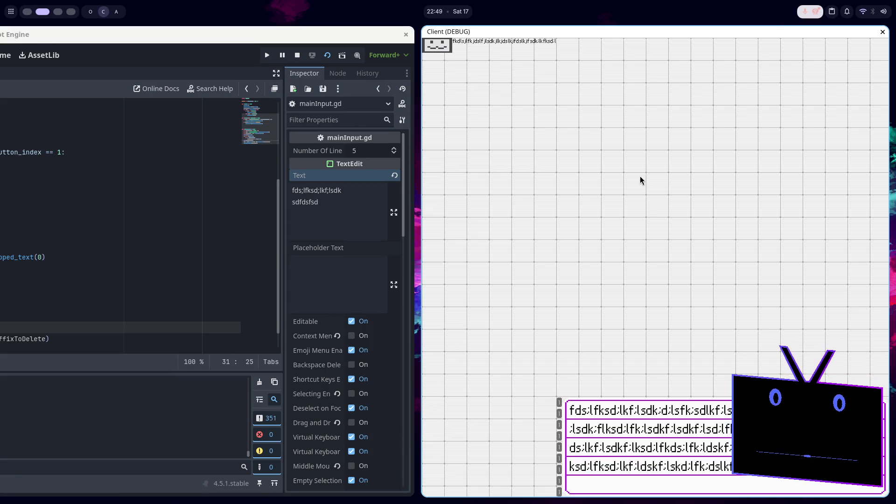
text(;lskd;lfk;dslkf sd;lfksd;lkf;lksd;lfksd;lkf)
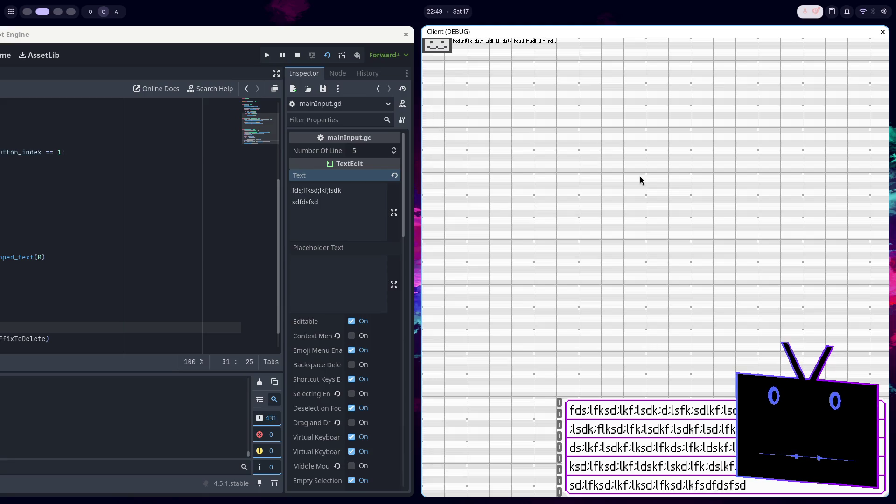
Close and relaunch the client game twice with Alt+F4 and F5, leaving it closed
key(alt+F4)
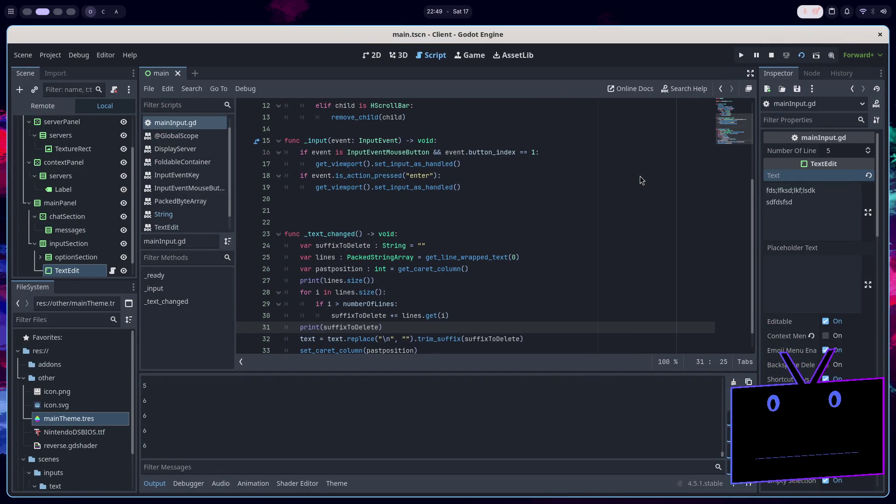
key(F5)
key(F5)
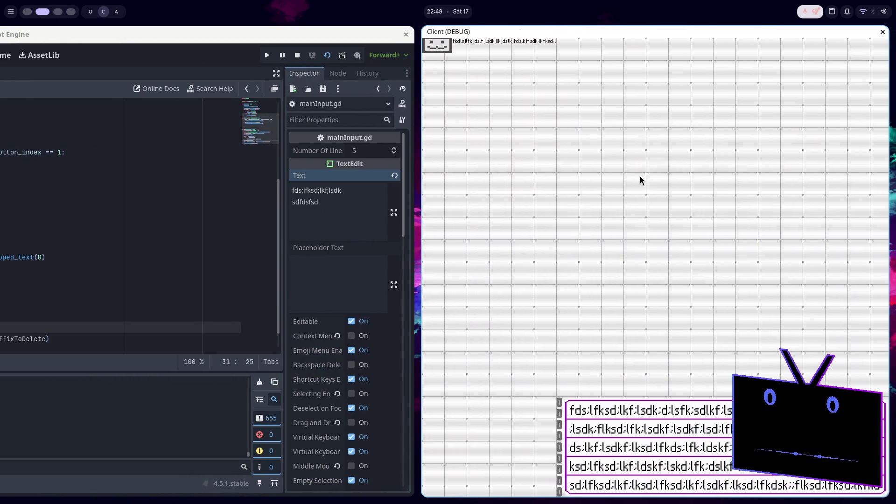
key(alt+F4)
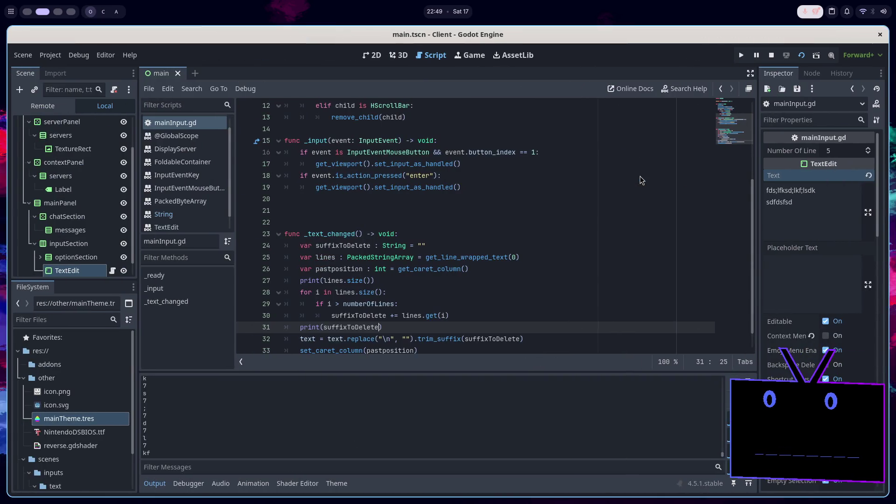
key(F5)
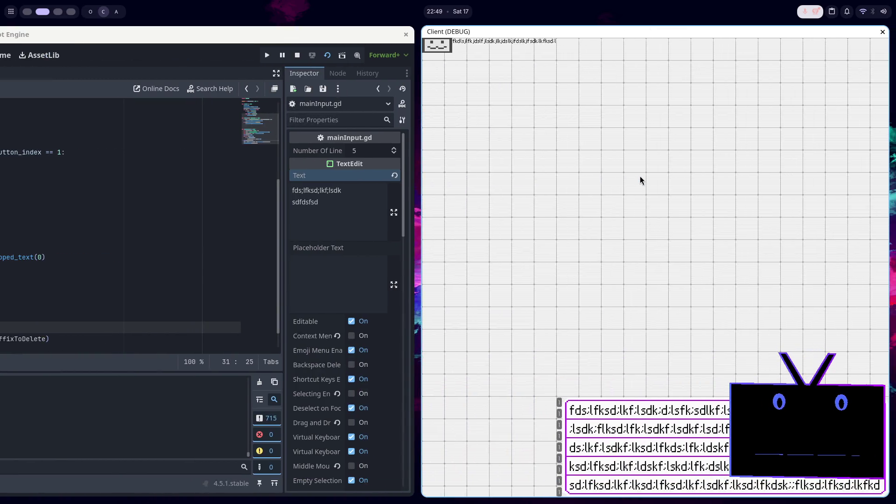
key(alt+F4)
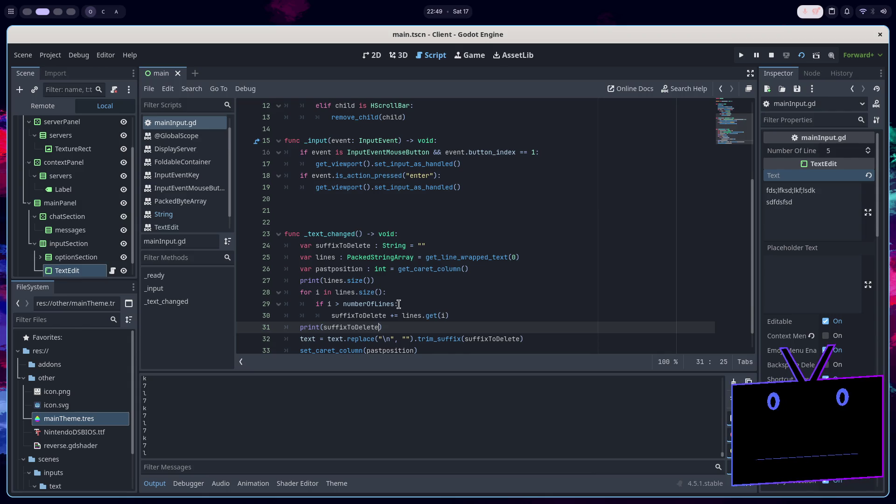
Change line 29's check from i > to i >= numberOfLines and run the chat client
double_click(392, 304)
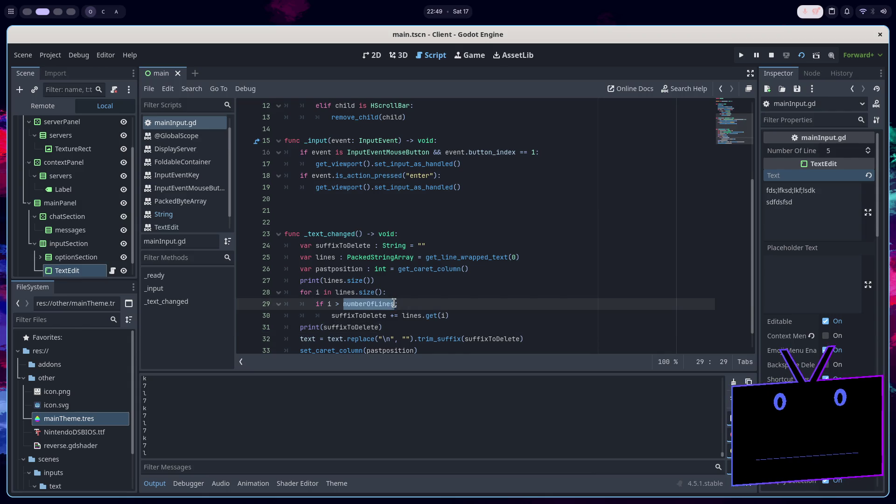
click(391, 304)
click(339, 304)
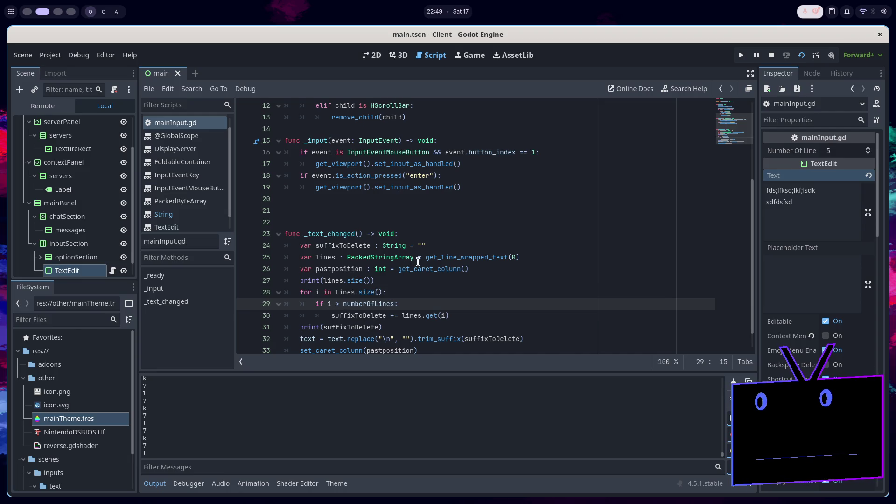
text(=)
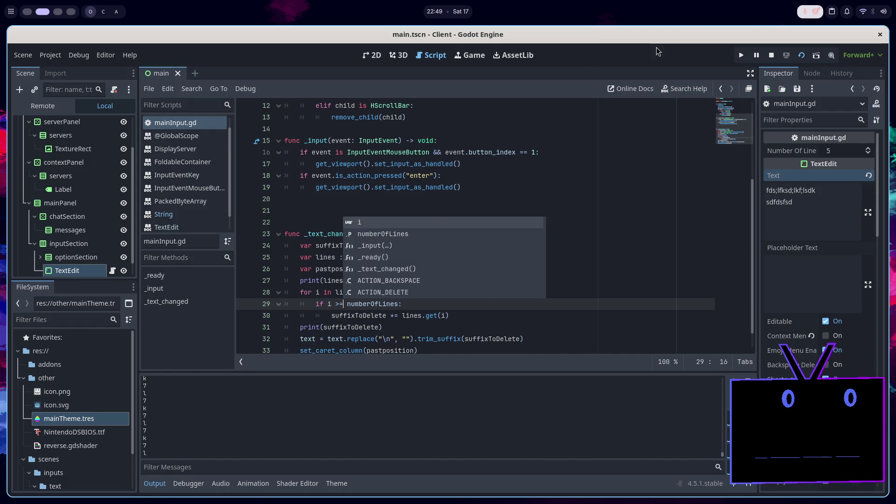
click(801, 55)
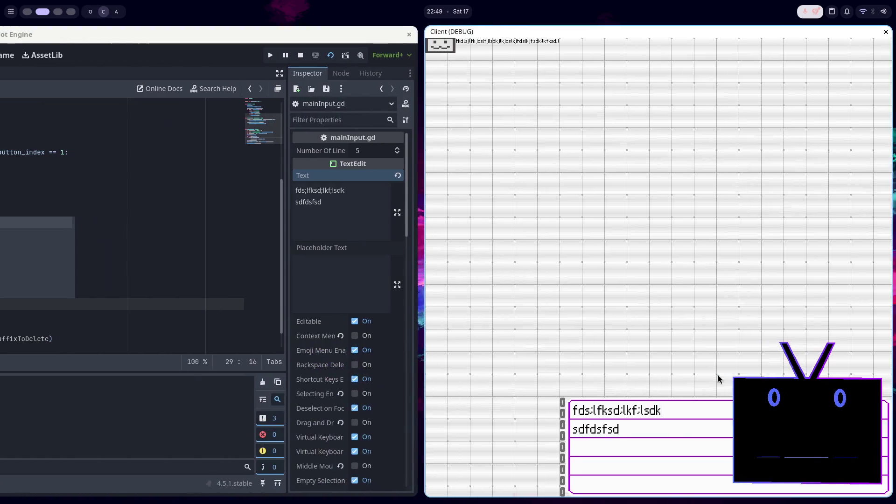
Type four long gibberish runs separated by Enter so the client's box fills five lines
text(f:lkdjslfkjdslkj)
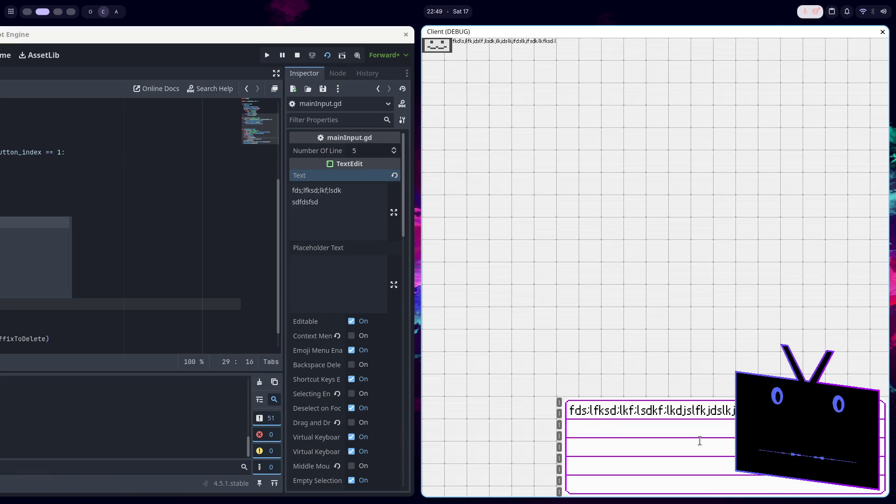
text(flkjflksdjflkjsdlkfjlsdkjflksdjflkjsdlkfjl)
key(Return)
text(lksdjflkjdslkjflksdjflkjdslkfjsdlkfjlkjs)
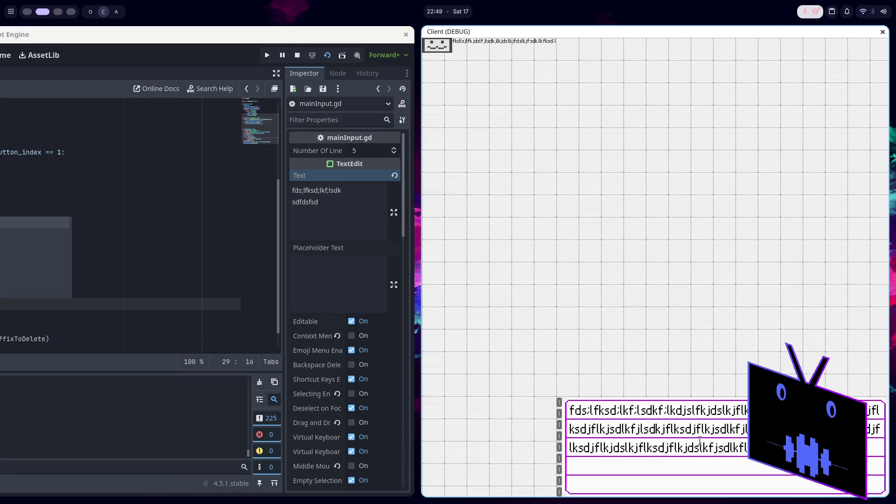
key(Return)
text(kfjsdlkflkdsjlfksdlkjflksdjflkdsj)
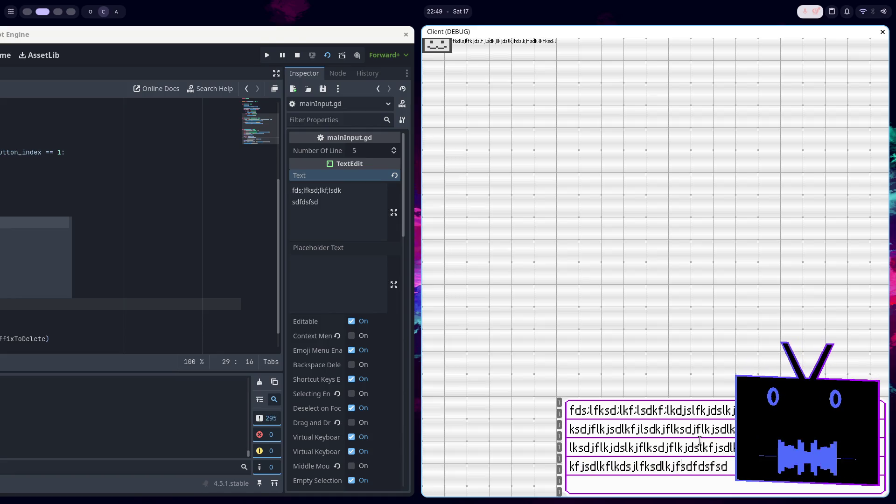
key(Return)
text(kdjfkjdkjfl)
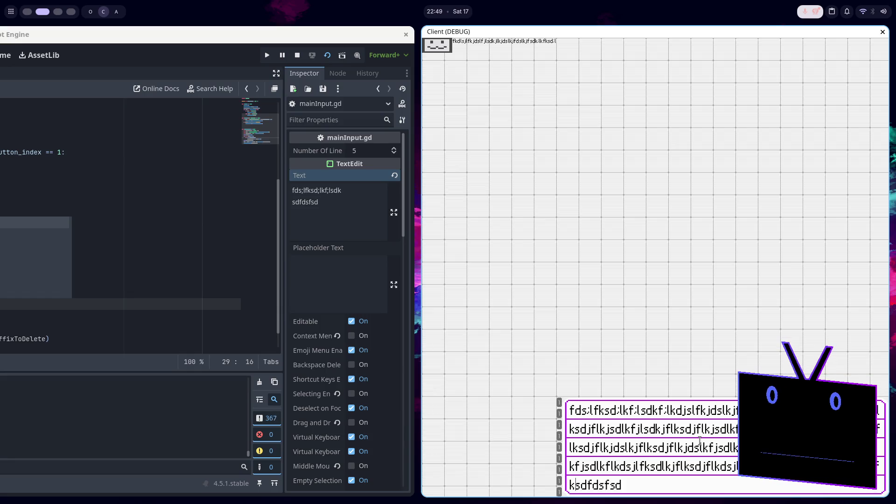
text(skdlfkjdslkfjsldkjflksdjflksdjfldskjflkfdj)
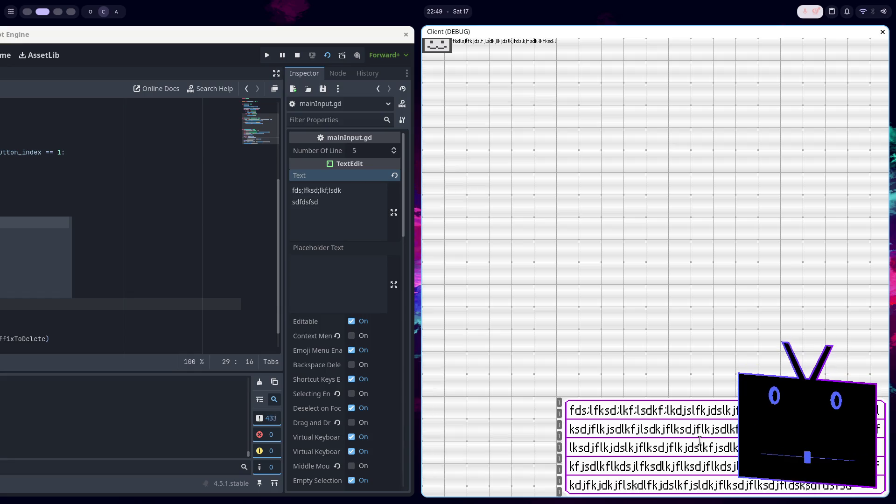
text(sdlkfjsdk)
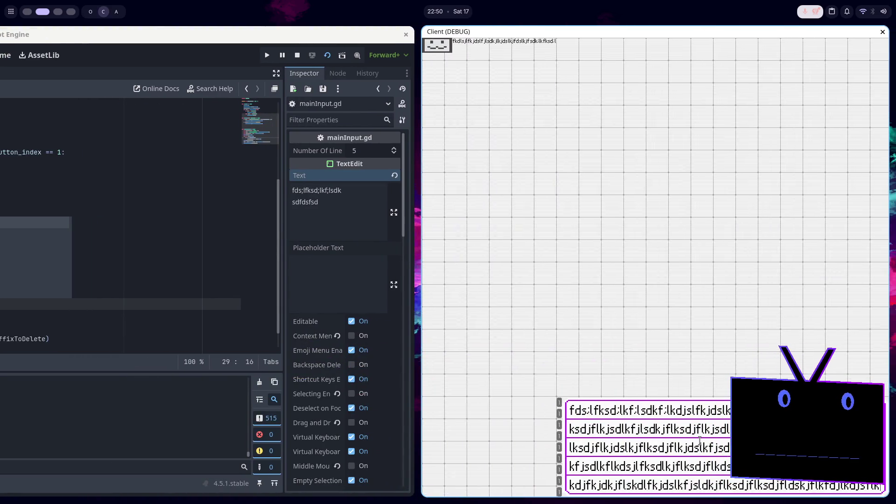
key(super+Left)
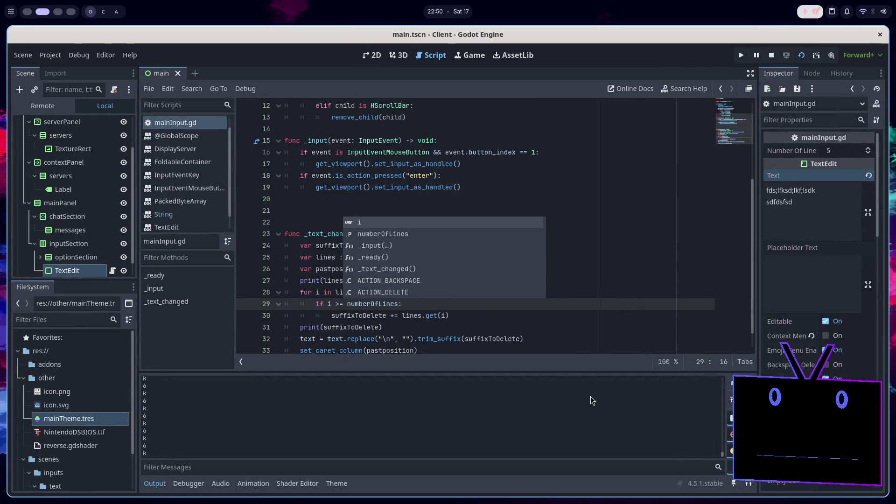
click(458, 316)
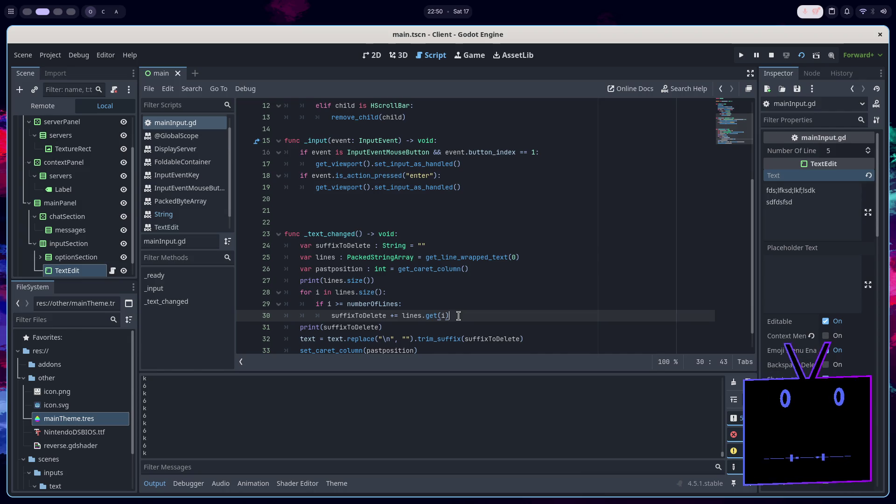
scroll(458, 316, down, 1)
click(474, 328)
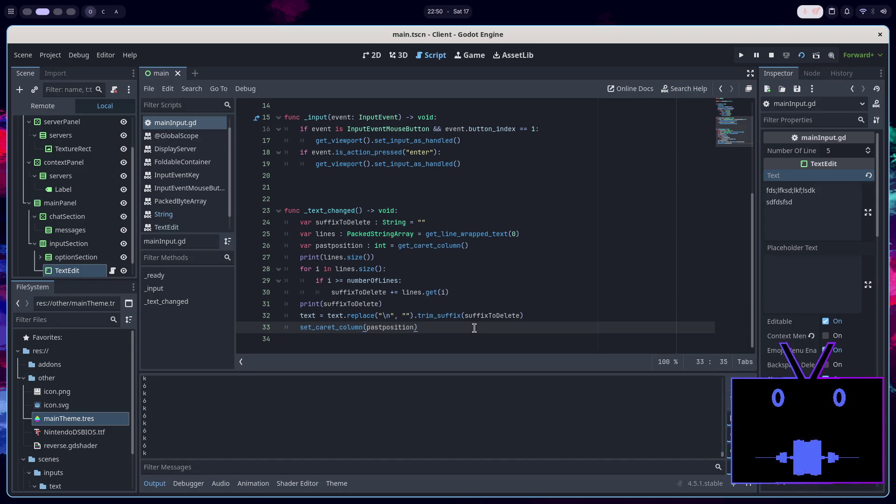
key(F5)
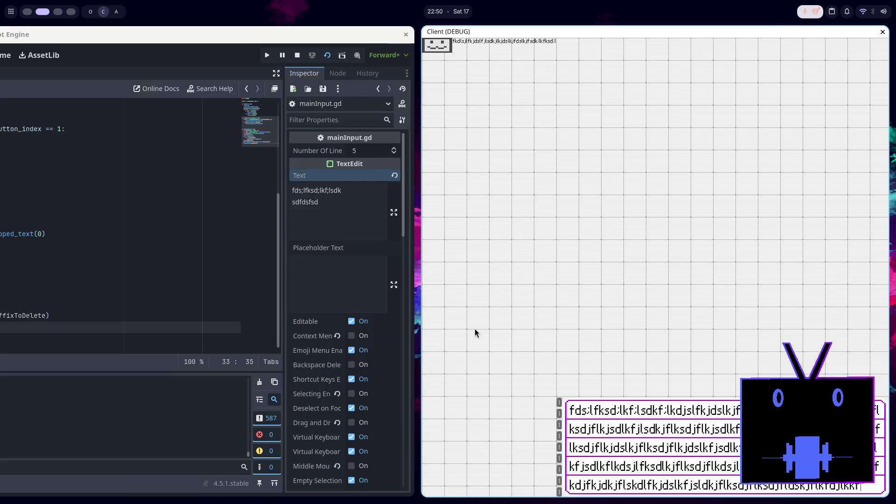
key(super+q)
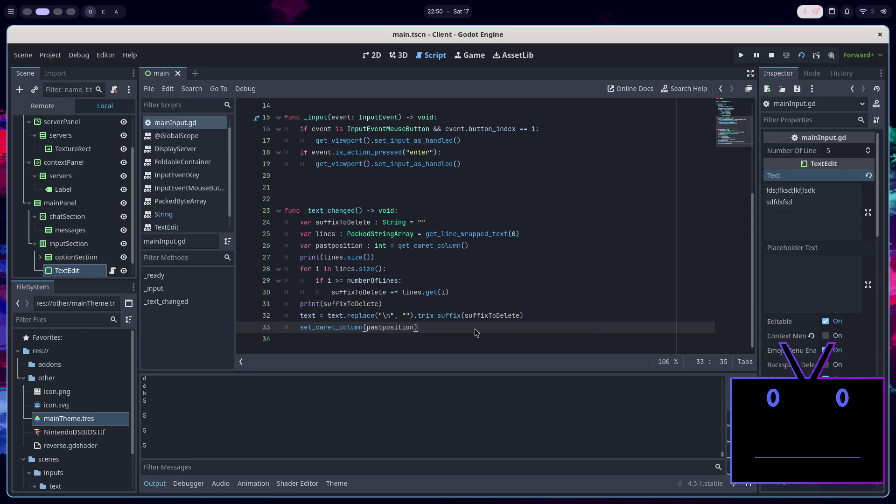
click(331, 188)
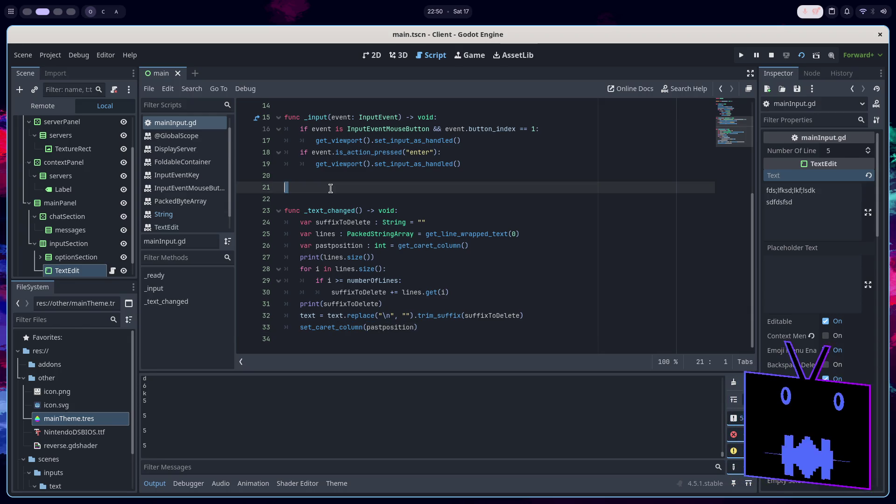
Delete the empty line 21 above _text_changed and rerun the chat client with F5
key(BackSpace)
scroll(365, 177, up, 5)
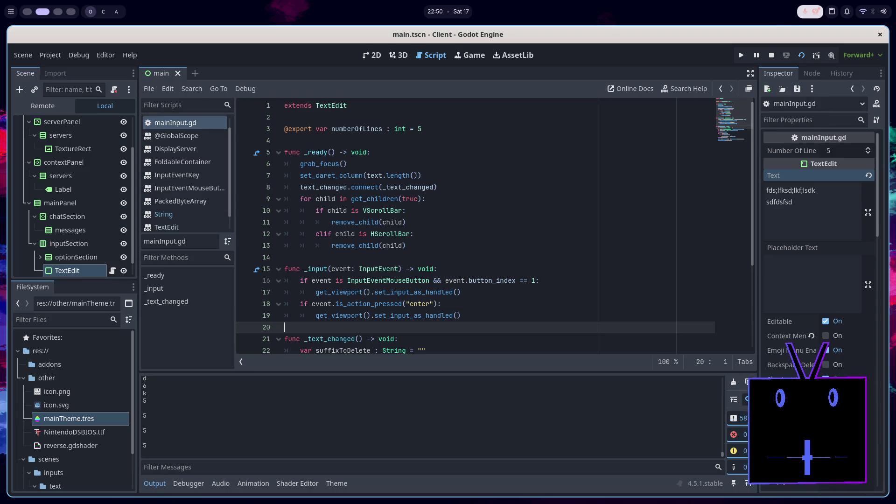
key(F5)
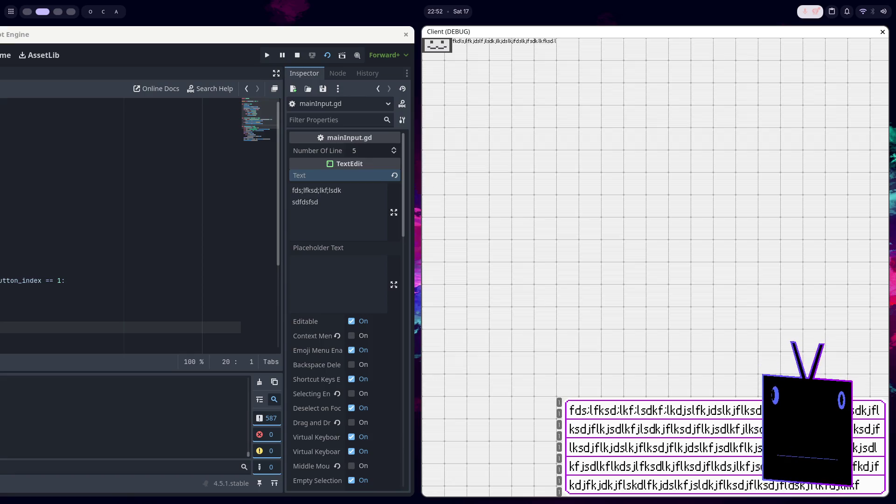
click(132, 241)
Delete the TextEdit's default Text property contents in the Inspector
key(super+Up)
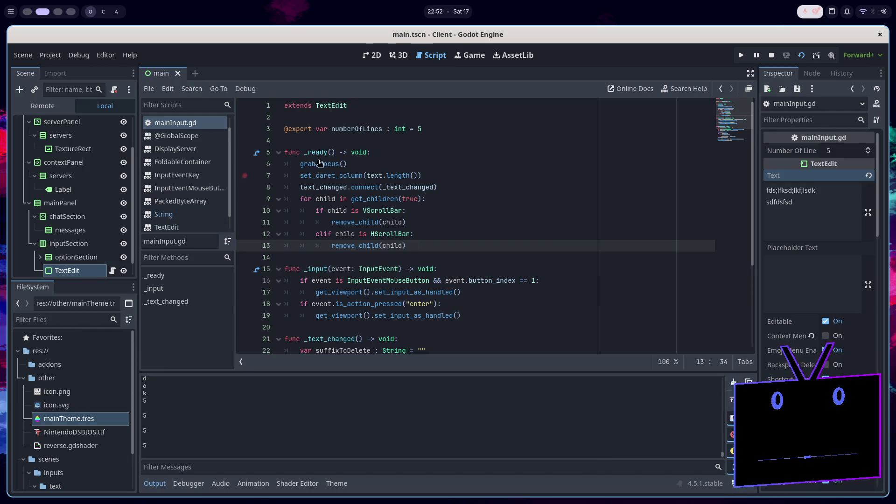
drag(836, 215, 765, 186)
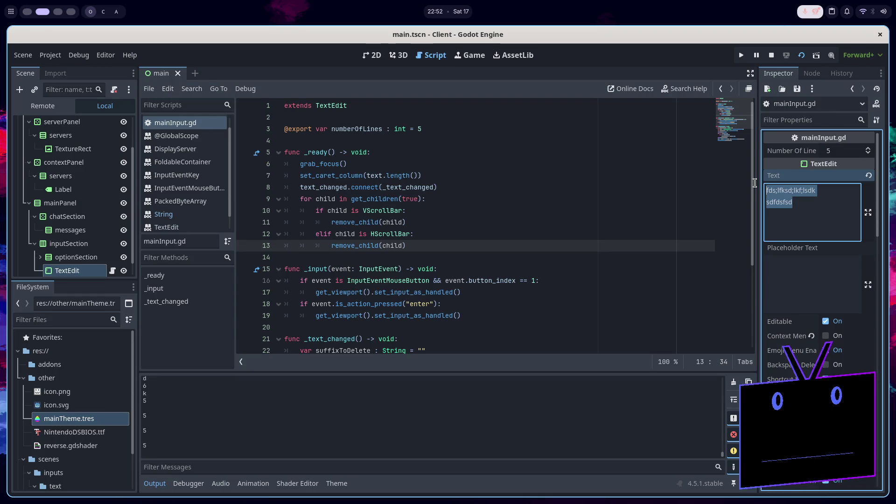
key(BackSpace)
click(486, 199)
Save, then run the project to test the empty text box and stop it
key(ctrl+s)
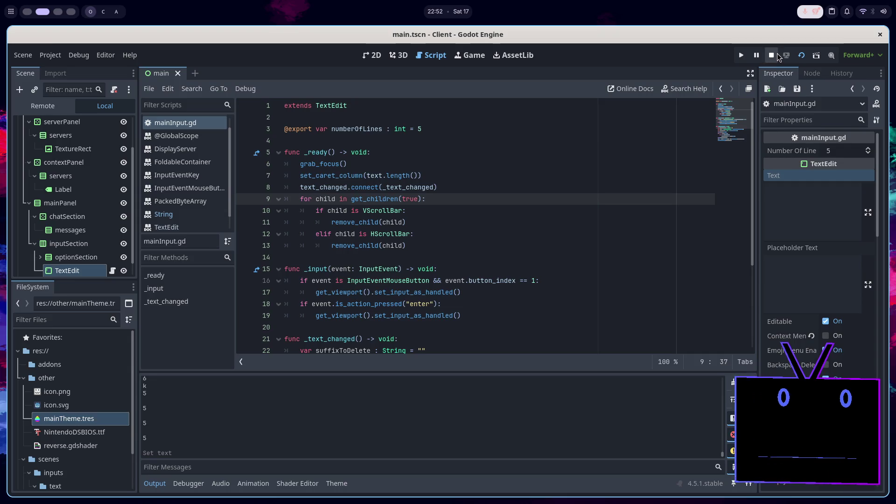
click(801, 55)
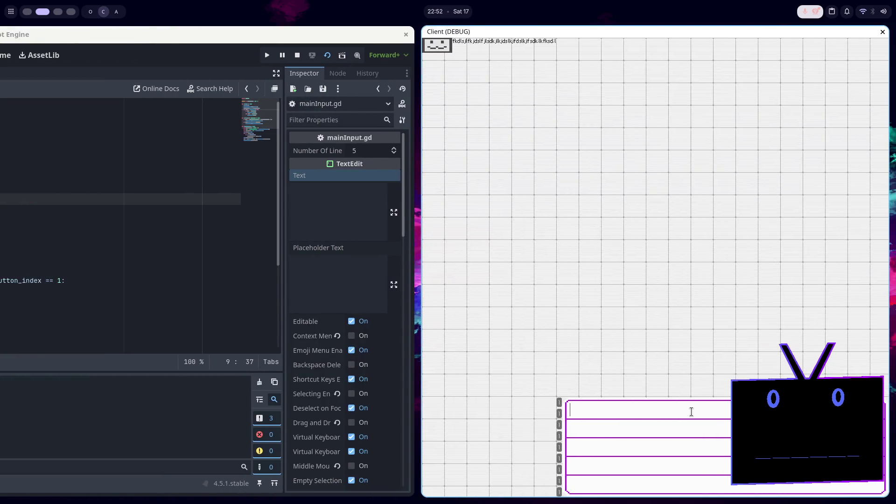
click(298, 55)
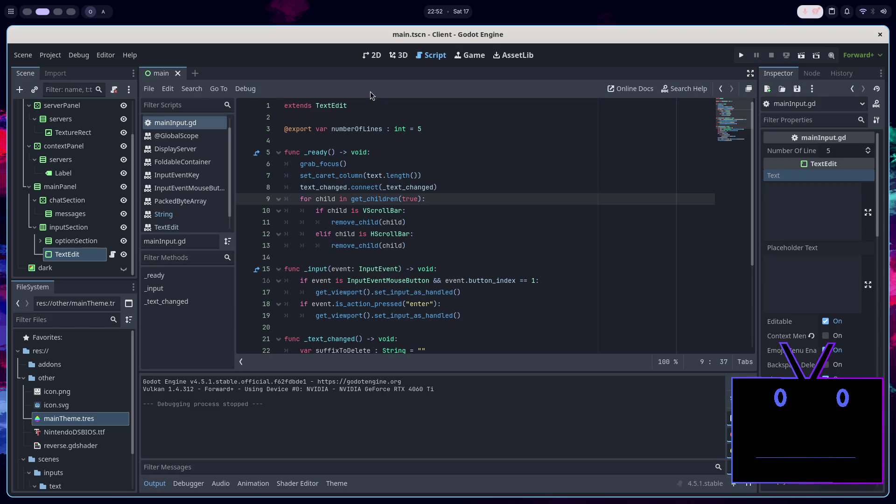
click(368, 60)
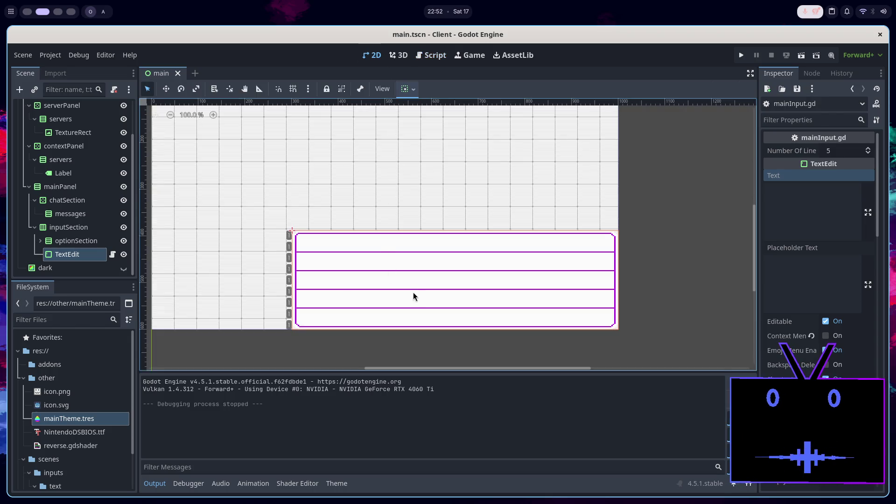
scroll(334, 279, up, 2)
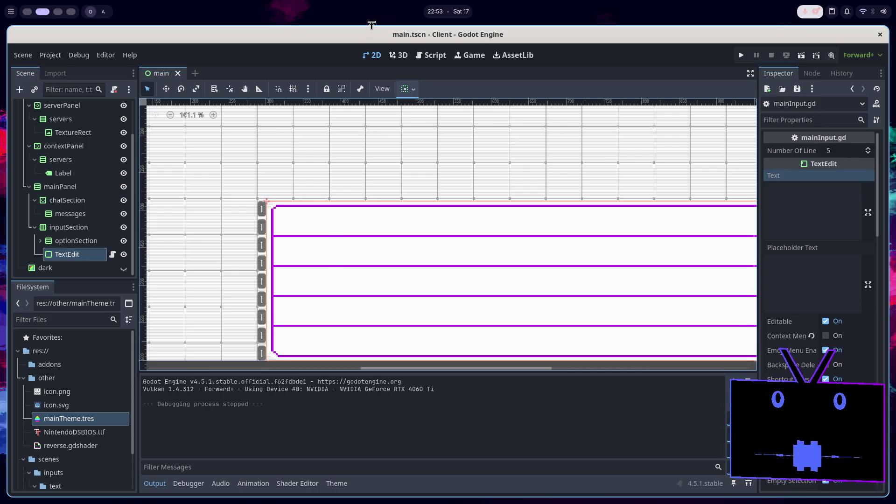
click(436, 57)
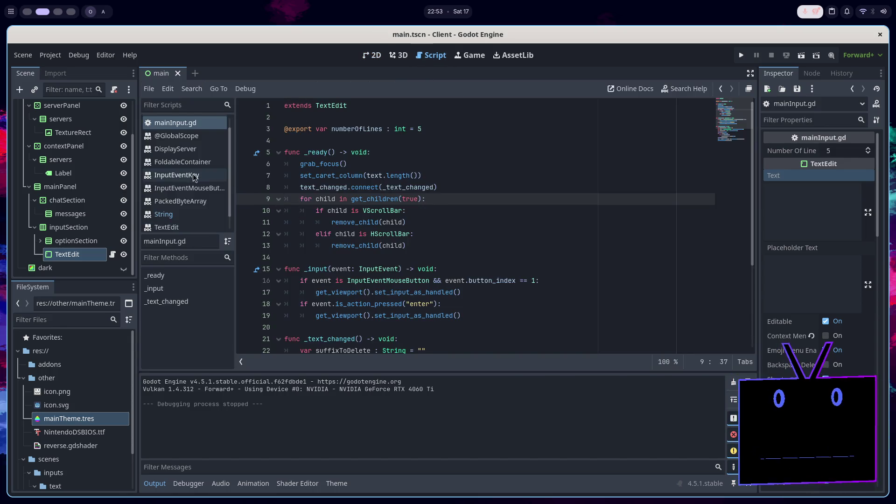
right_click(187, 174)
Close the open scripts, search the docs for 'texture' and open the Texture2D class reference
click(213, 218)
click(679, 93)
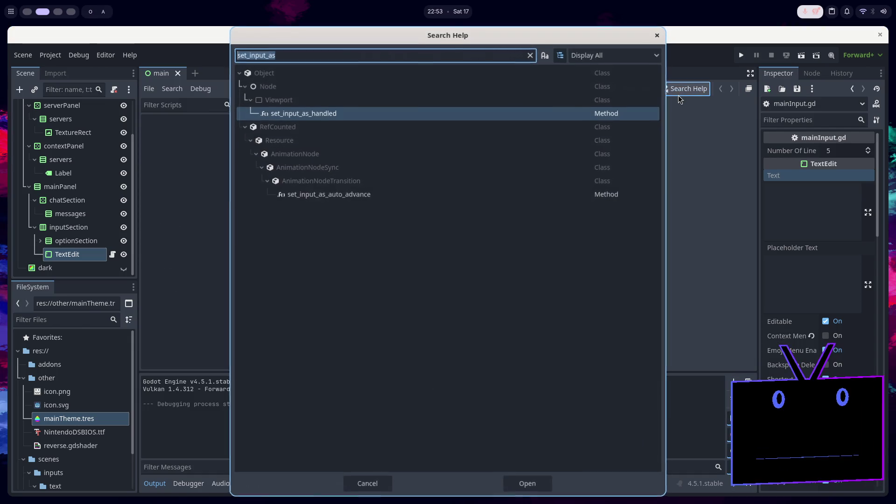
text(2d)
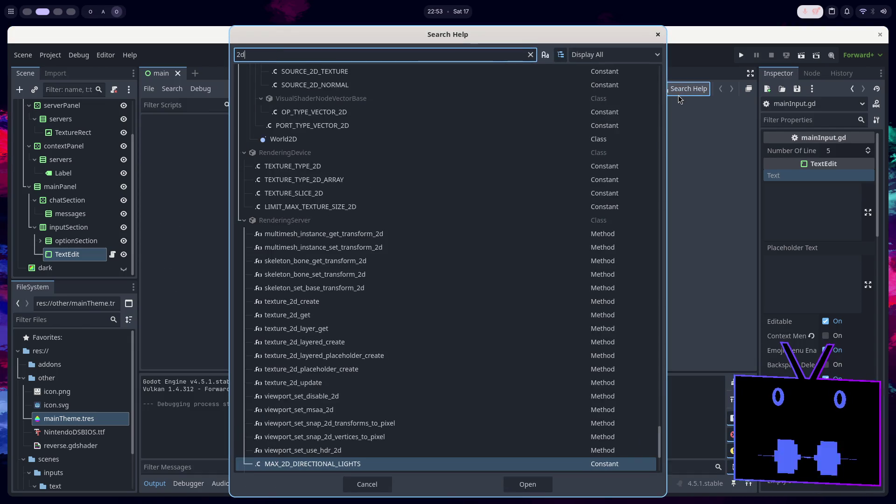
key(BackSpace)
key(BackSpace)
text(texture)
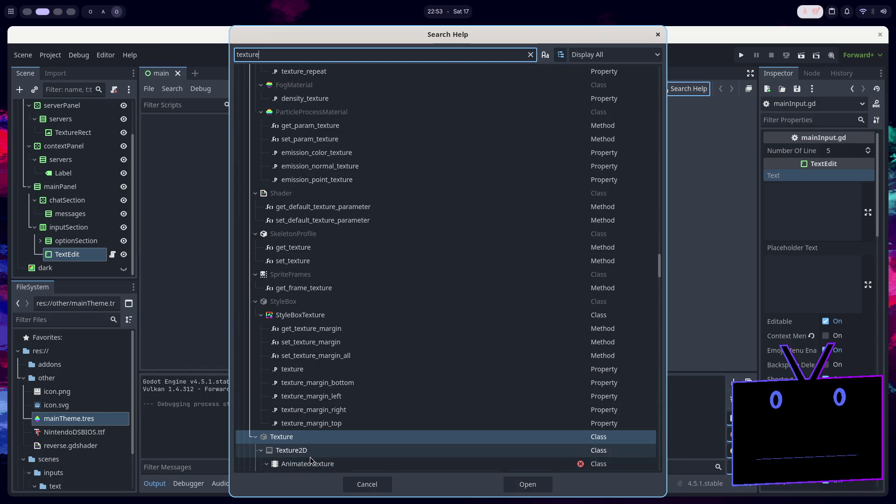
double_click(312, 451)
scroll(489, 245, down, 5)
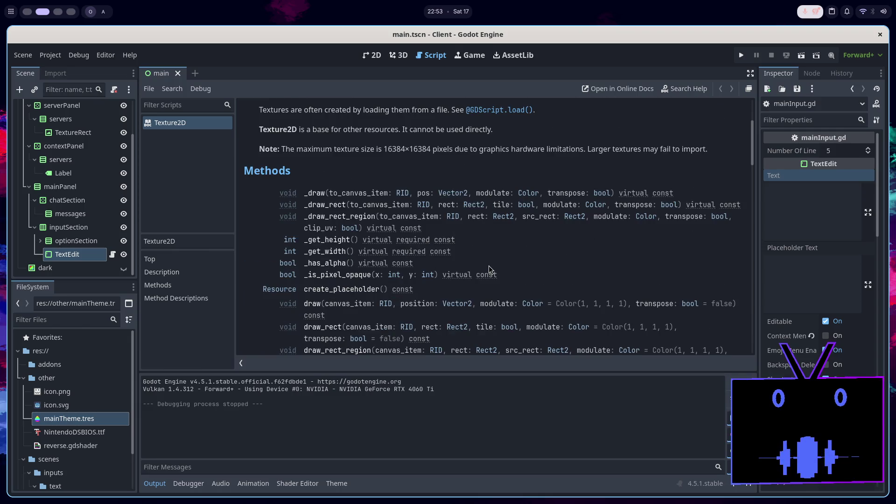
scroll(488, 266, down, 3)
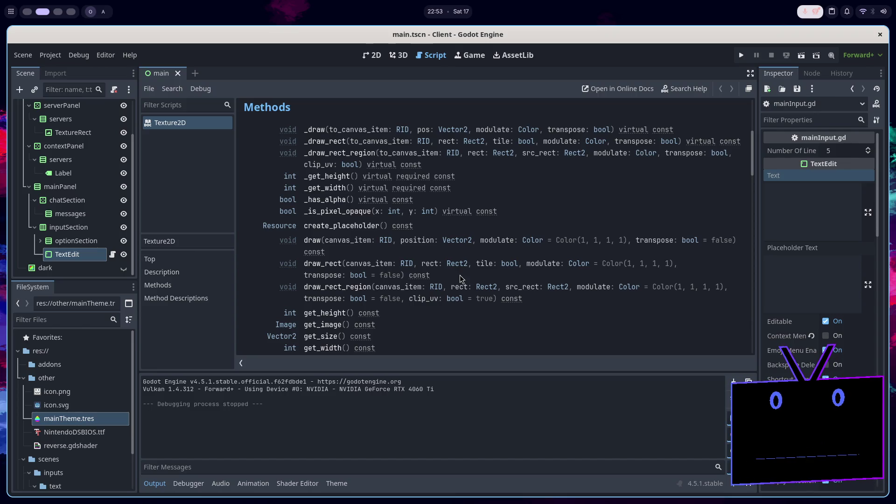
scroll(460, 279, down, 3)
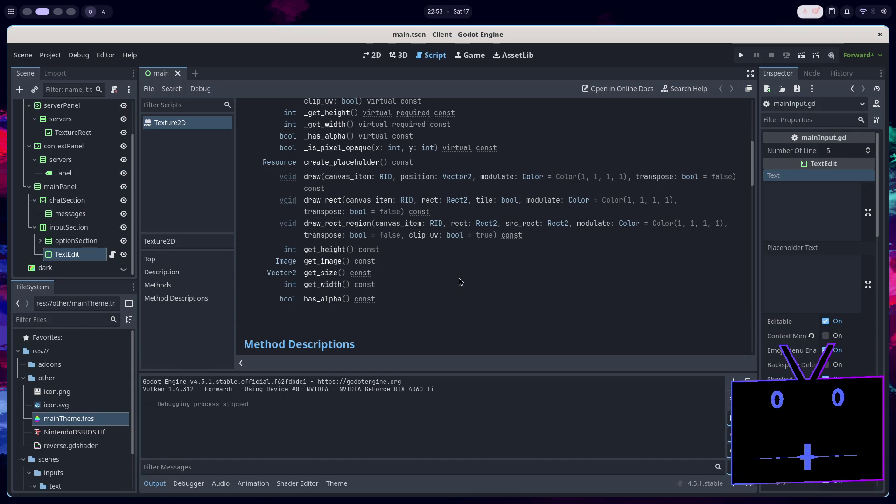
scroll(459, 279, up, 4)
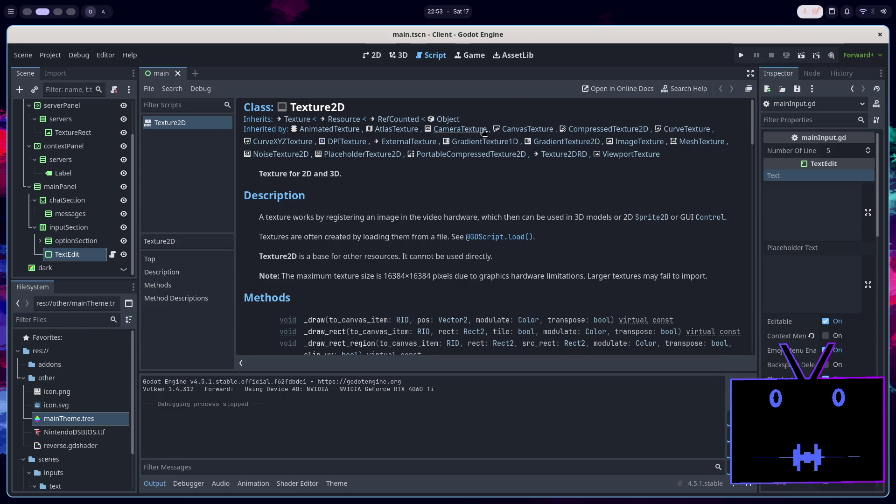
Read the CanvasTexture reference, then go back to Texture2D and scroll to its Methods
click(546, 131)
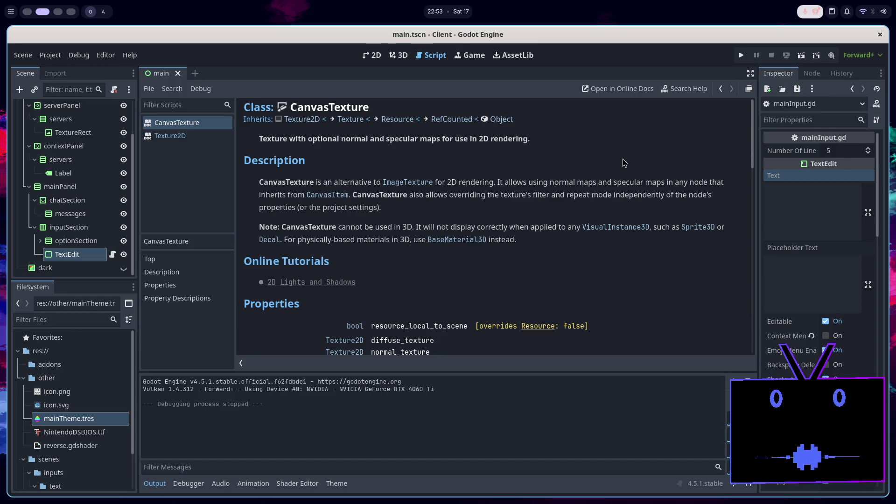
scroll(622, 171, down, 5)
scroll(609, 182, up, 5)
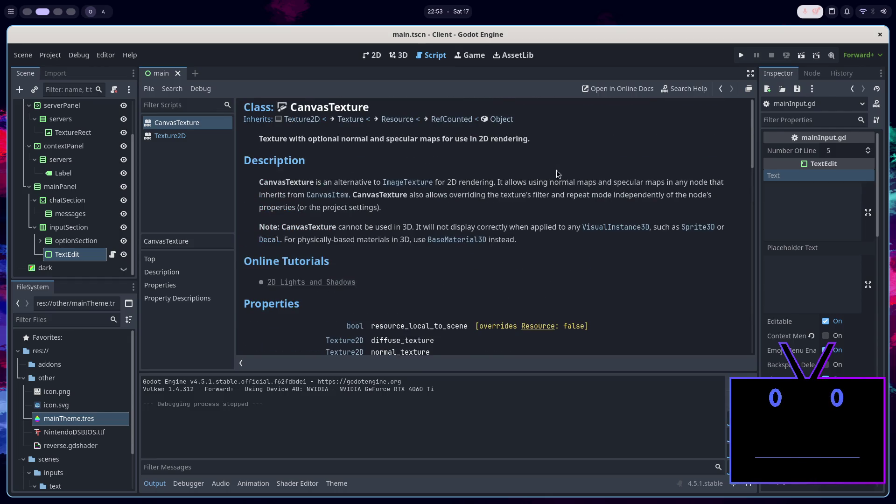
click(299, 119)
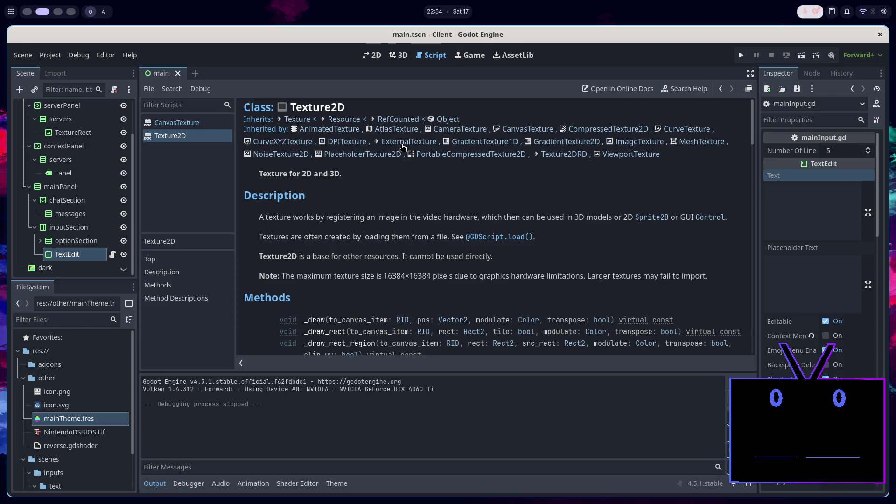
scroll(464, 187, down, 5)
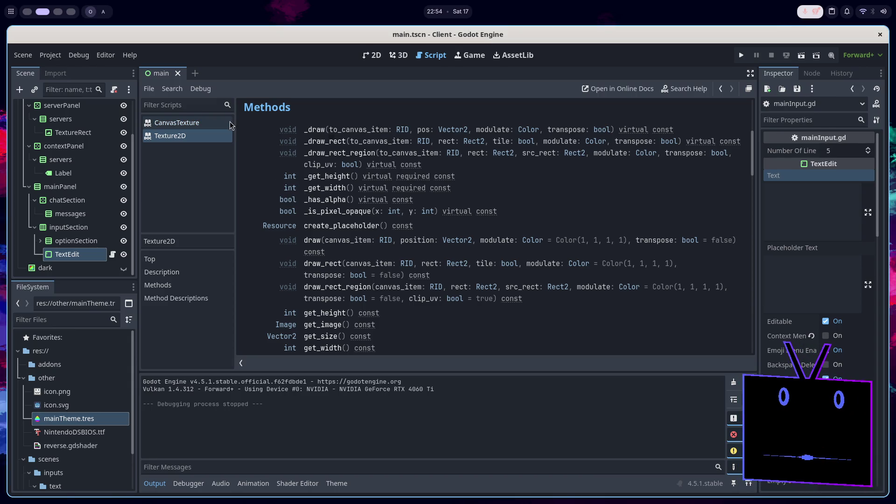
key(super+Page_Up)
Bring up the Drawing Art in Godot video and turn its volume down
mouse_move(466, 19)
mouse_down()
mouse_move(515, 18)
mouse_move(596, 38)
mouse_up()
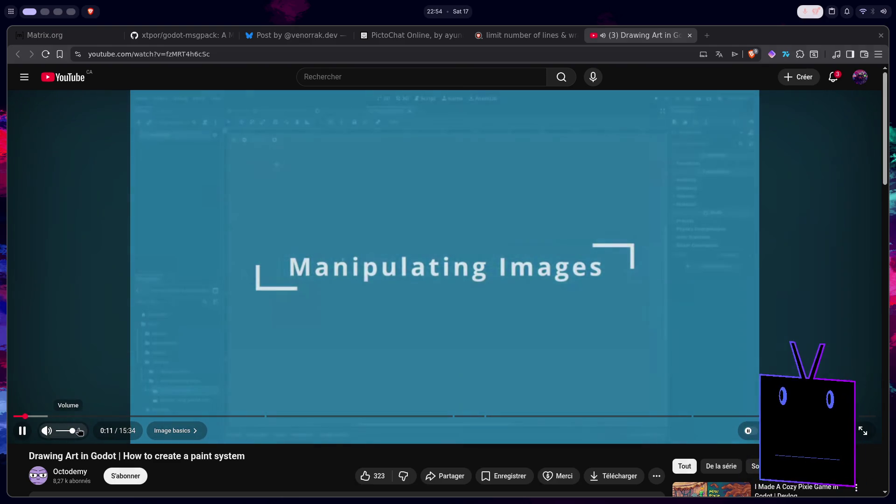
drag(79, 431, 64, 431)
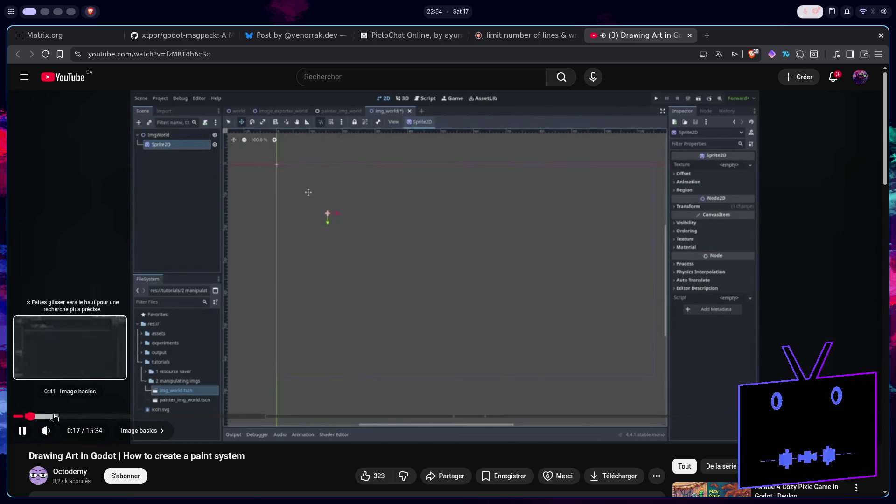
click(53, 416)
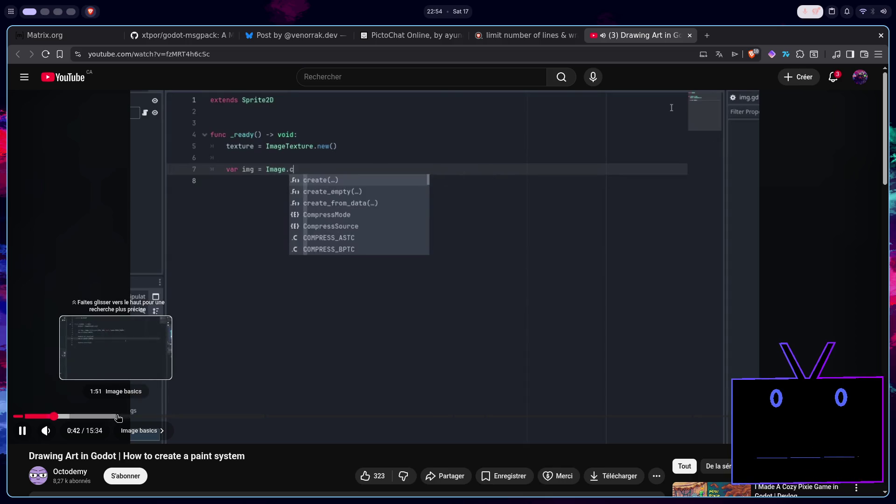
Skip the video ahead to the fill_rect code and pause it at 3:09
key(Right)
key(Right)
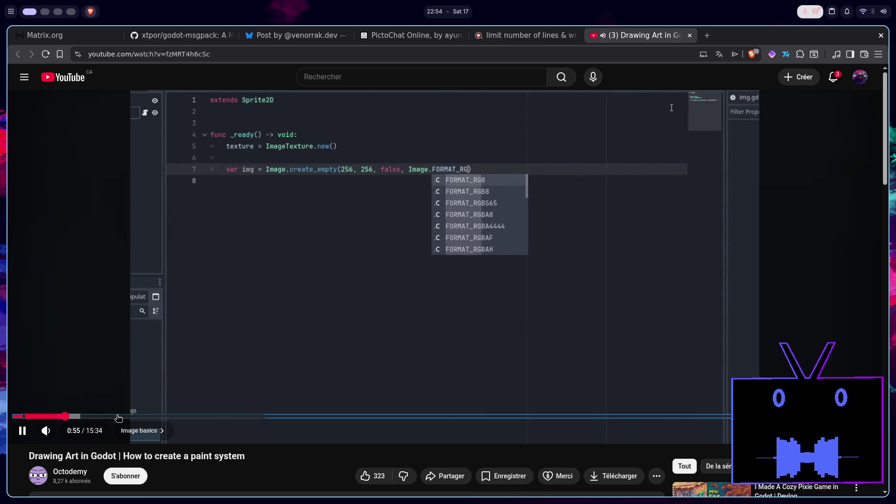
key(Right)
key(Right)
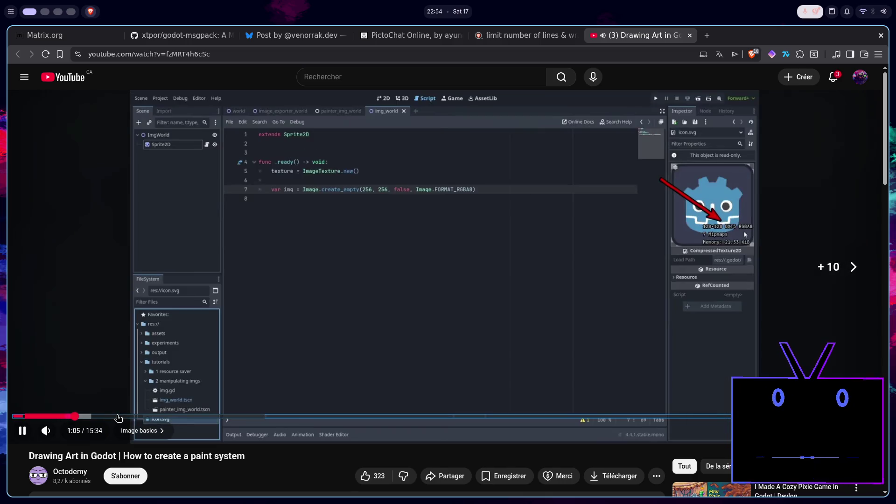
key(Right)
key(Right)
key(Right)
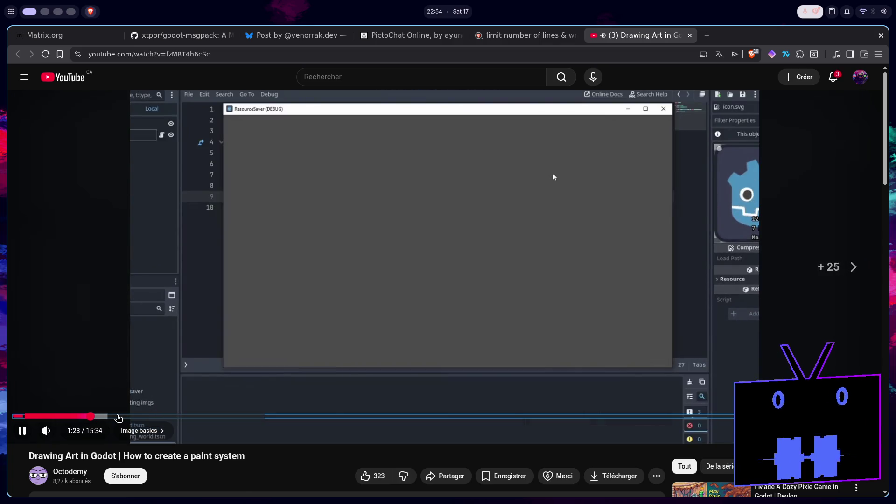
key(Right)
key(Right)
key(Right)
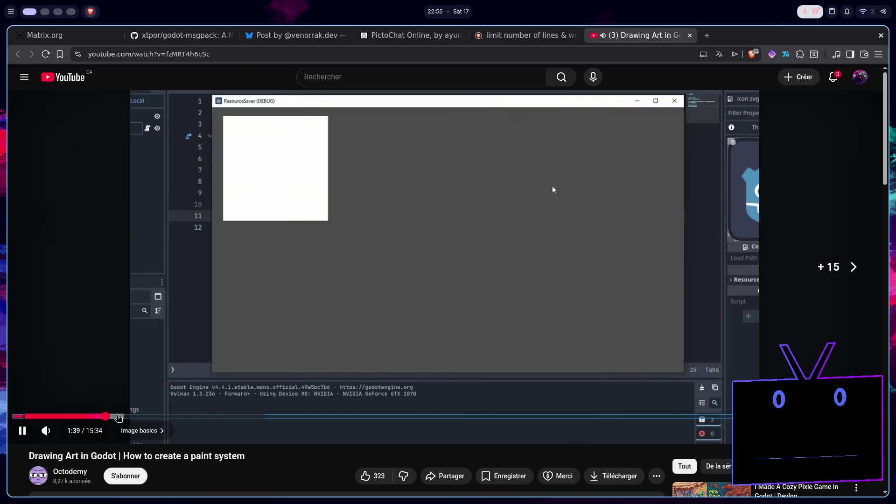
key(Right)
key(Right)
key(Right)
key(Right)
key(Right)
key(Right)
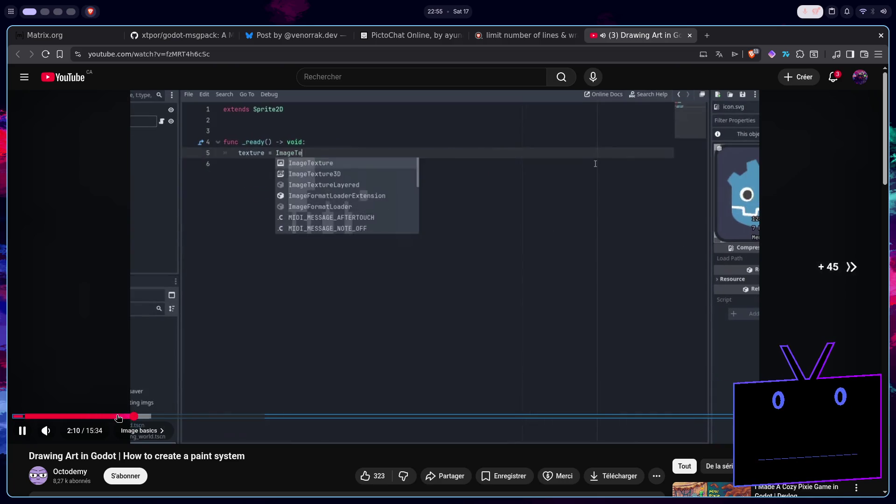
key(Right)
key(Right)
key(Right)
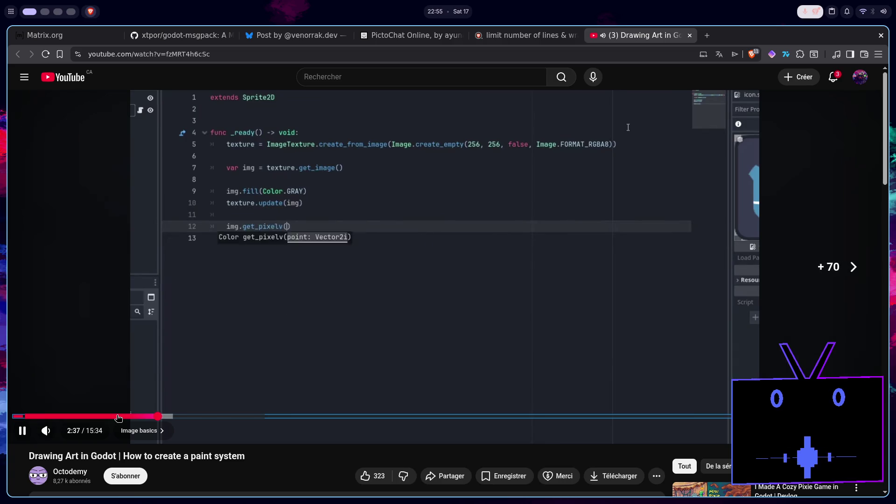
key(Right)
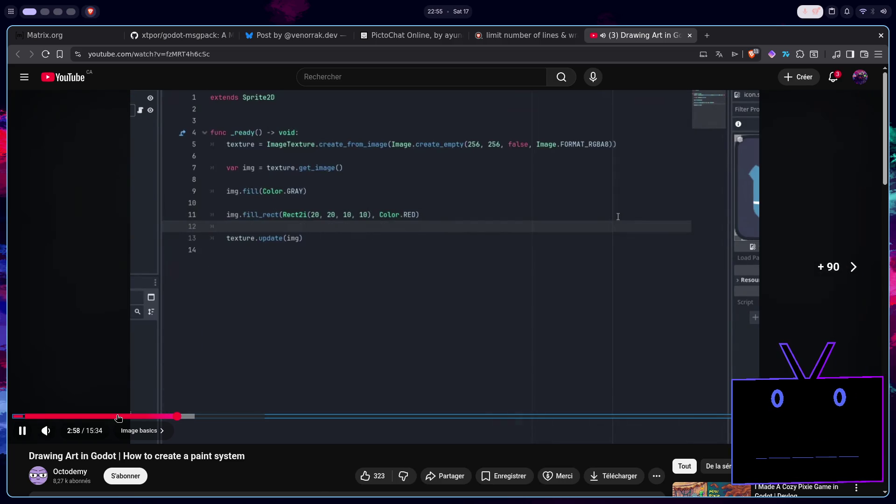
key(Right)
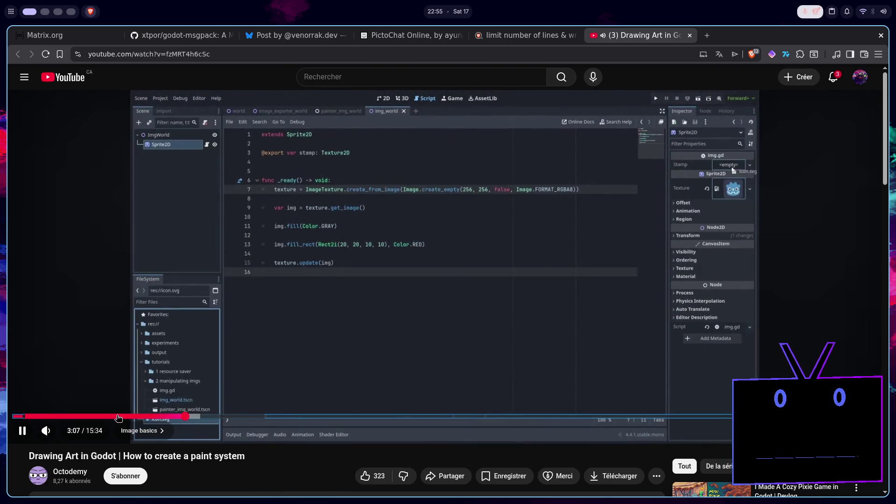
click(277, 350)
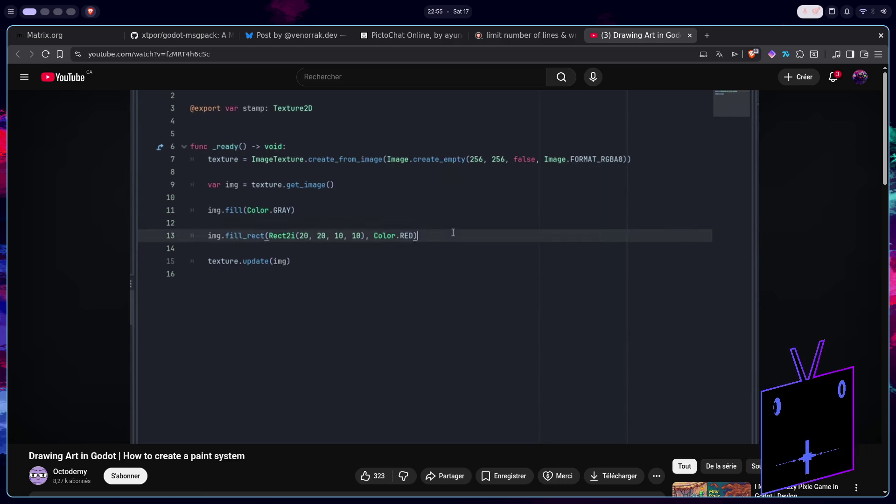
key(super+2)
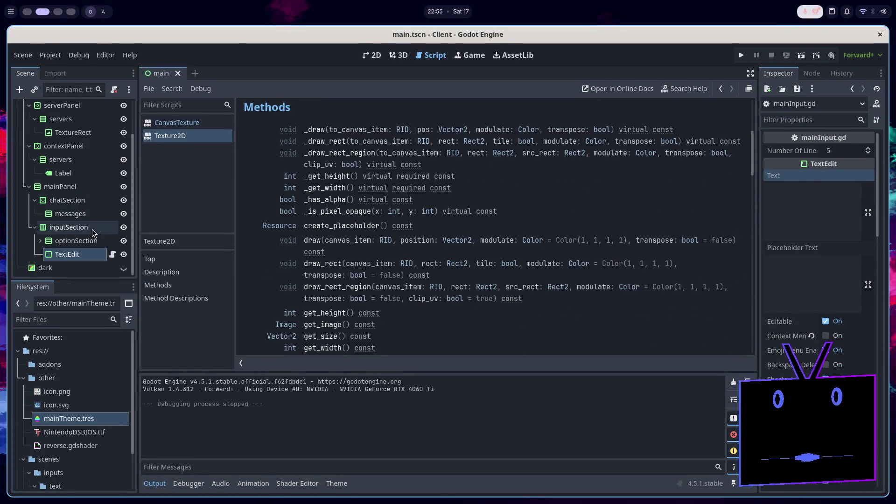
In the 2D view, add a Control node under inputSection and move the TextEdit into it
click(371, 55)
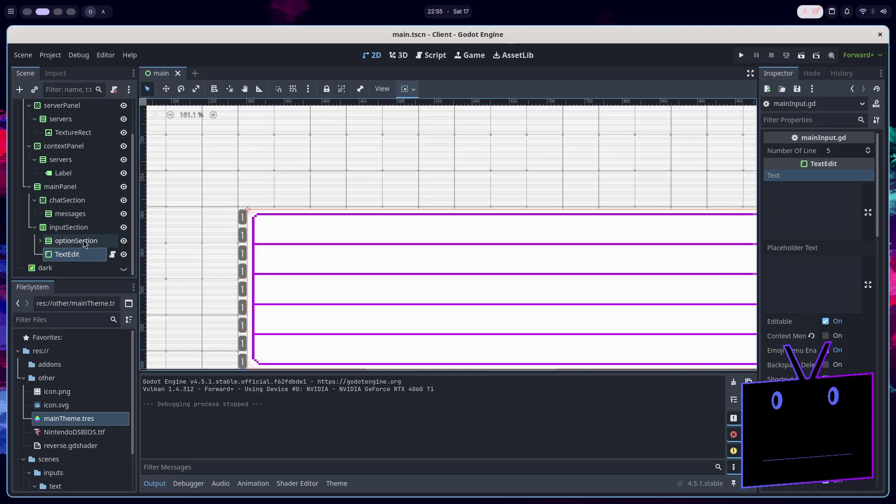
click(74, 227)
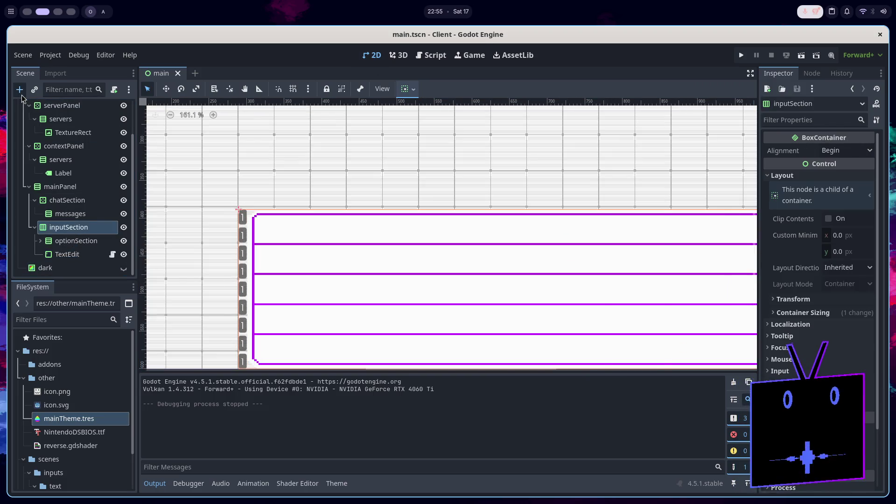
key(ctrl+a)
key(Up)
key(Up)
key(Up)
key(Return)
drag(66, 266, 69, 256)
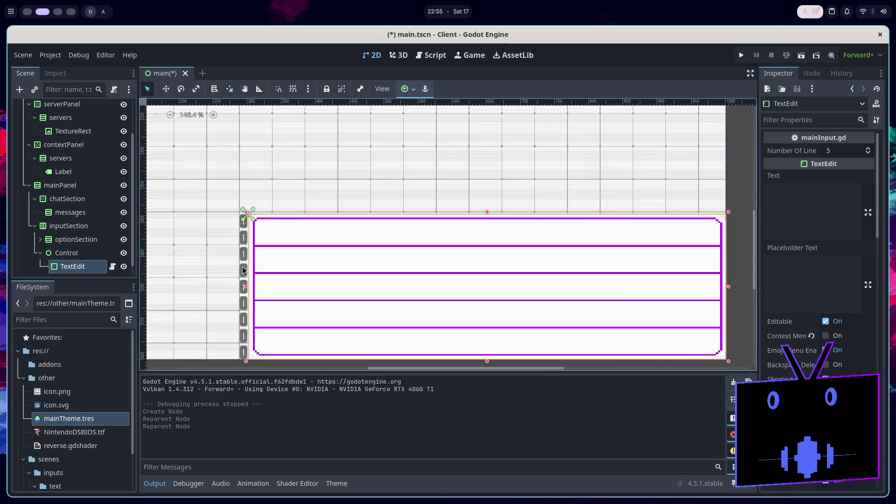
click(103, 255)
Add a TextureRect under Control with the Full Rect anchor preset
click(19, 89)
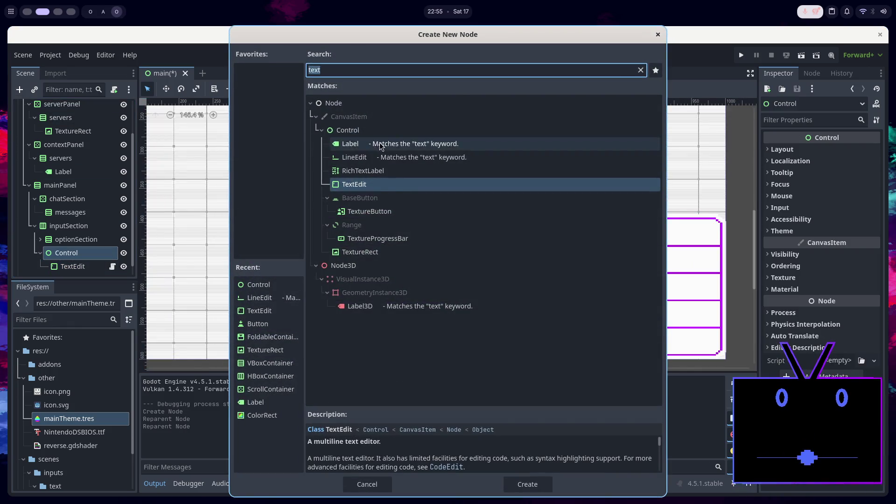
text(textu)
key(Return)
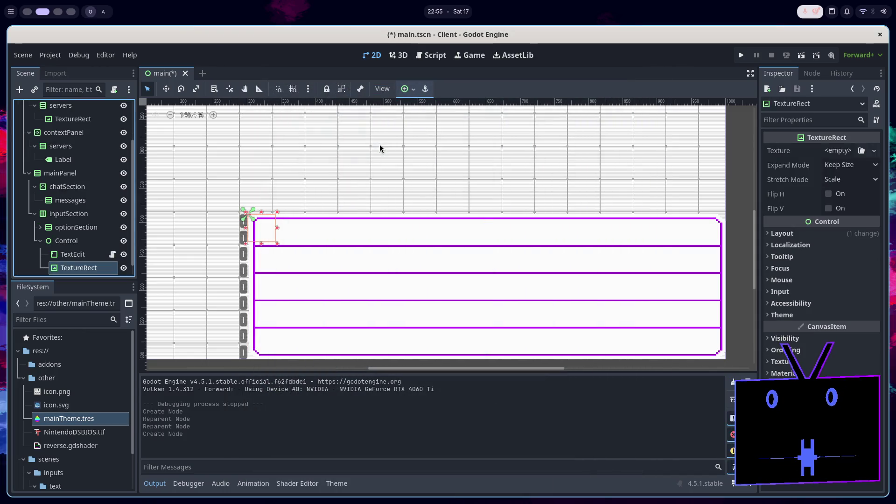
click(408, 90)
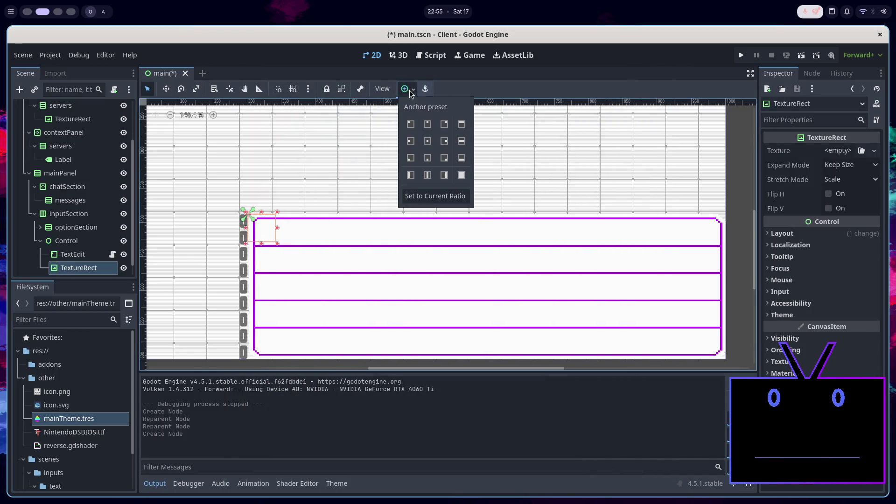
click(461, 176)
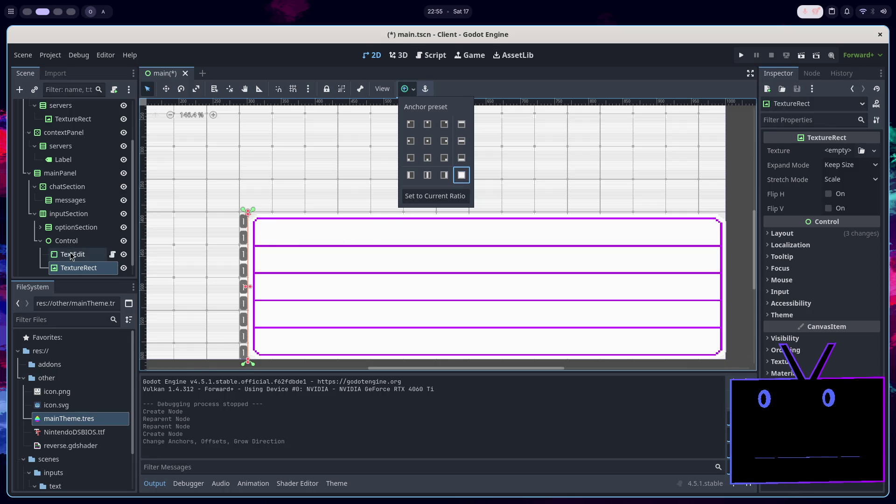
click(413, 92)
scroll(262, 241, down, 2)
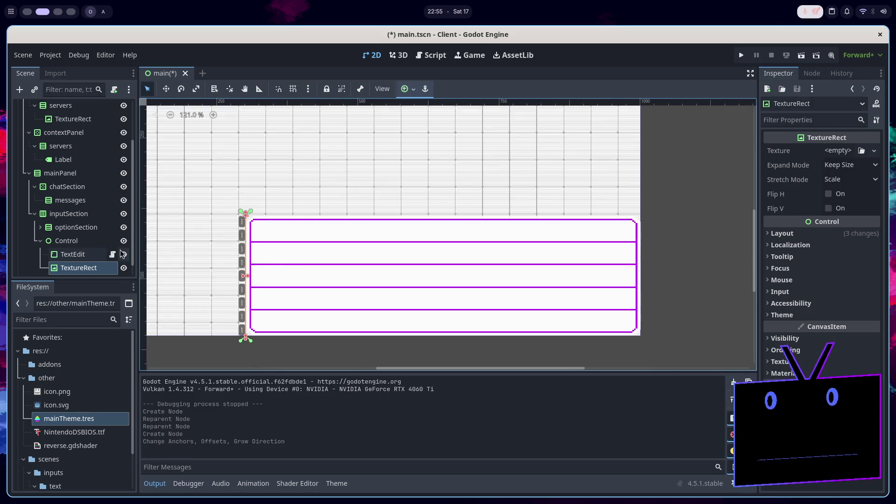
Inspect the TextEdit node, then reselect the TextureRect to attach a script to it
click(92, 255)
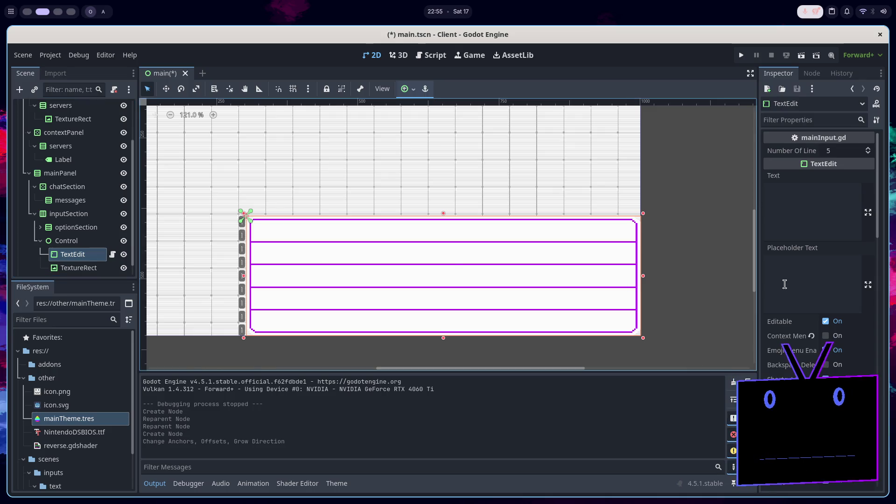
scroll(785, 285, down, 10)
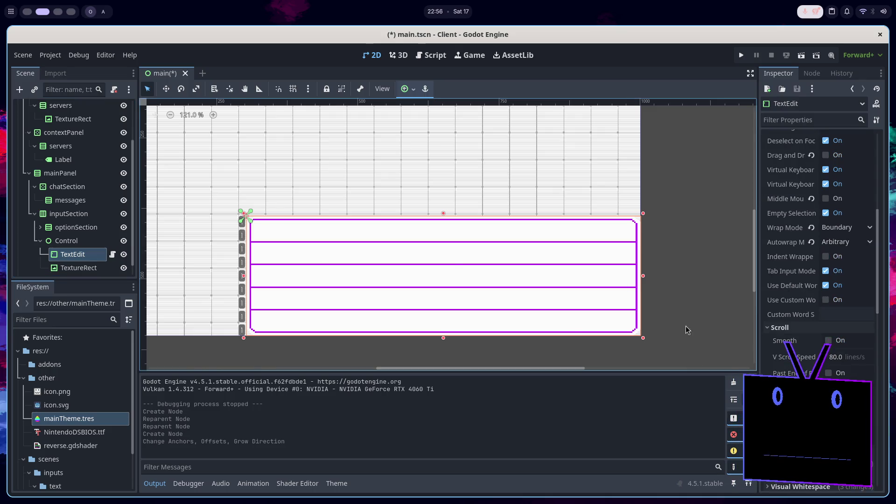
click(72, 267)
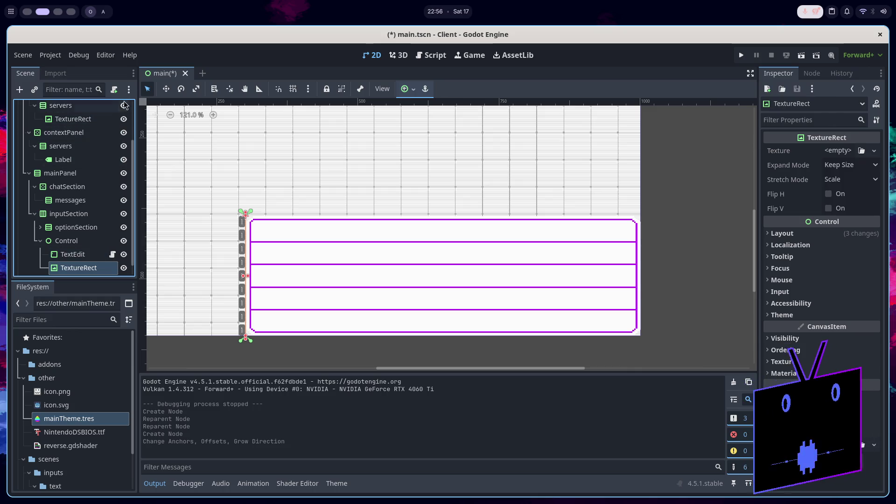
click(114, 90)
Create the TextureRect's canvas.gd script inside a new res://scenes/inputs/canvas folder
text(canv)
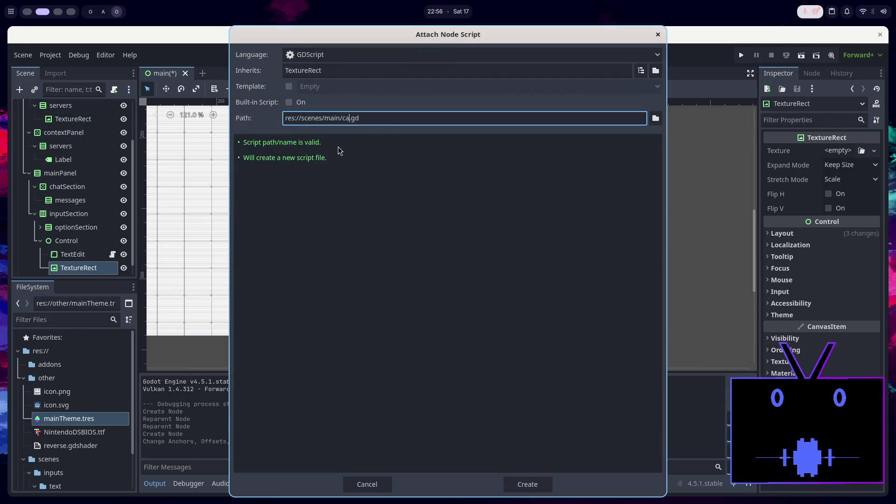
text(as)
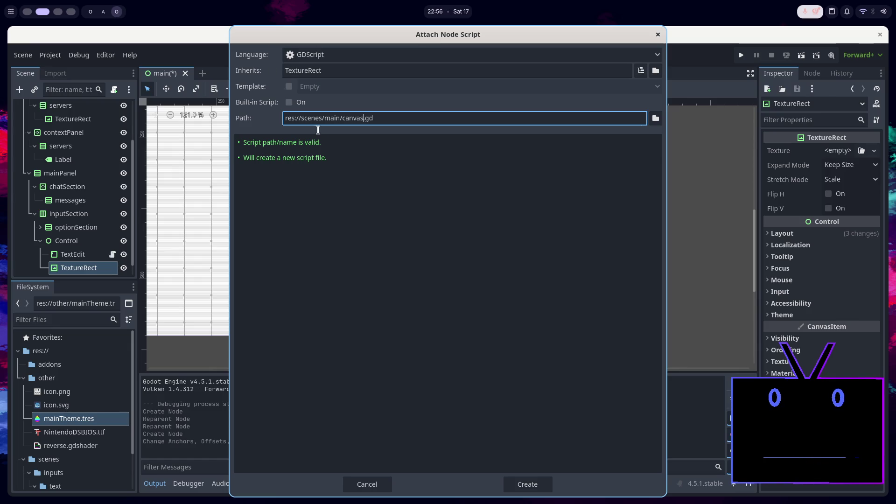
click(655, 117)
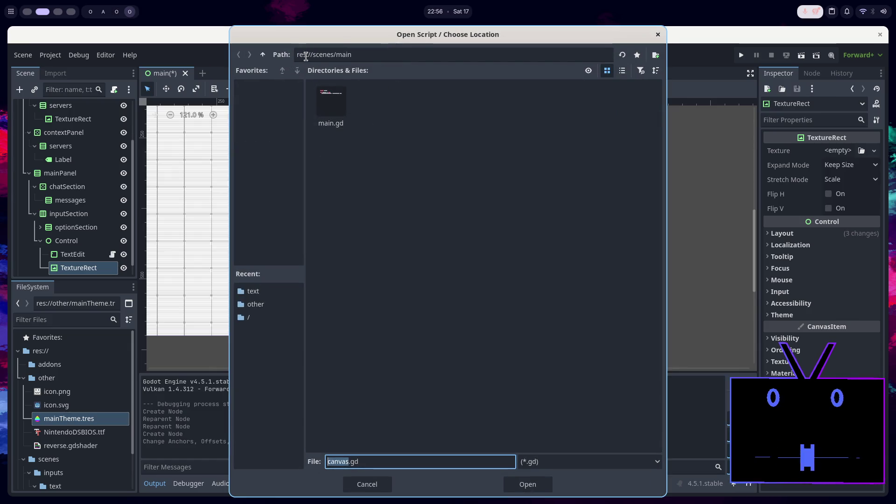
click(263, 55)
double_click(331, 105)
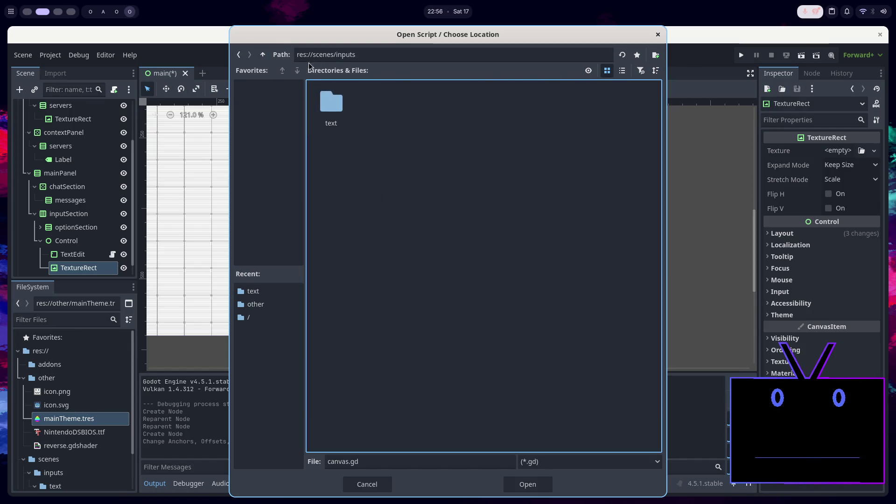
click(655, 55)
text(canvas)
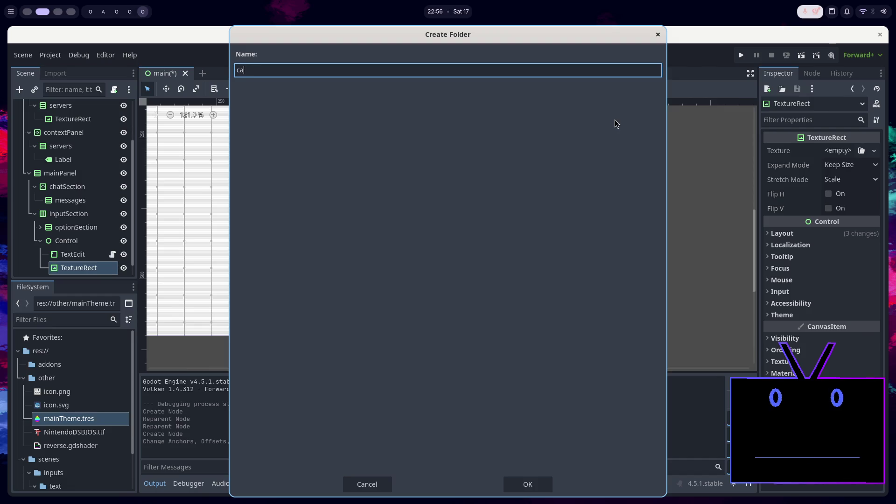
key(Return)
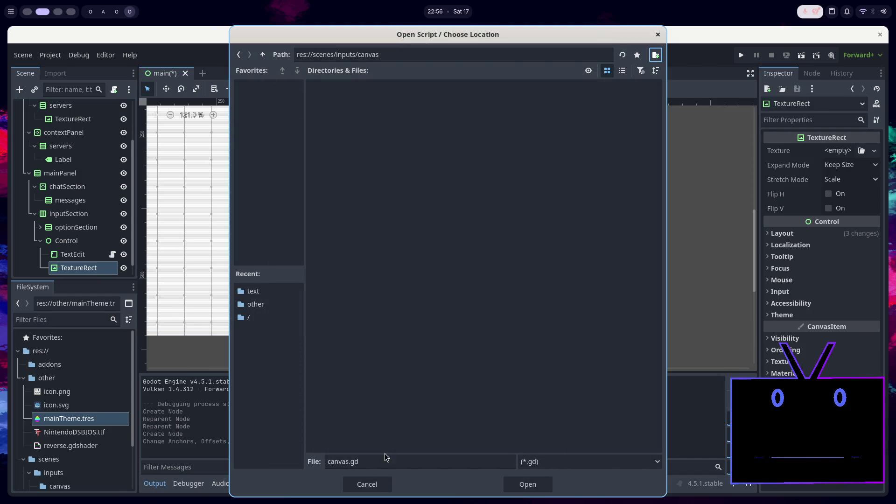
click(537, 484)
click(536, 480)
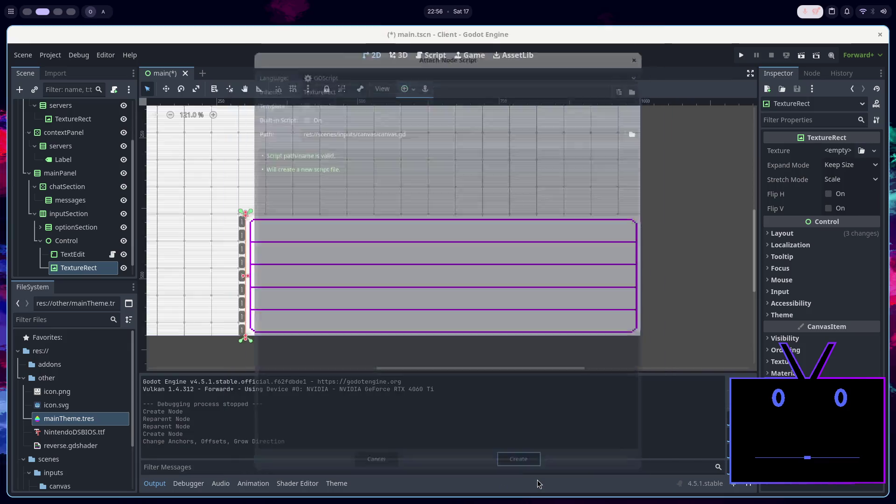
Add an empty line to the script and review the TextEdit node's properties
key(Return)
key(Up)
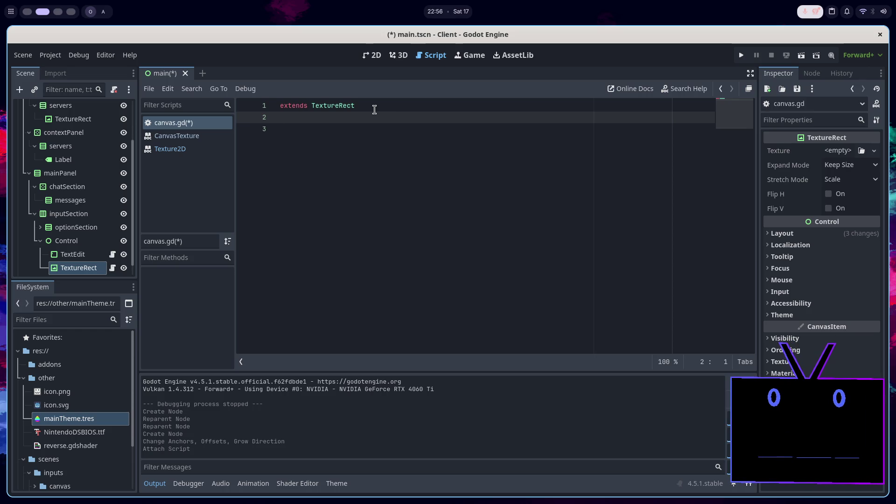
click(74, 254)
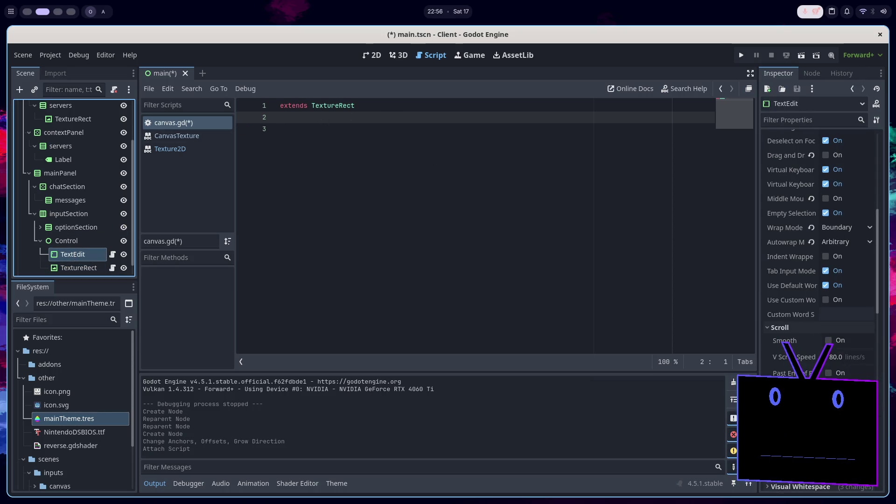
scroll(819, 233, up, 5)
scroll(819, 234, down, 10)
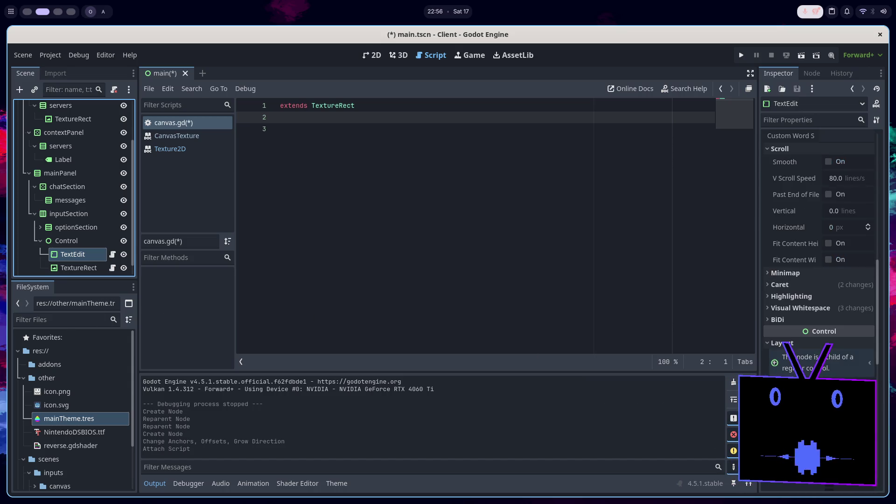
scroll(818, 234, down, 2)
scroll(819, 233, down, 2)
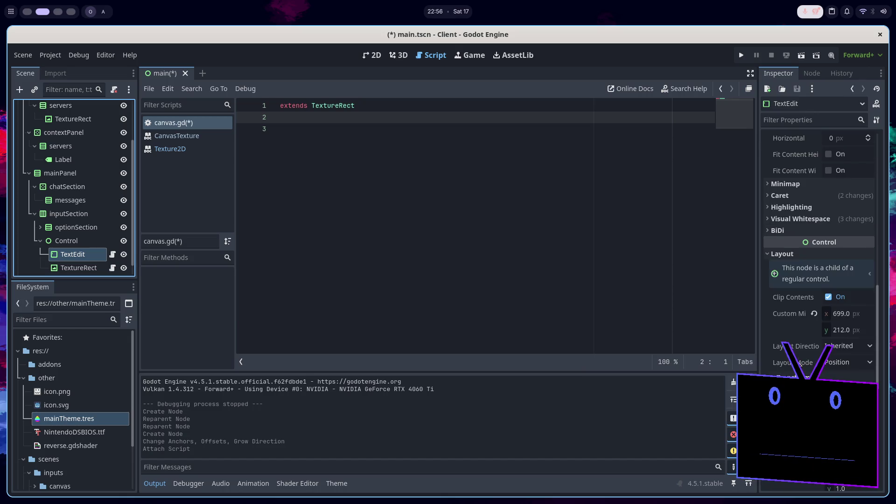
click(819, 234)
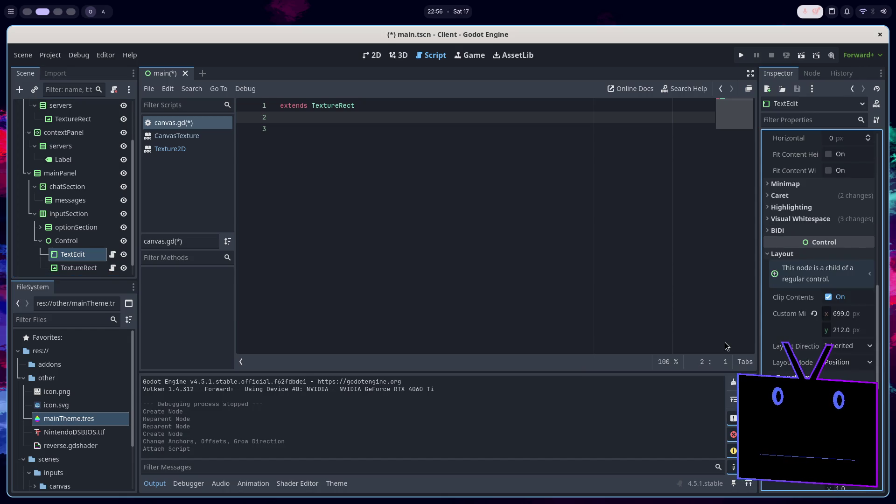
Declare class_name canvas on line 2, save, and start func _ready() -> void:
click(421, 120)
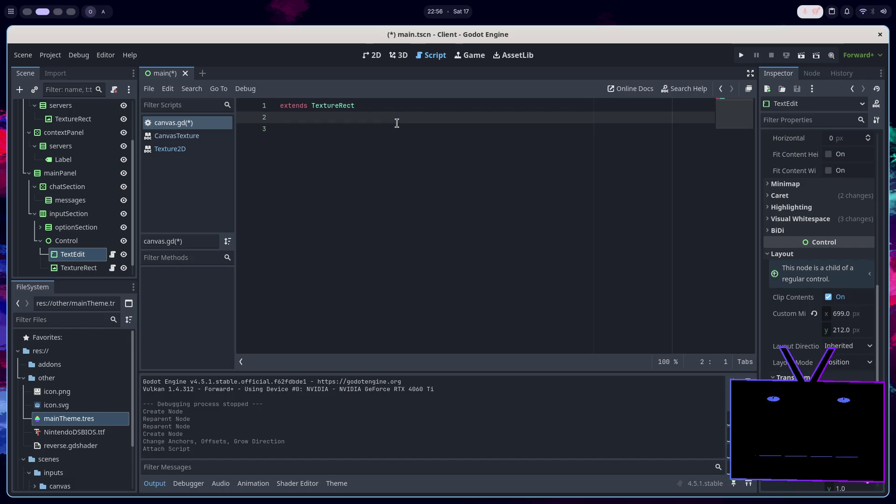
text(class_name can)
key(ctrl+s)
key(Return)
key(Return)
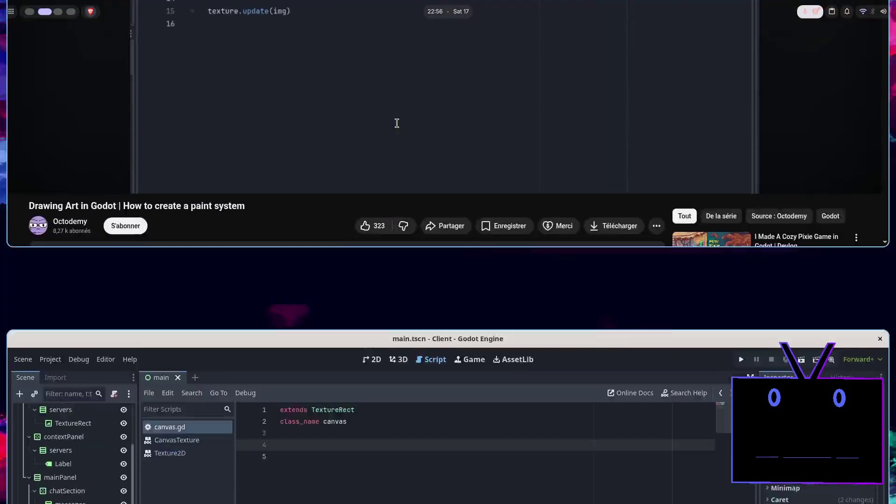
text(func _rea)
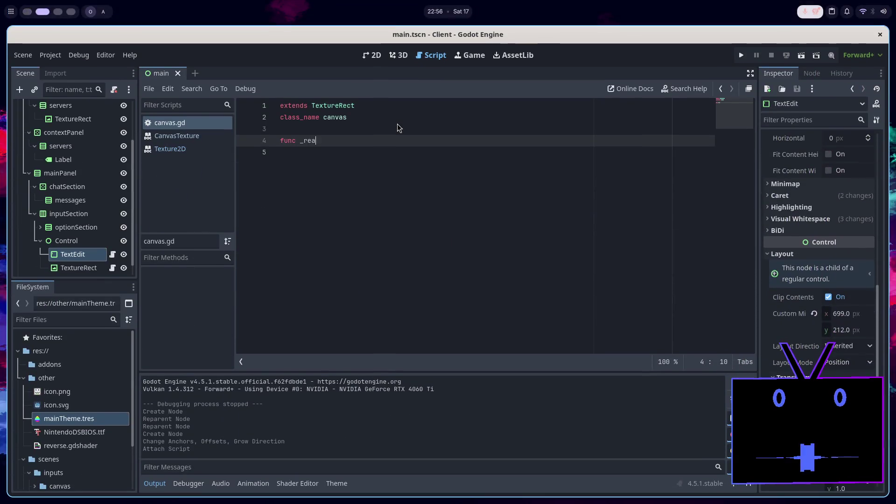
key(Return)
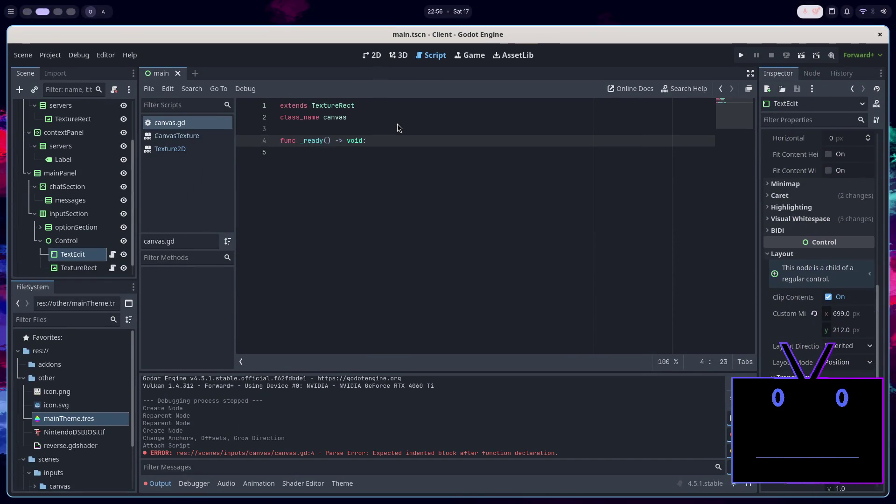
Start line 5 as texture = ImageTexture.create_from_image, copying from the tutorial
key(super+1)
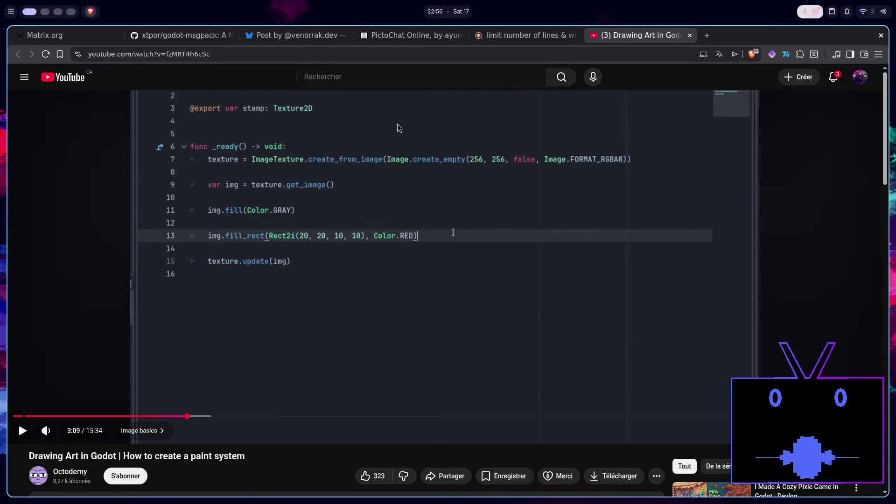
key(super+2)
text(texture =)
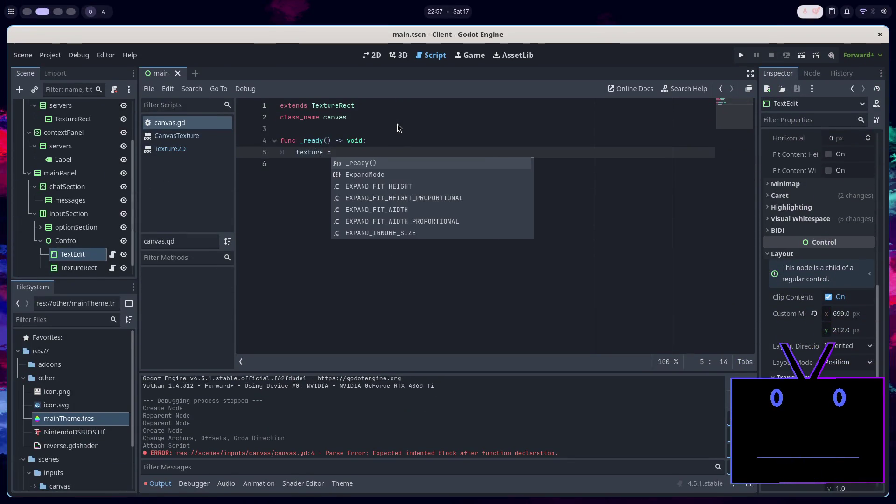
key(super+1)
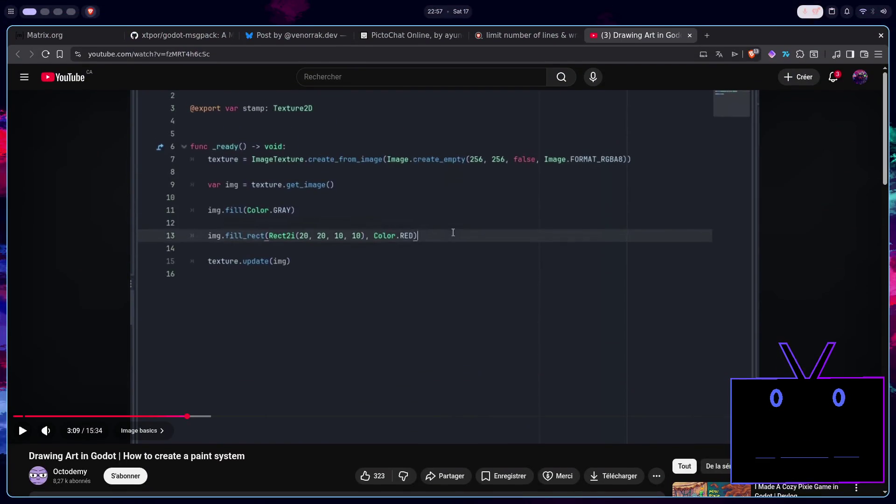
key(super+2)
text(= ImageTexture)
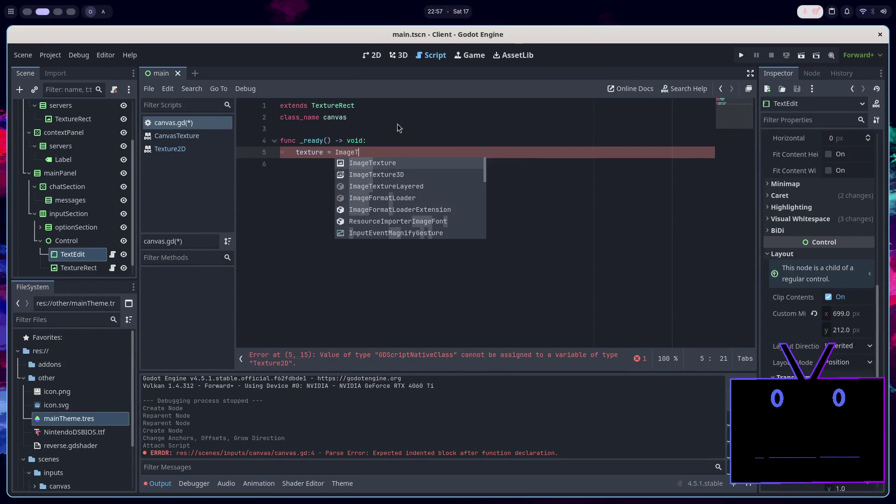
text(()
key(super+1)
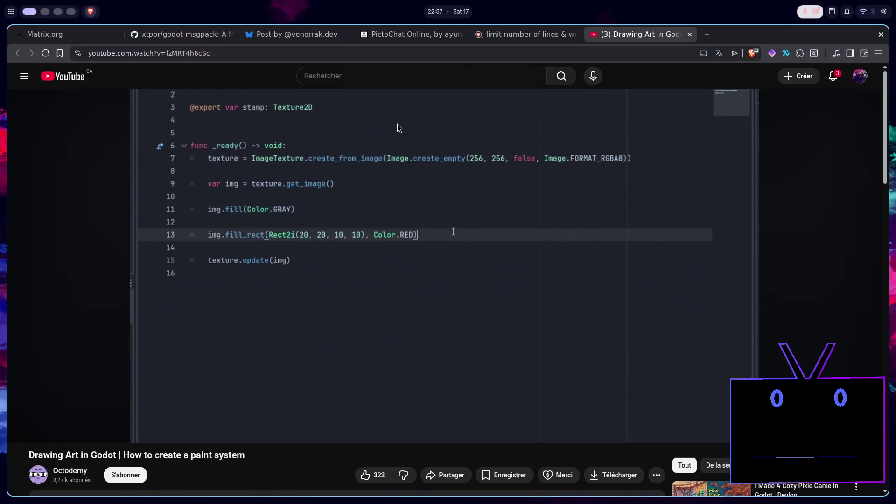
key(super+2)
key(BackSpace)
text(.cre)
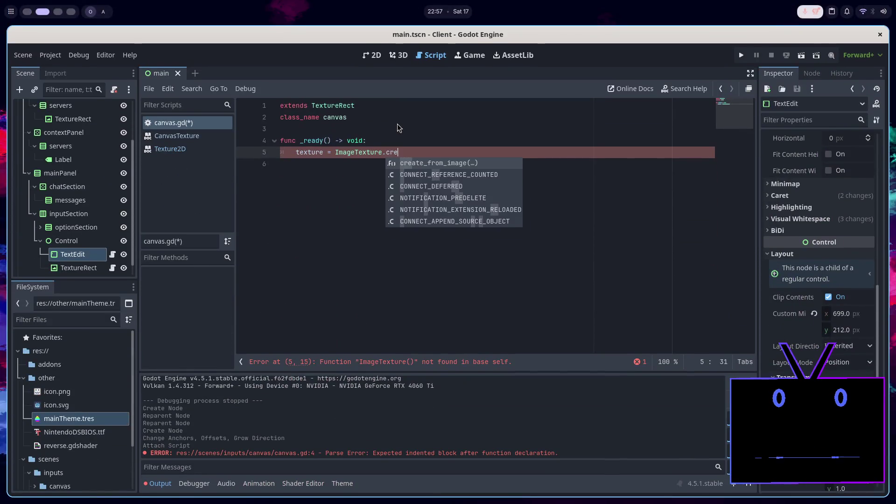
key(Return)
Pass Image.create_empty as the create_from_image argument
key(super+1)
key(super+2)
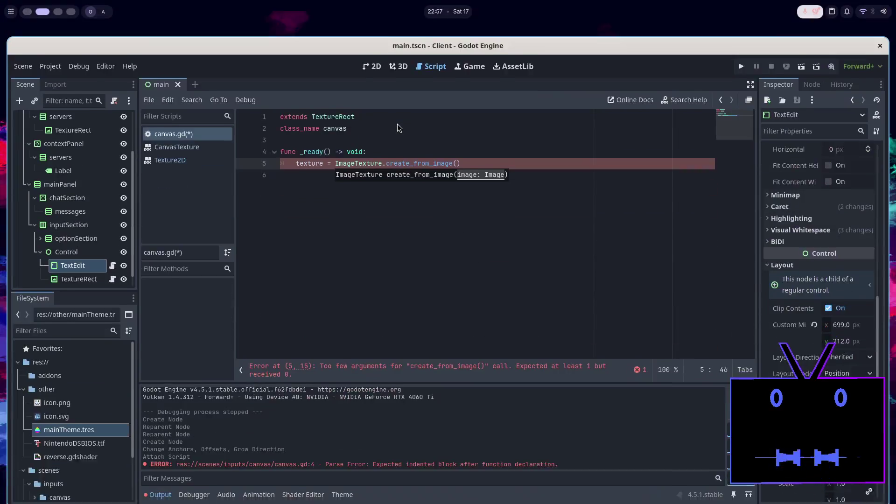
text(Image.crea)
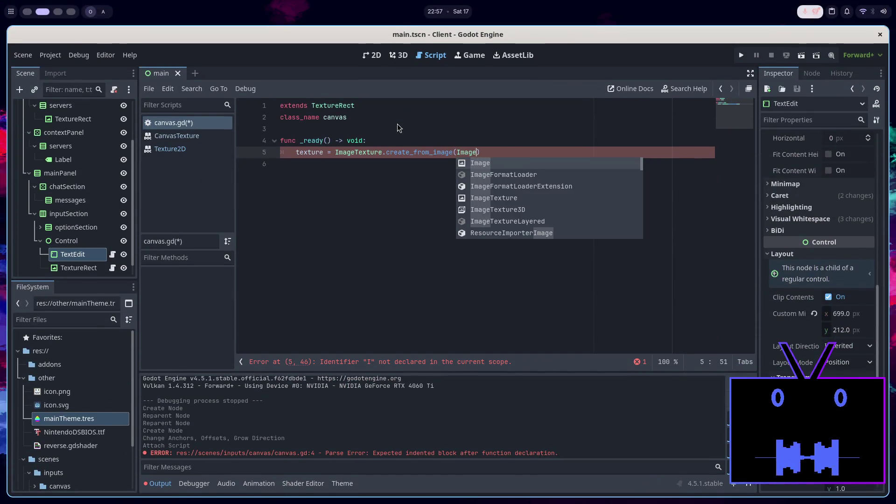
text(t)
key(Down)
key(Return)
key(super+1)
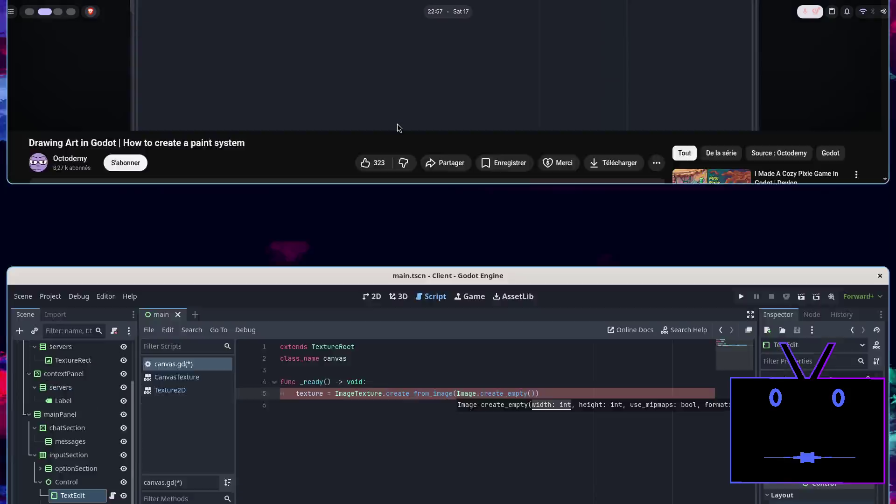
key(super+2)
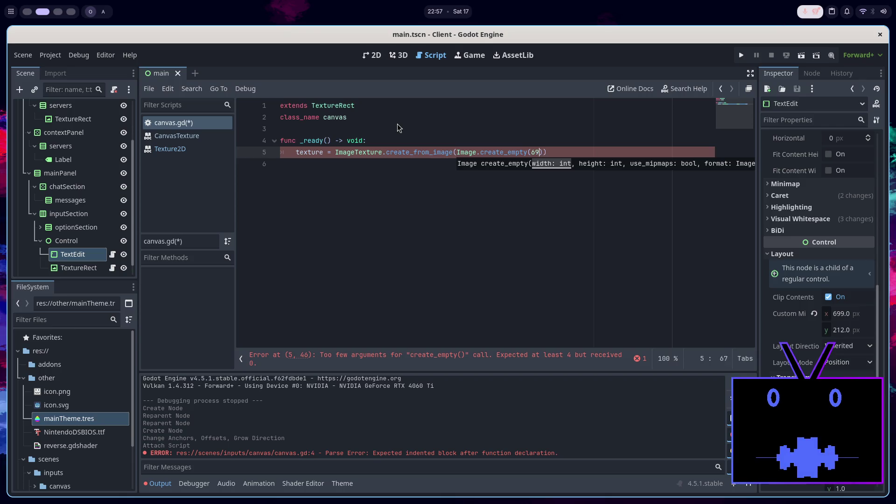
Add the 212 height and false arguments to create_empty, then begin the Image. format argument
text(2)
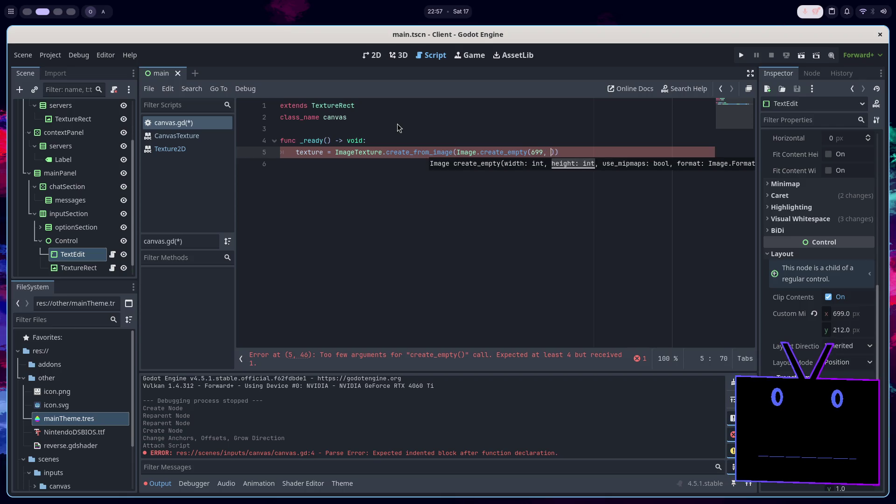
text(12,)
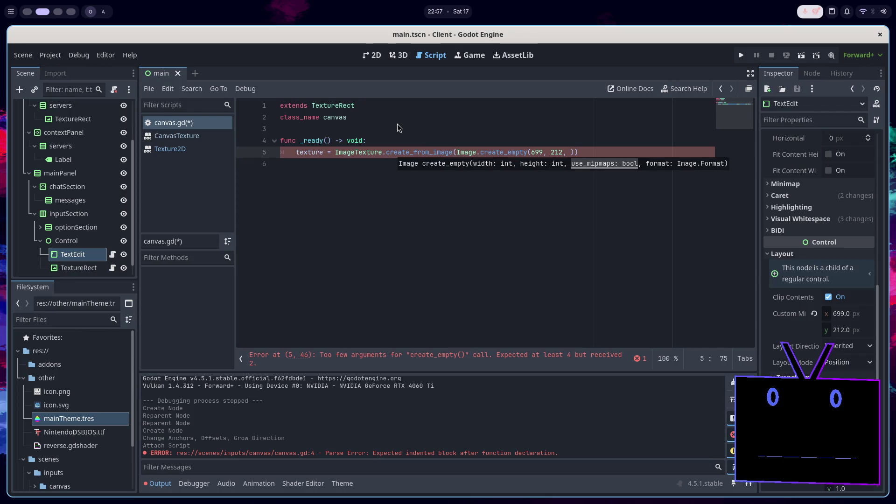
key(alt+Tab)
key(alt+Tab)
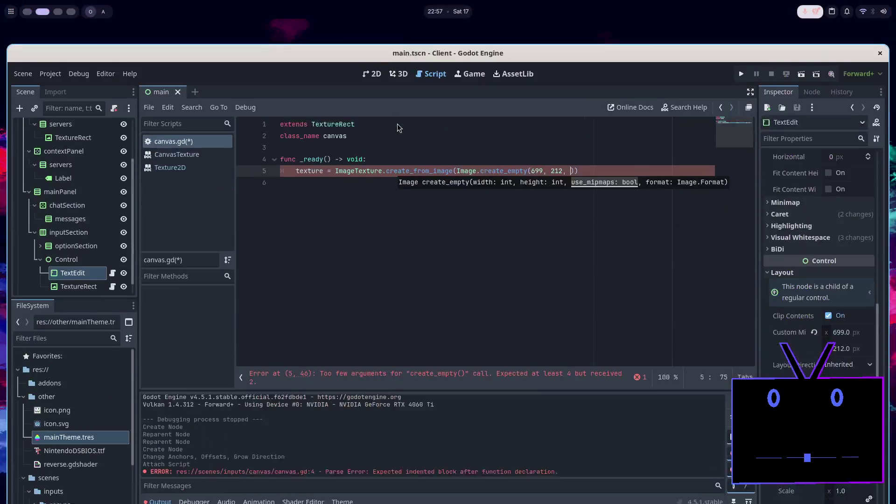
text(false,)
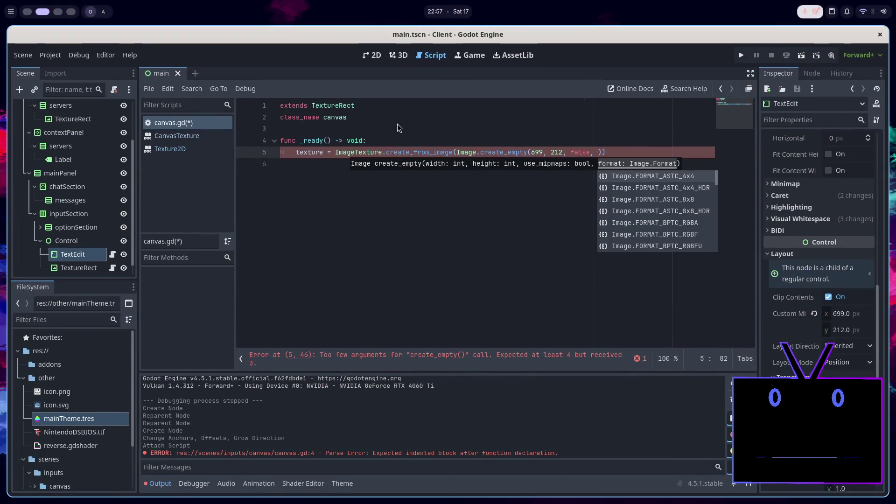
key(alt+Tab)
key(alt+Tab)
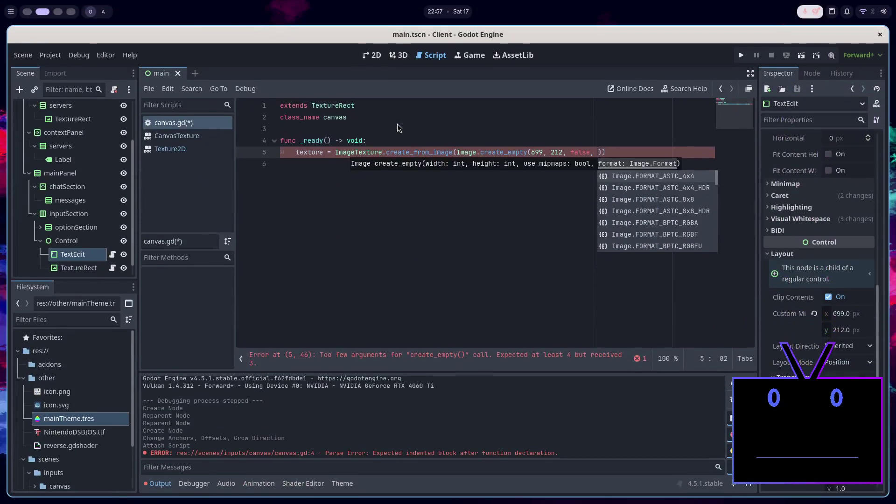
text(Image.)
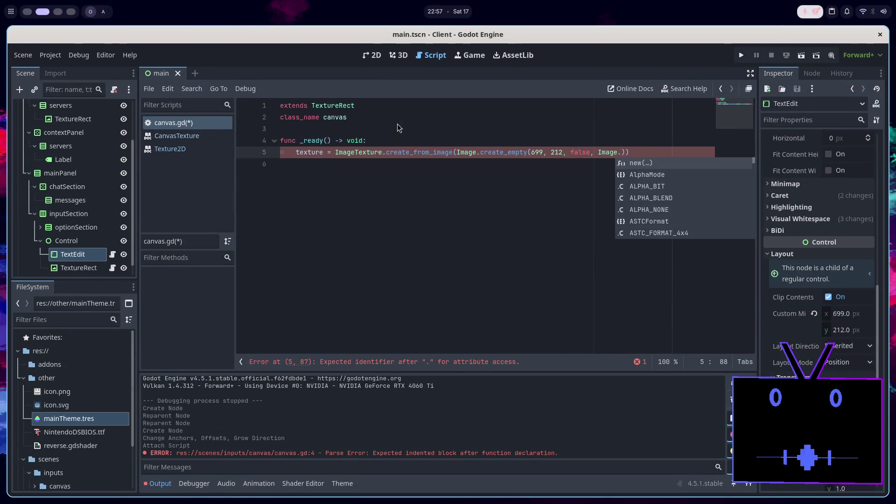
key(alt+Tab)
key(alt+Tab)
Pick Image.FORMAT_RGBA8 as the image format and compare the line with the tutorial
text(FORM)
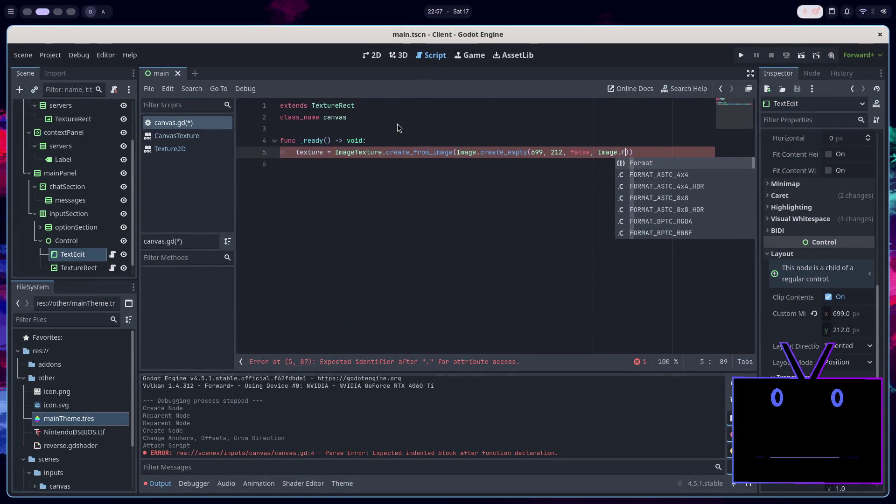
text(AET)
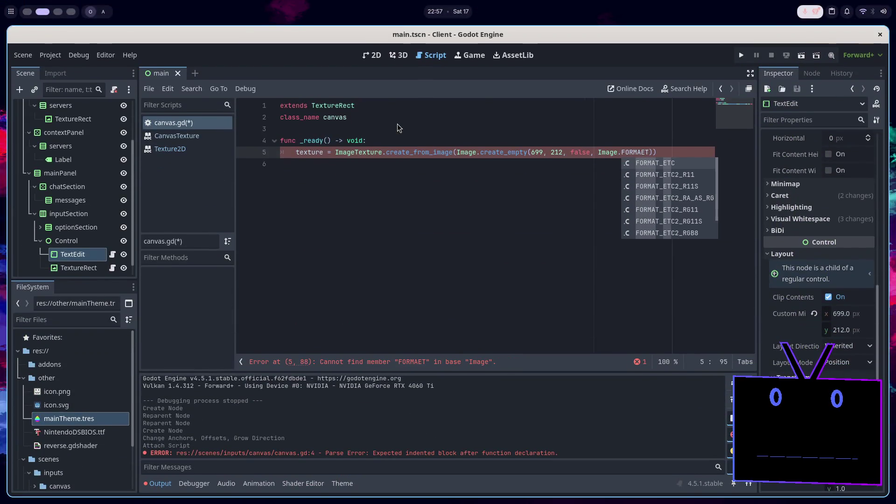
key(BackSpace)
key(BackSpace)
text(T)
key(Down)
key(Down)
key(Down)
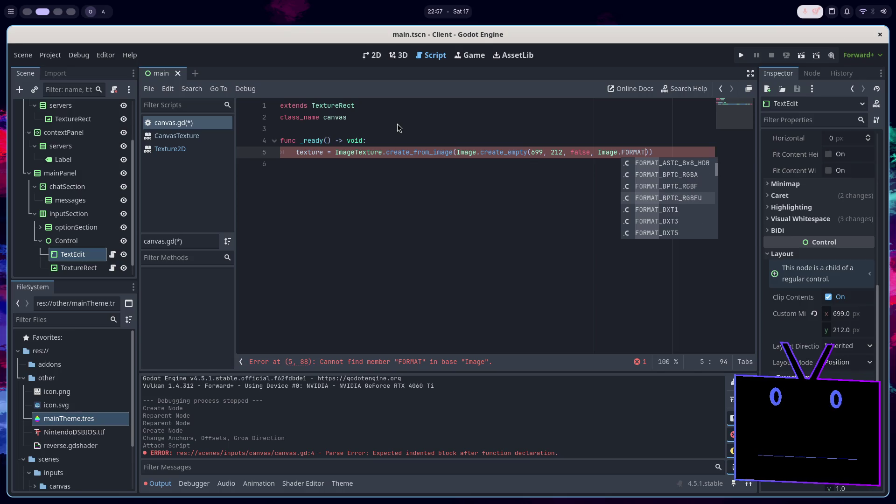
key(Down)
key(Down)
key(Down)
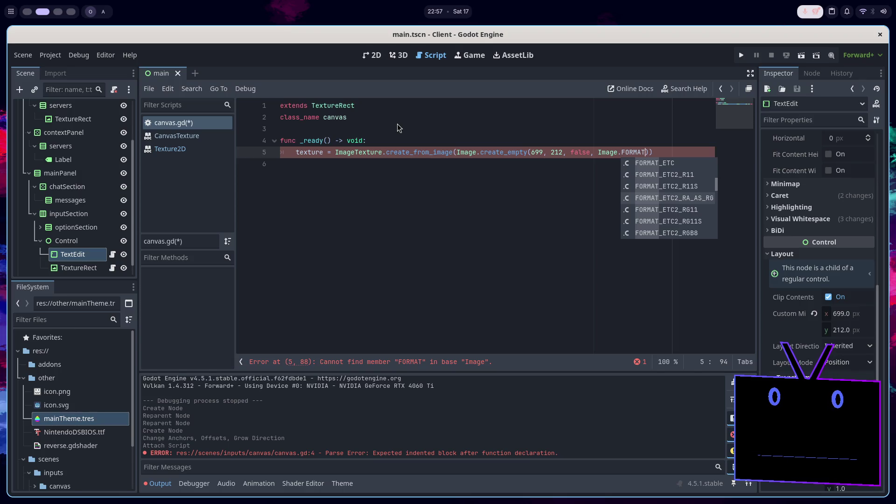
key(Down)
key(Down)
key(Down)
key(Down)
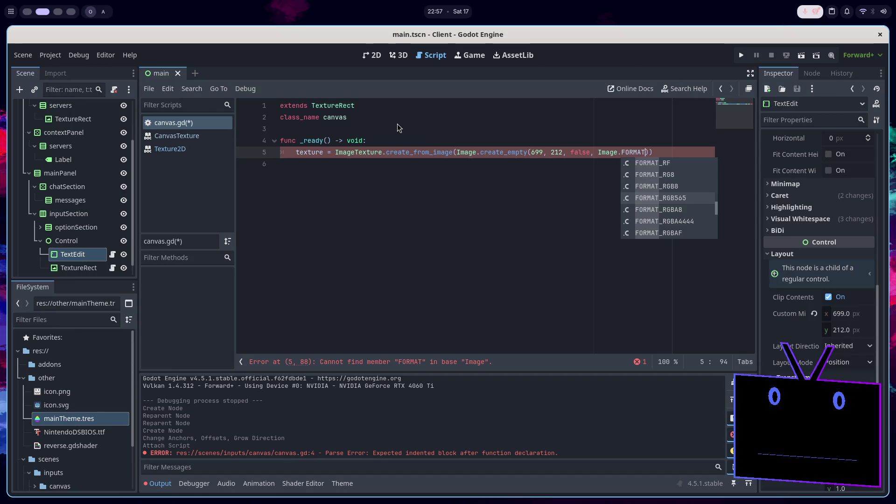
key(Down)
key(alt+Tab)
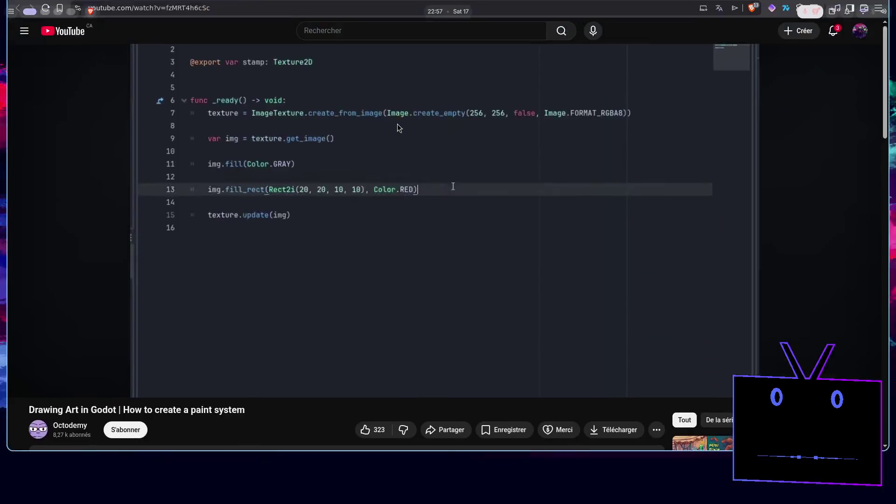
key(alt+Tab)
key(alt+Tab)
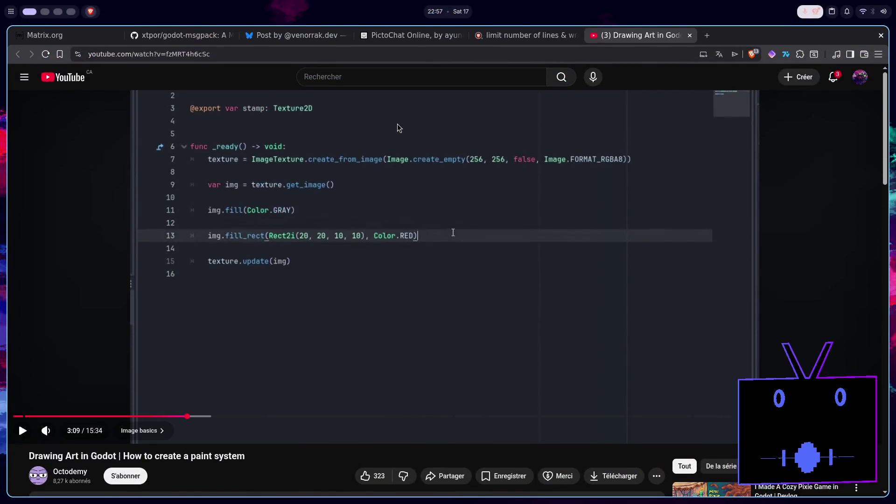
key(alt+Tab)
key(alt+Tab)
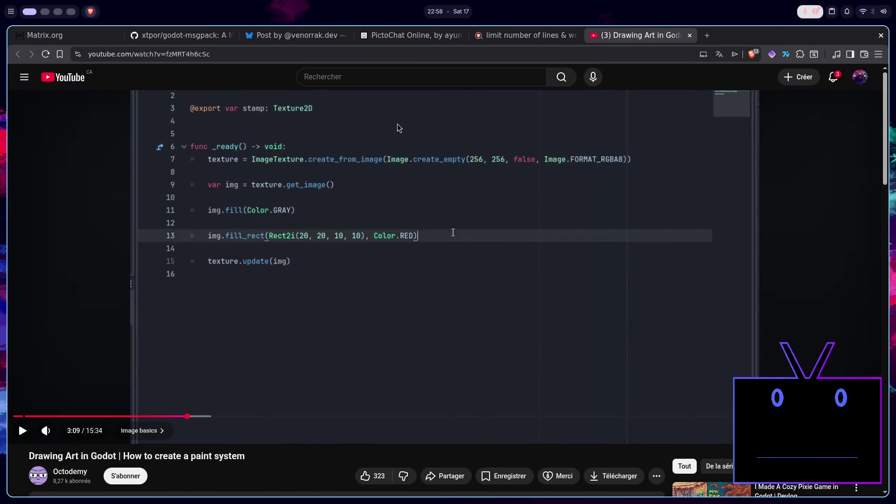
key(alt+Tab)
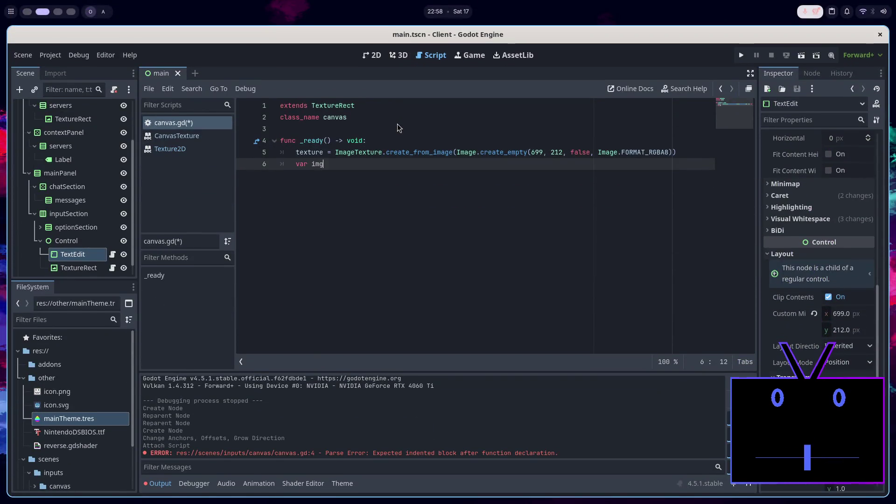
Write var img = texture.get_image() on line 6, following the tutorial
key(alt+Tab)
key(alt+Tab)
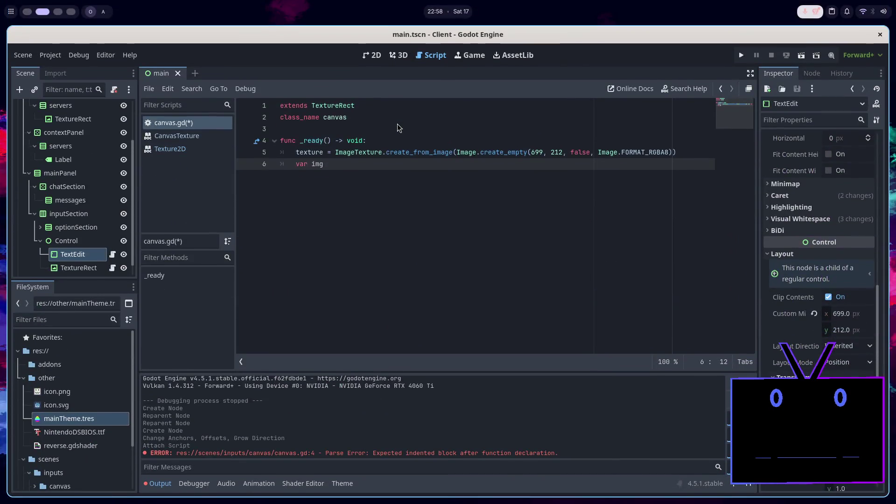
text( = texture.)
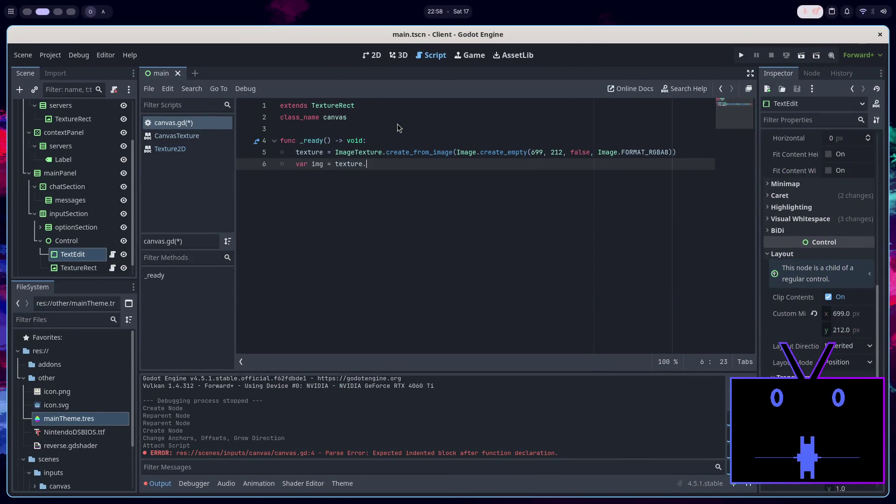
key(alt+Tab)
key(alt+Tab)
text(get_)
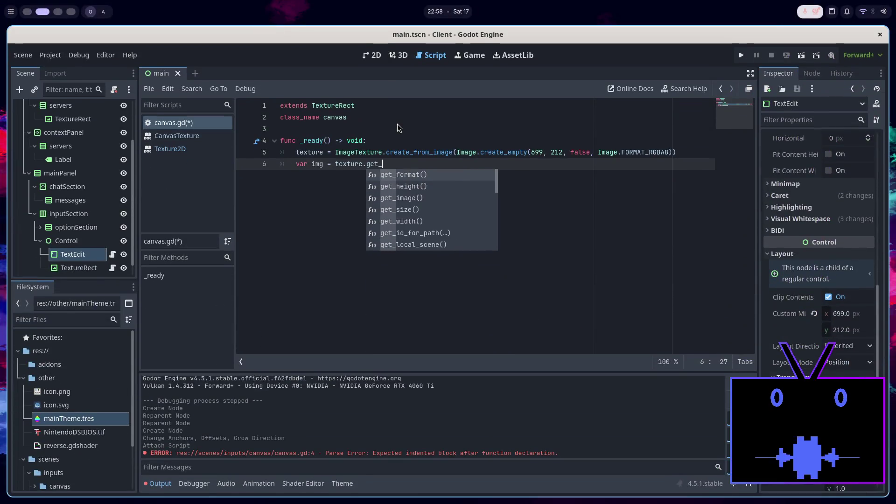
text(im)
key(Return)
key(Return)
key(Return)
key(alt+Tab)
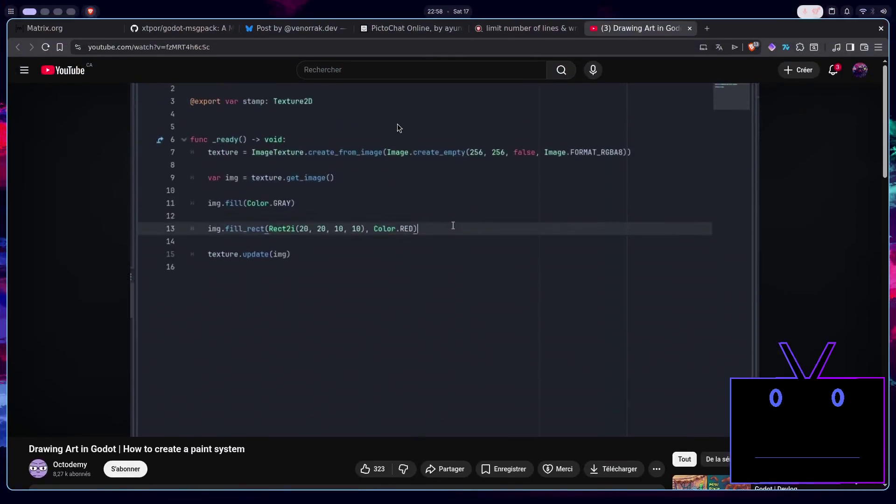
key(alt+Tab)
Remove the unfinished stray img line after checking the tutorial, and save canvas.gd
text(img)
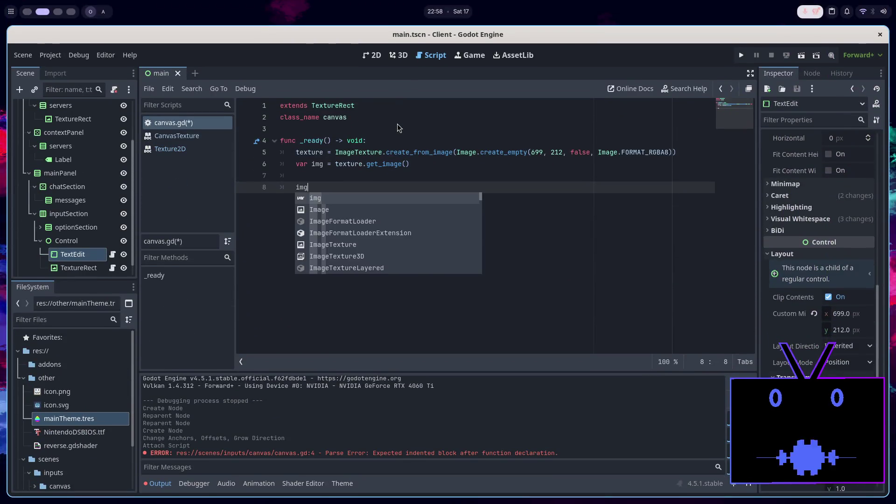
key(alt+Tab)
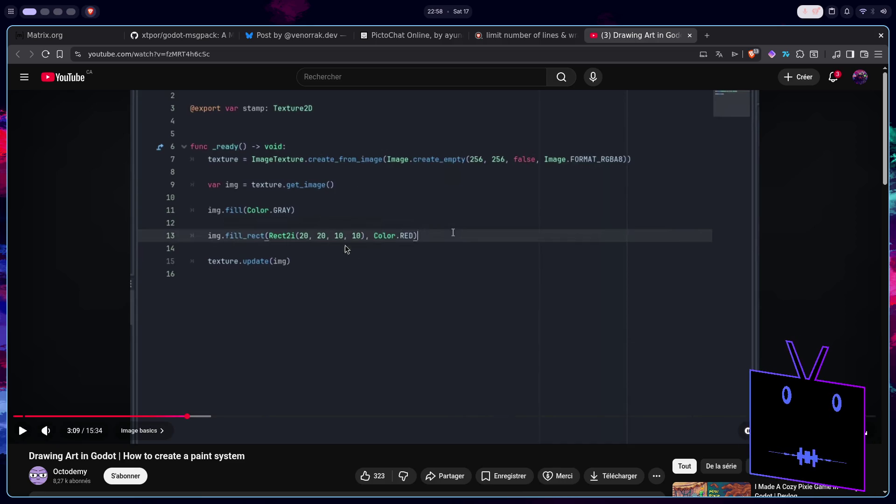
key(super+2)
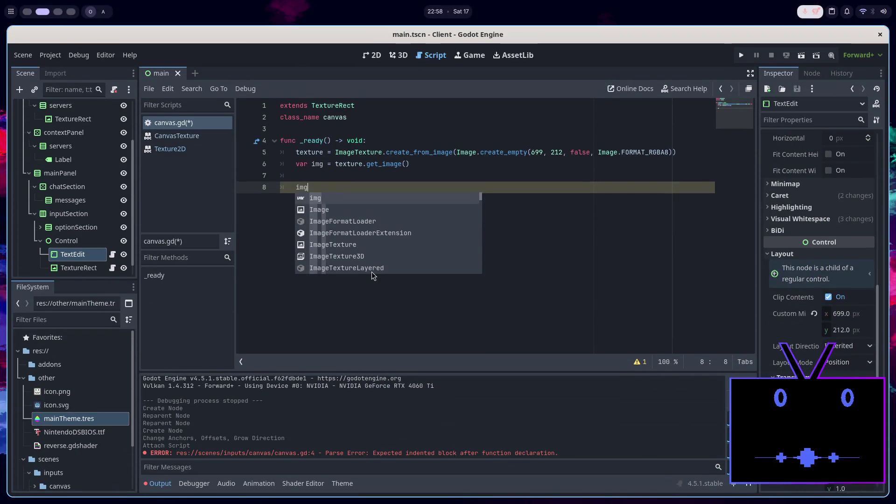
key(super+1)
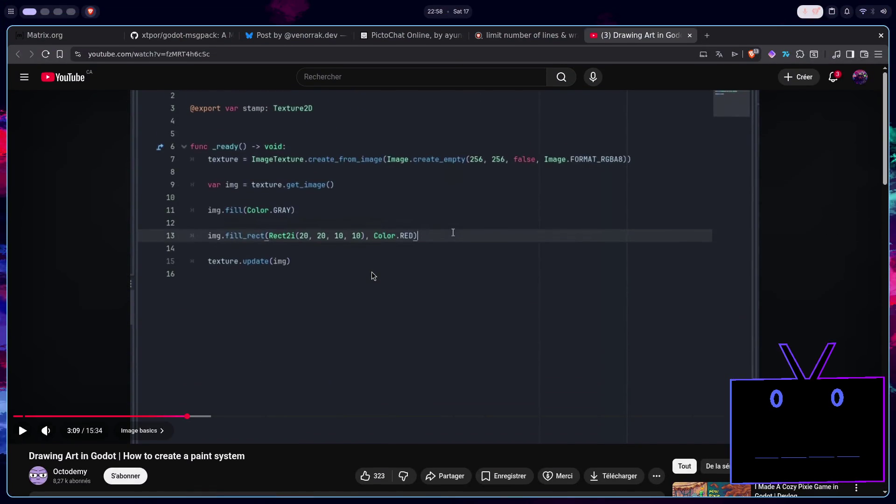
key(super+2)
key(BackSpace)
key(BackSpace)
key(BackSpace)
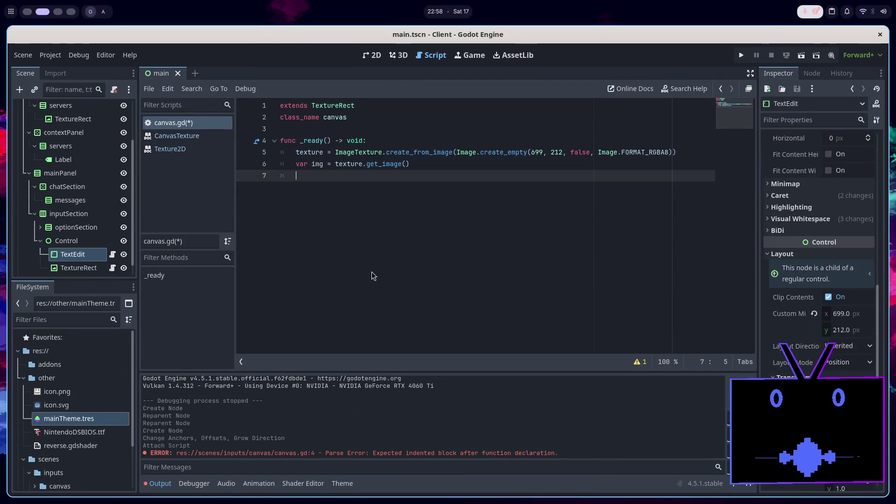
key(ctrl+s)
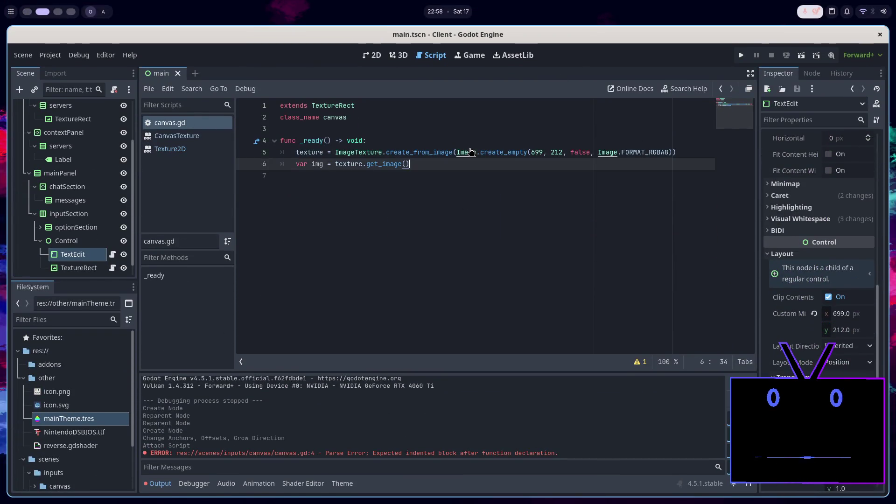
Open the Image class reference, scroll down to set_pixel, set_pixelv and srgb_to_linear, then bring up the tutorial video
ctrl+click(469, 152)
scroll(472, 168, down, 5)
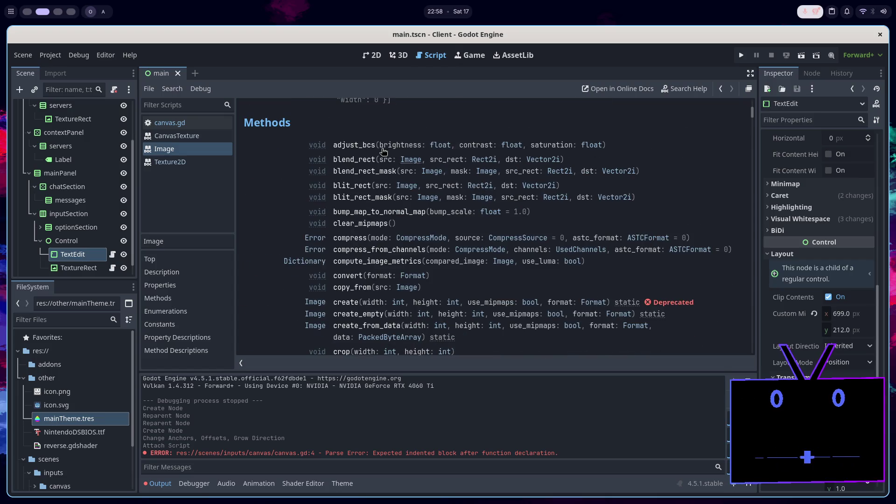
scroll(363, 172, down, 1)
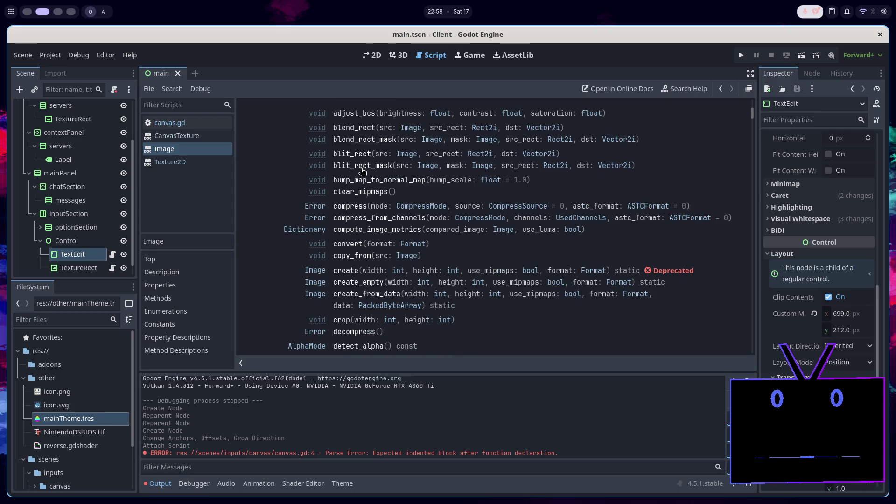
scroll(362, 171, down, 1)
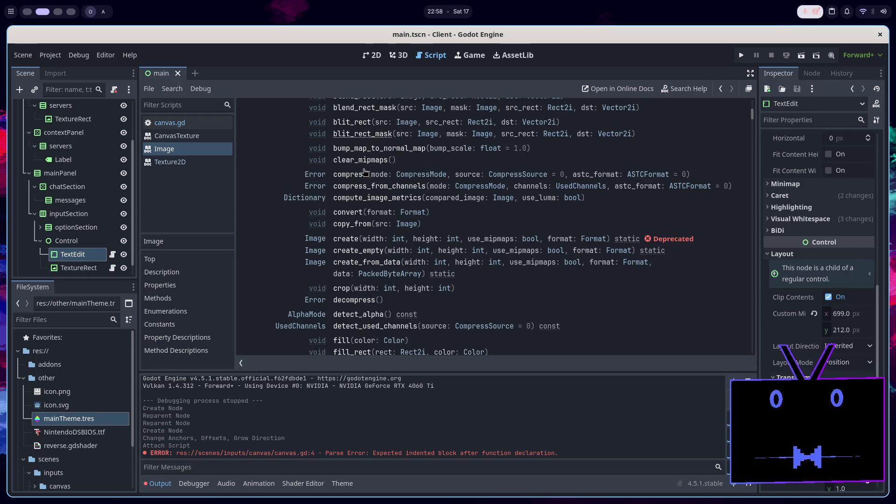
scroll(365, 172, down, 1)
scroll(364, 171, down, 1)
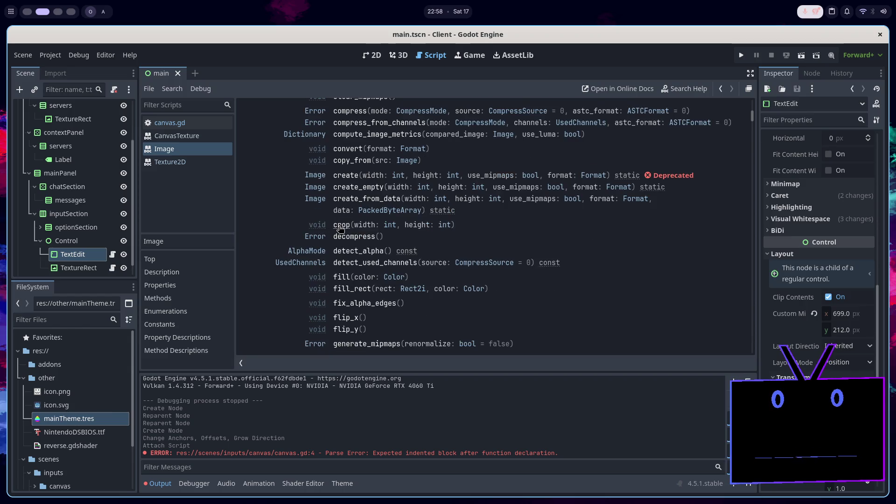
scroll(406, 230, down, 2)
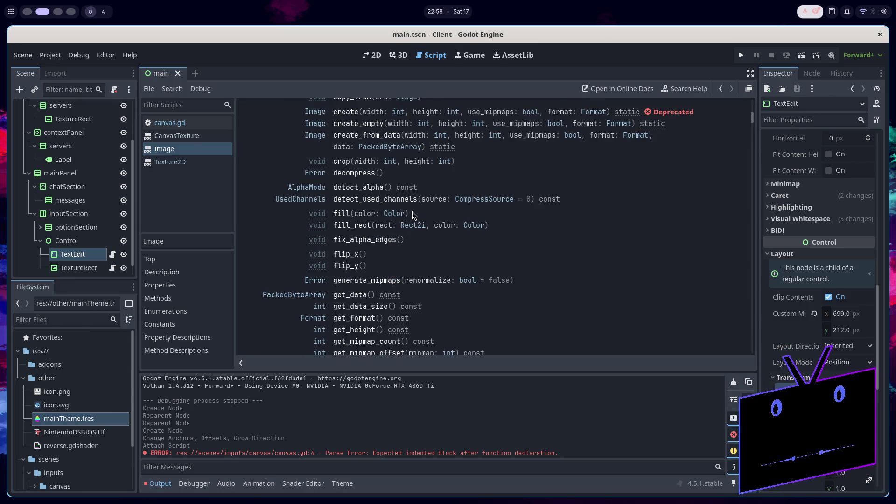
scroll(412, 215, down, 1)
scroll(412, 216, down, 3)
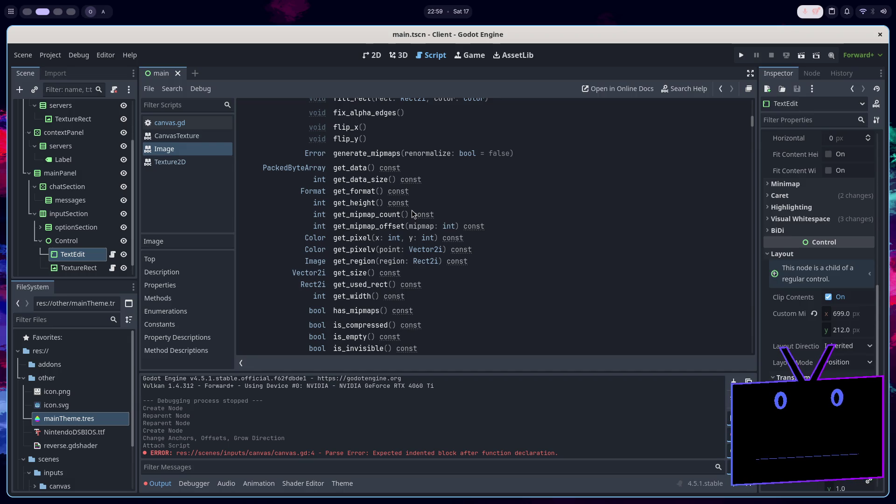
scroll(412, 211, down, 2)
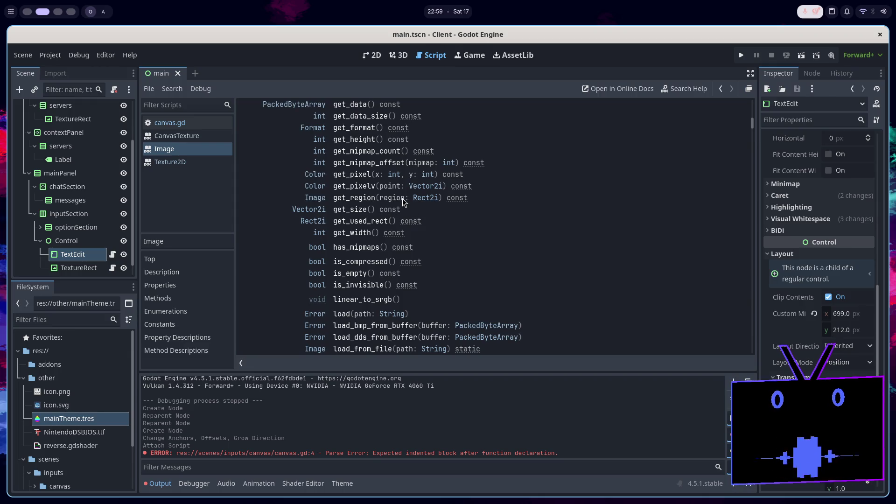
scroll(402, 197, down, 7)
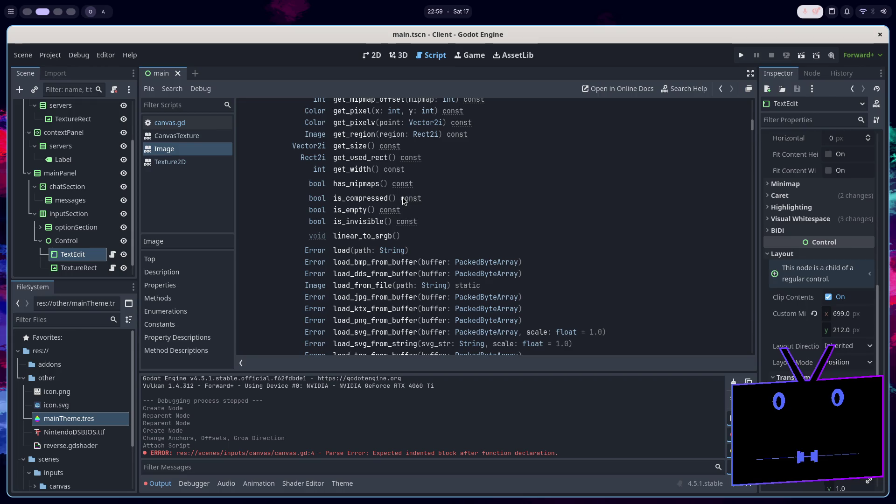
scroll(402, 197, down, 1)
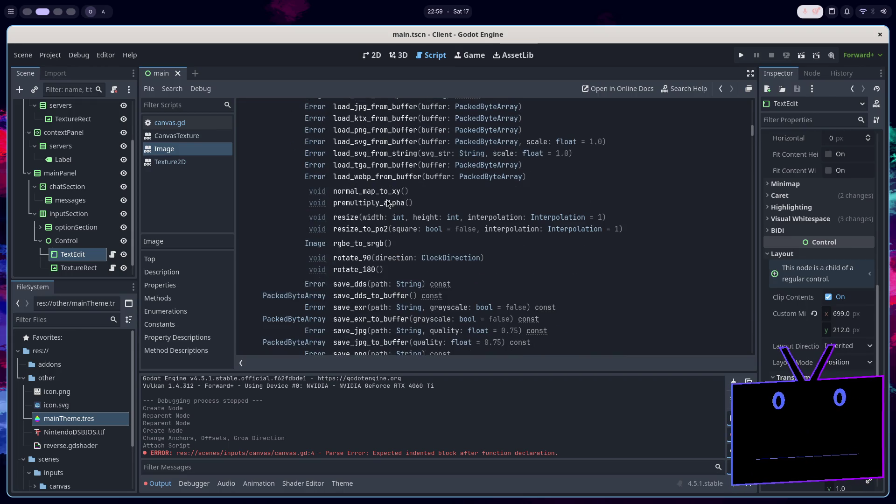
scroll(385, 214, down, 1)
scroll(386, 214, down, 1)
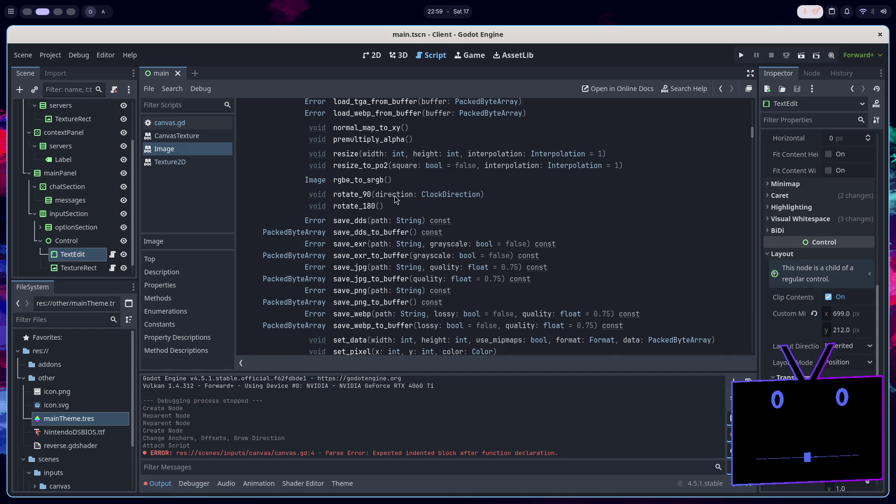
scroll(397, 201, down, 2)
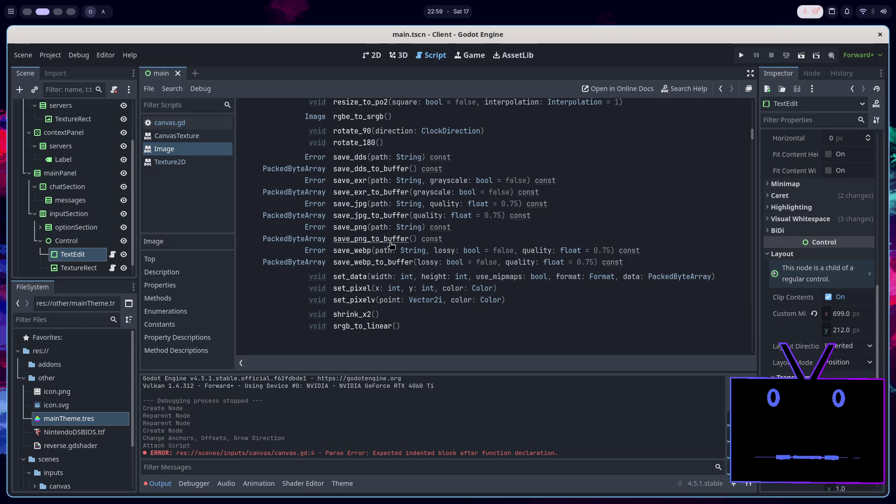
key(alt+Tab)
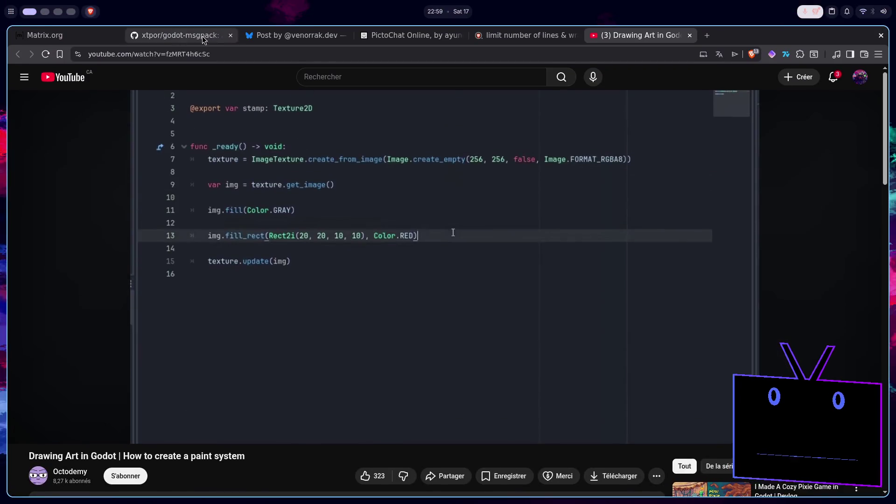
Clear the scribbled drawing from PictoChat Online's compose area, then switch over to Aseprite
click(401, 38)
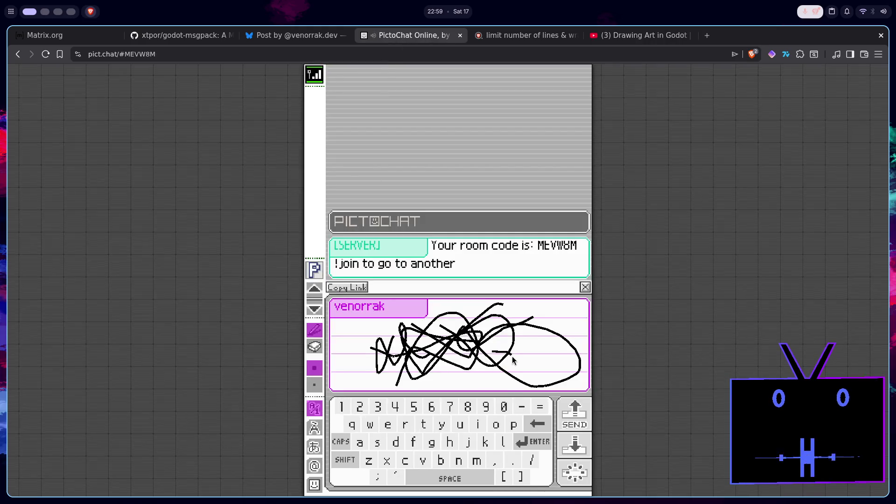
click(581, 475)
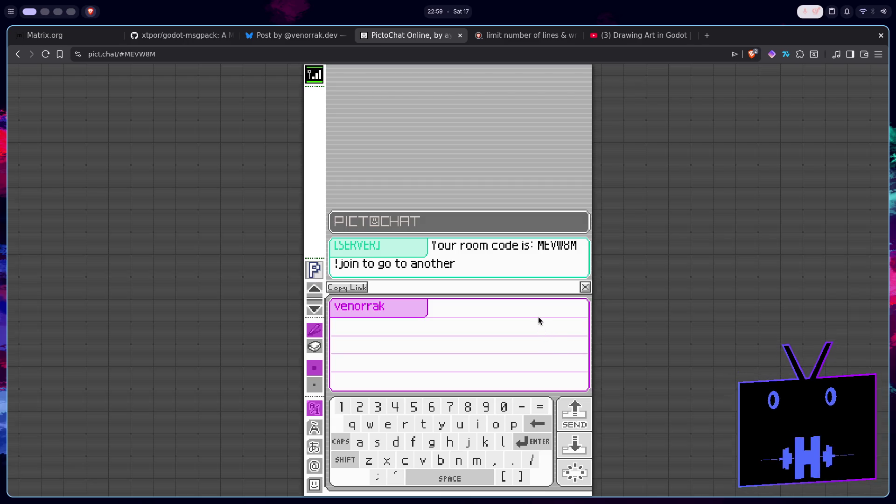
key(super+2)
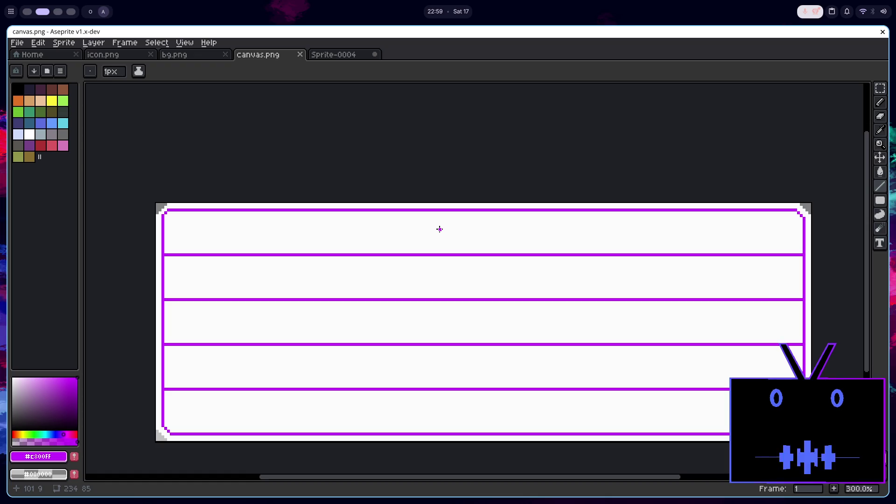
Set the Aseprite brush to 3 px on canvas.png, then return to PictoChat in the browser
scroll(440, 229, up, 9)
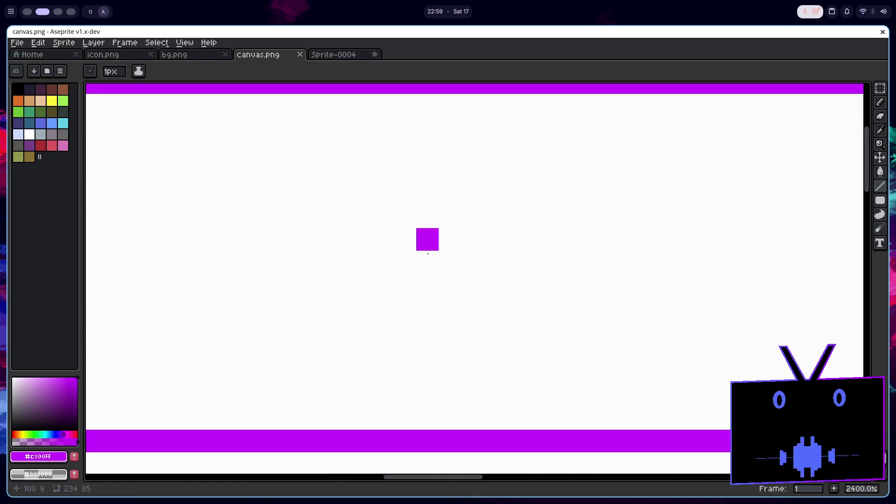
key(plus)
key(plus)
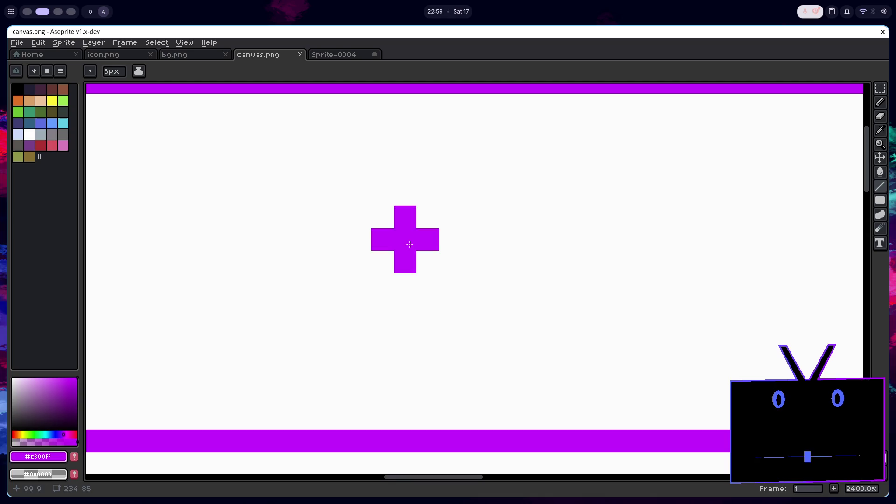
scroll(427, 274, down, 6)
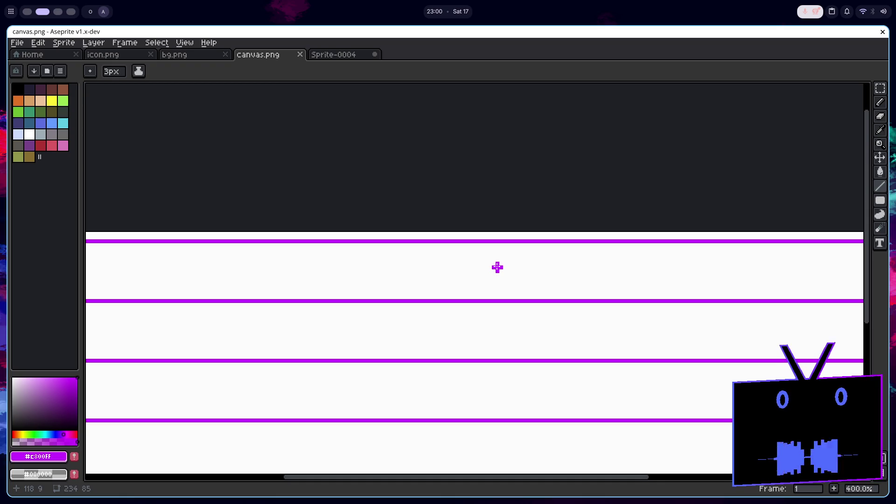
key(super+1)
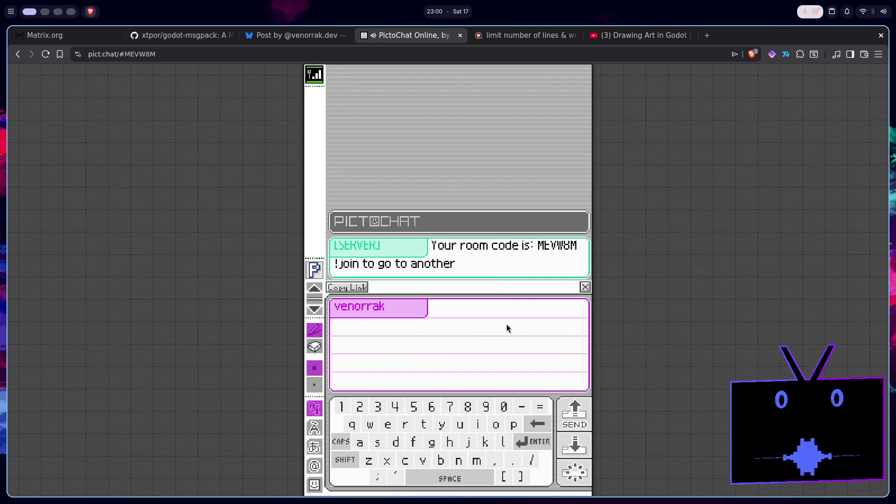
Draw a long looping black stroke ending in a hook in the PictoChat compose area
drag(506, 322, 402, 353)
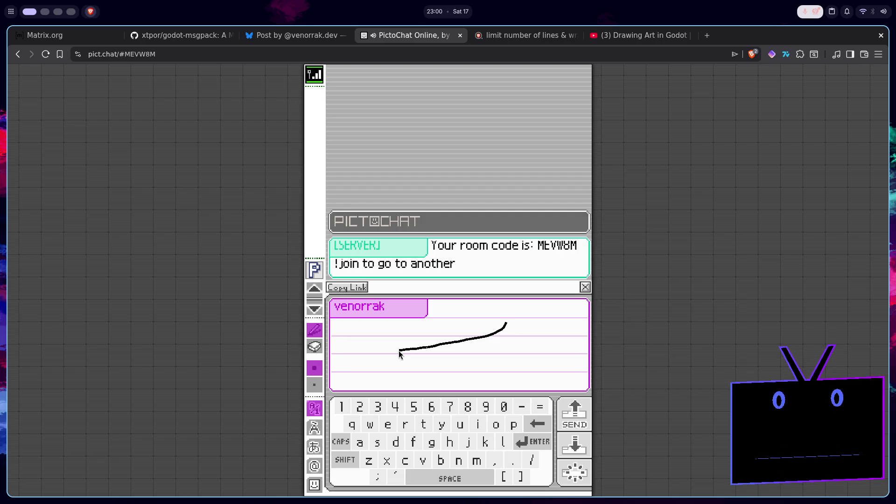
mouse_move(399, 353)
mouse_down()
mouse_move(372, 351)
mouse_move(366, 338)
mouse_move(460, 321)
mouse_move(530, 324)
mouse_up()
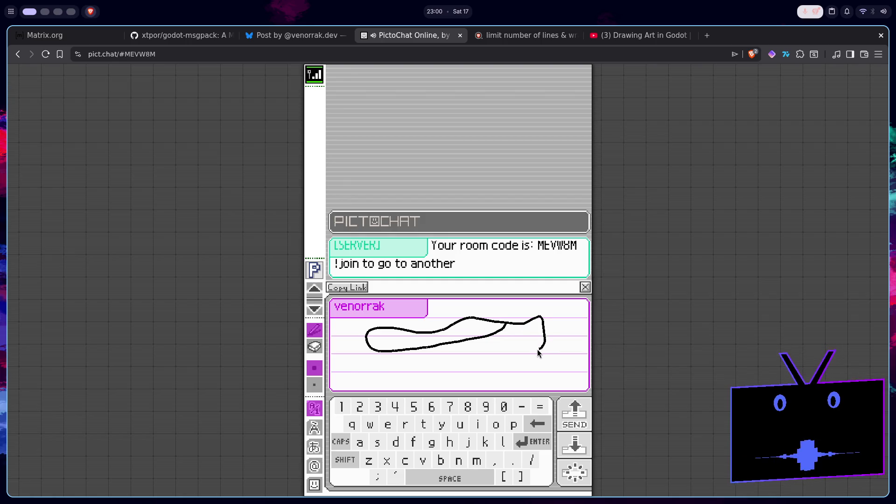
drag(535, 349, 517, 359)
ctrl+scroll(521, 369, down, 3)
ctrl+scroll(521, 368, up, 3)
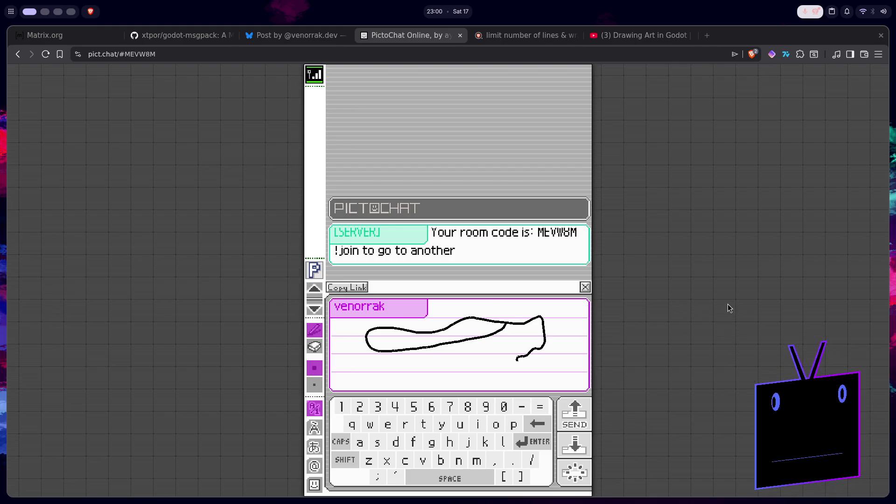
Switch PictoChat to the thin pen size, then go back to the Godot editor
click(658, 357)
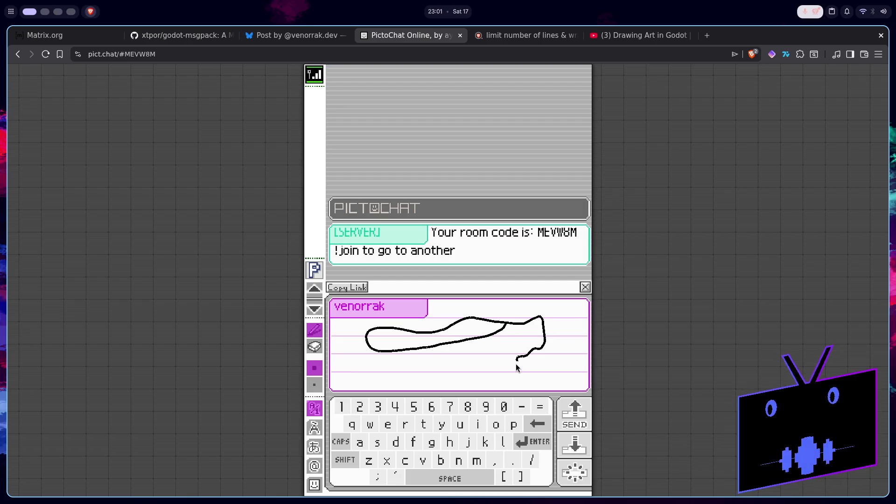
click(318, 383)
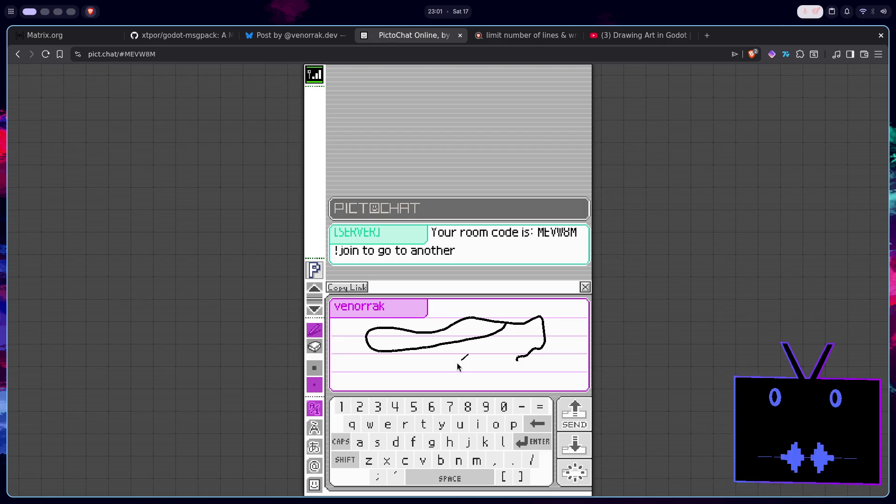
key(super+2)
key(alt+Tab)
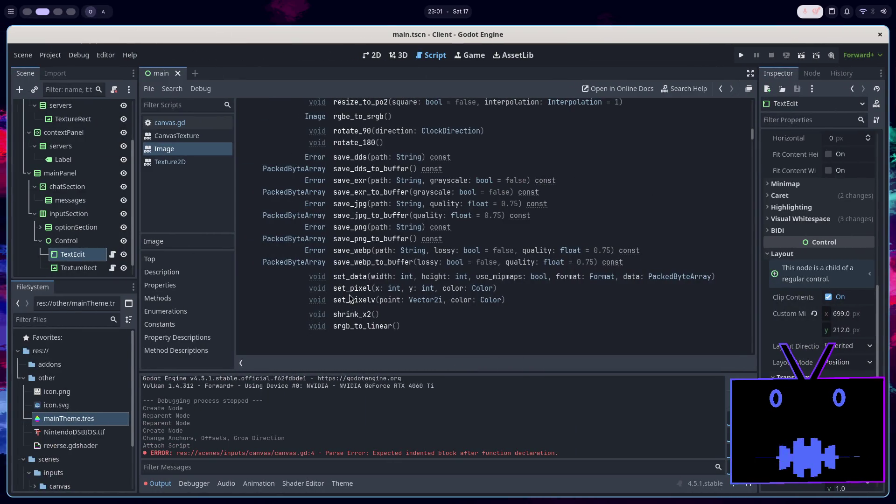
Scroll back up the Image reference and glance at the Drawing Art in Godot tutorial tab
scroll(350, 297, up, 5)
scroll(350, 296, up, 4)
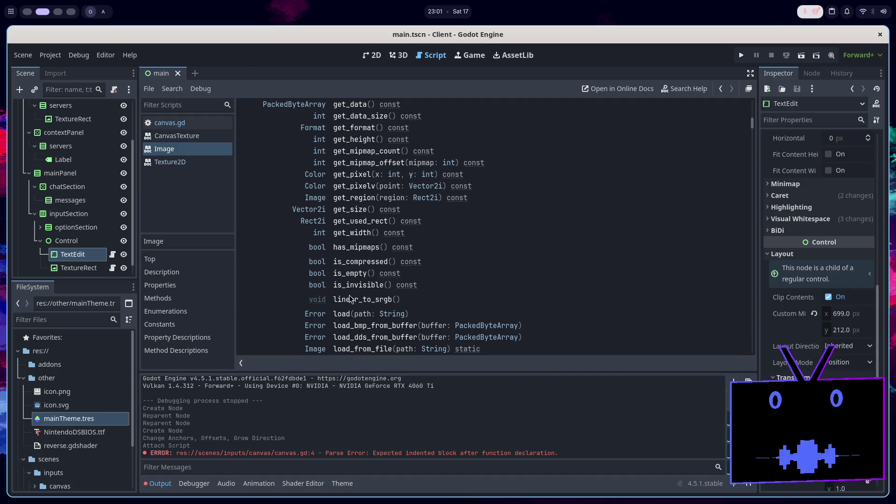
scroll(351, 298, up, 4)
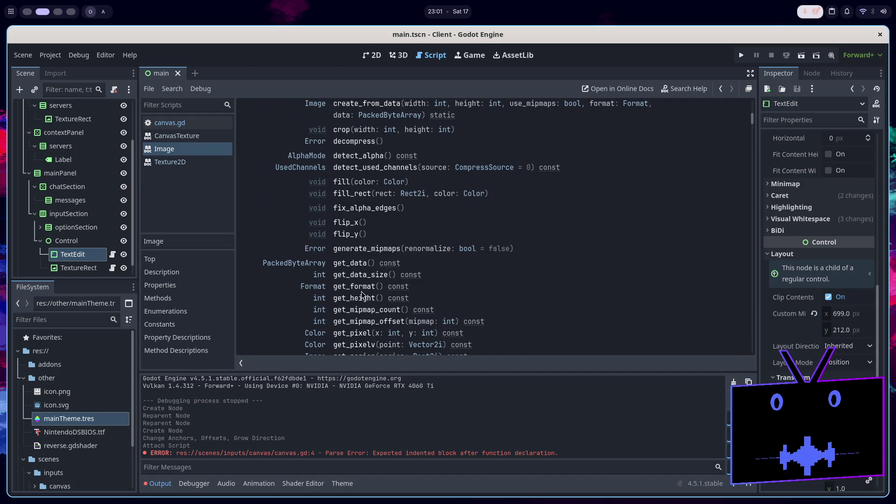
scroll(361, 293, up, 8)
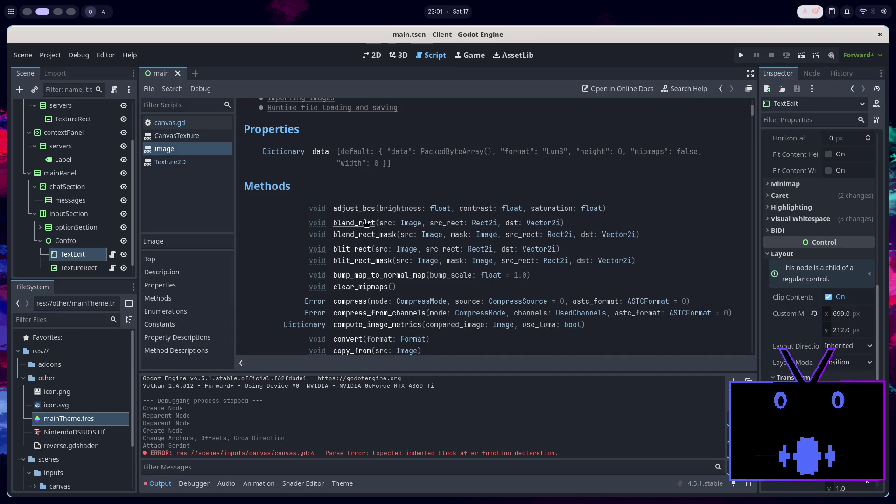
key(super+2)
key(super+1)
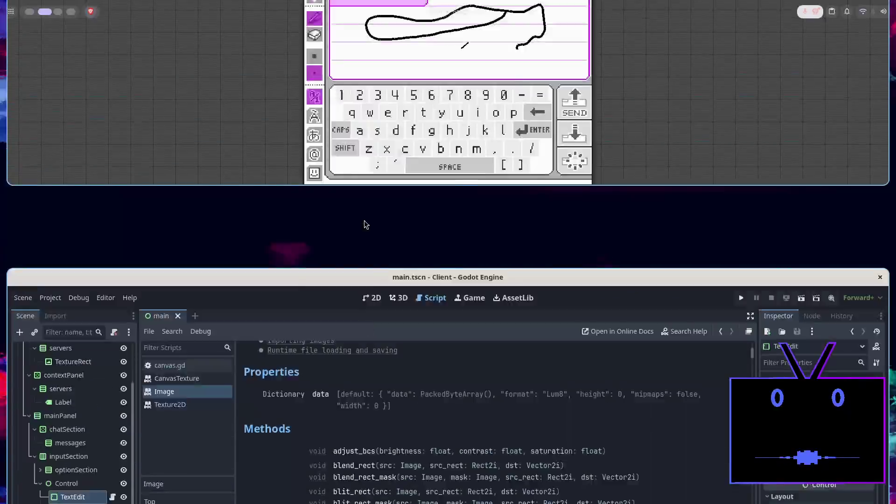
key(ctrl+9)
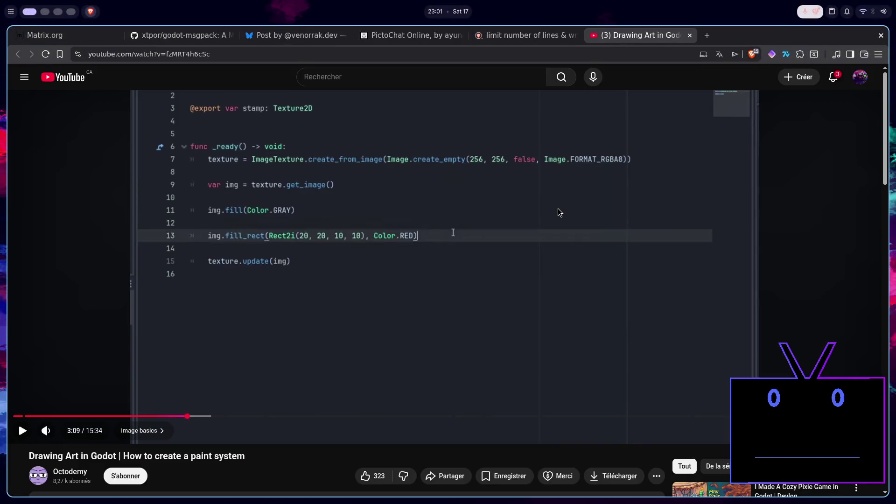
key(super+2)
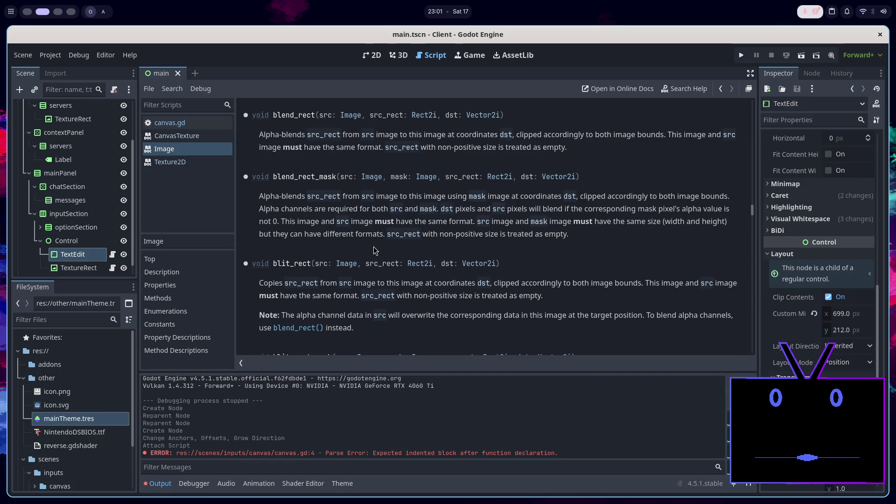
Look through the Image methods again, then reopen canvas.gd in the script editor
scroll(373, 247, down, 3)
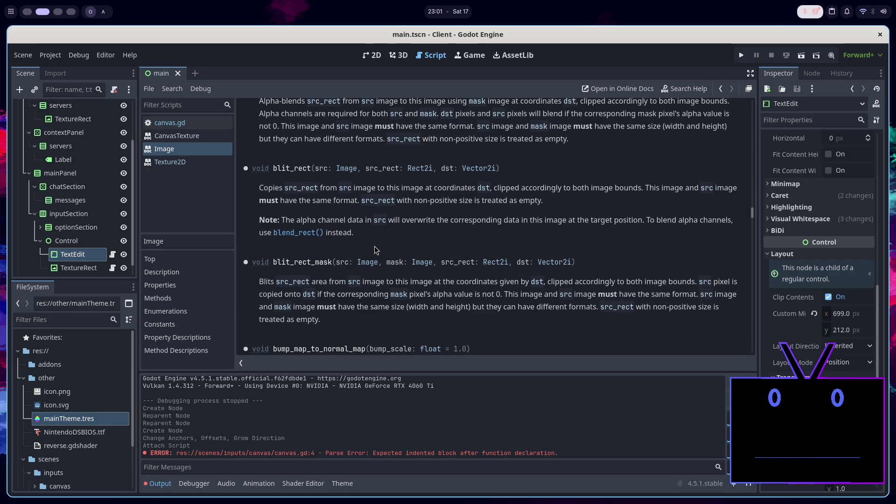
scroll(374, 245, down, 2)
scroll(374, 245, down, 2)
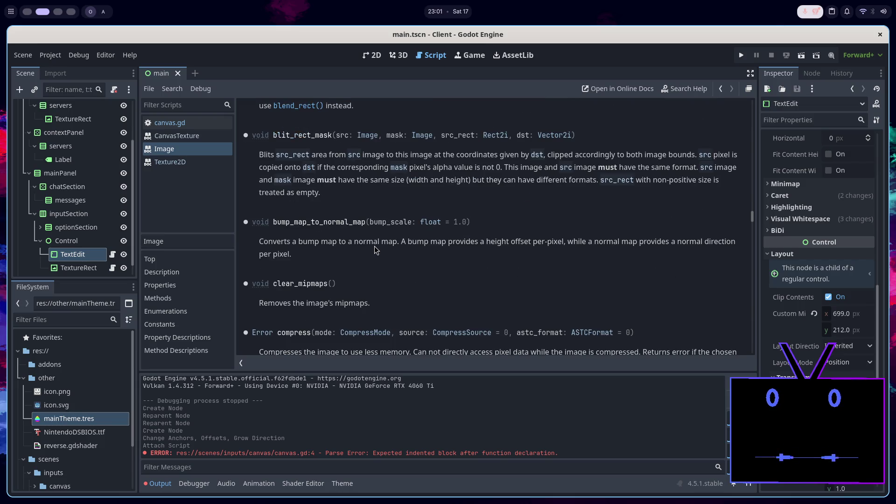
scroll(377, 251, up, 20)
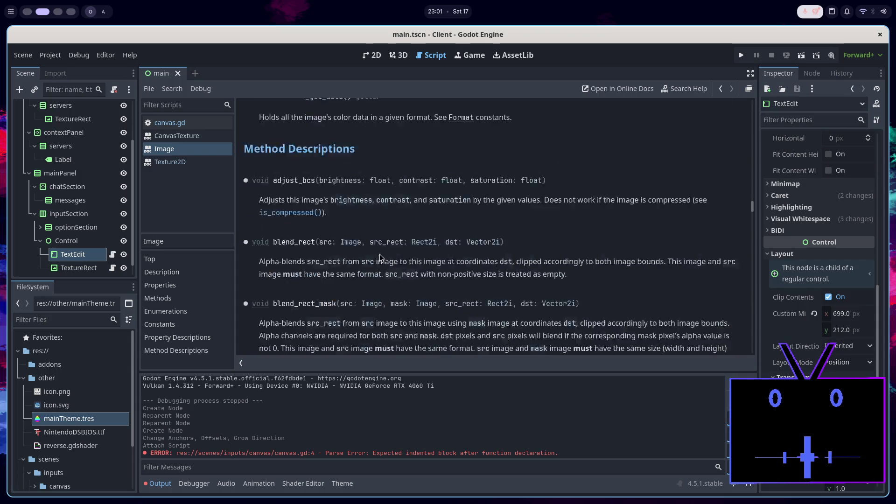
scroll(387, 275, up, 10)
scroll(387, 274, down, 10)
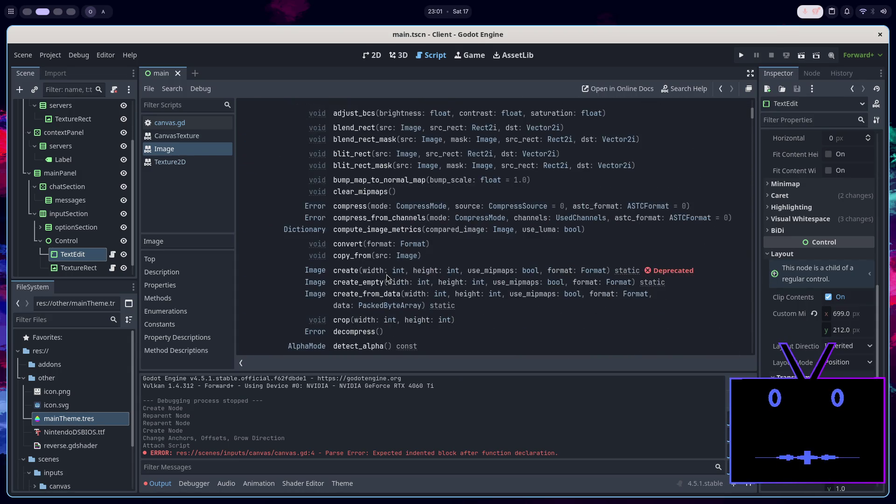
scroll(387, 274, down, 3)
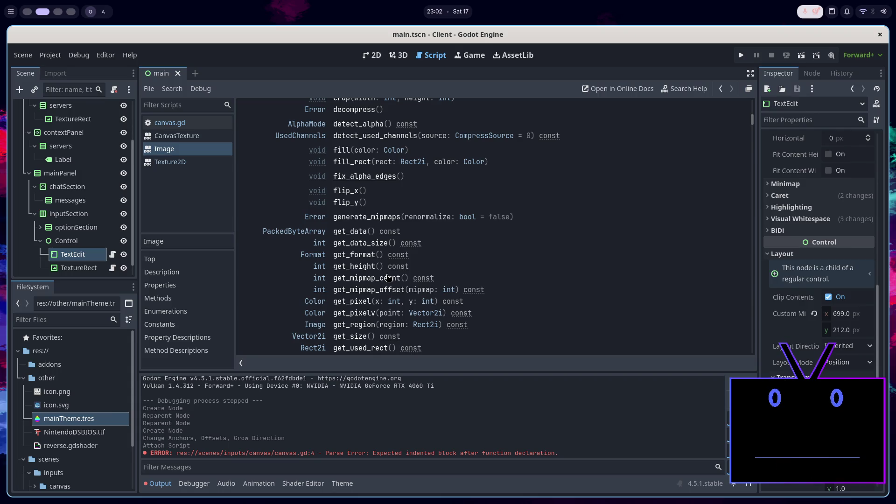
scroll(388, 277, down, 2)
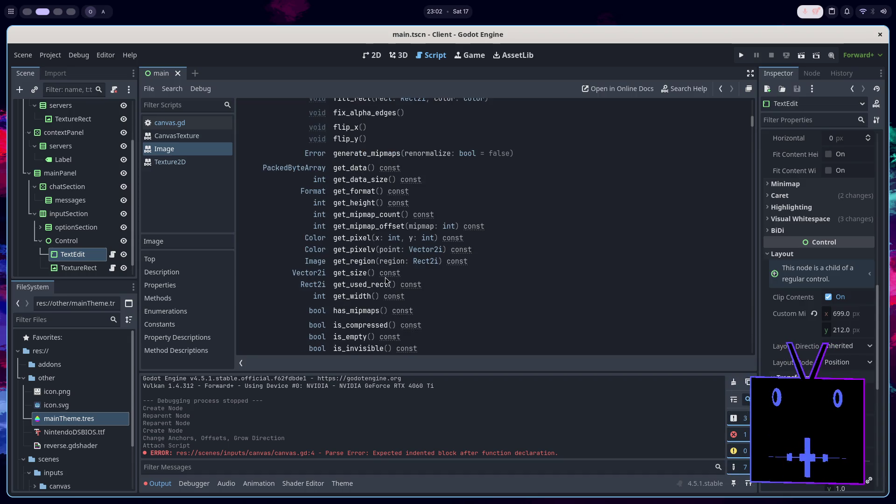
mouse_move(385, 280)
scroll(385, 280, up, 4)
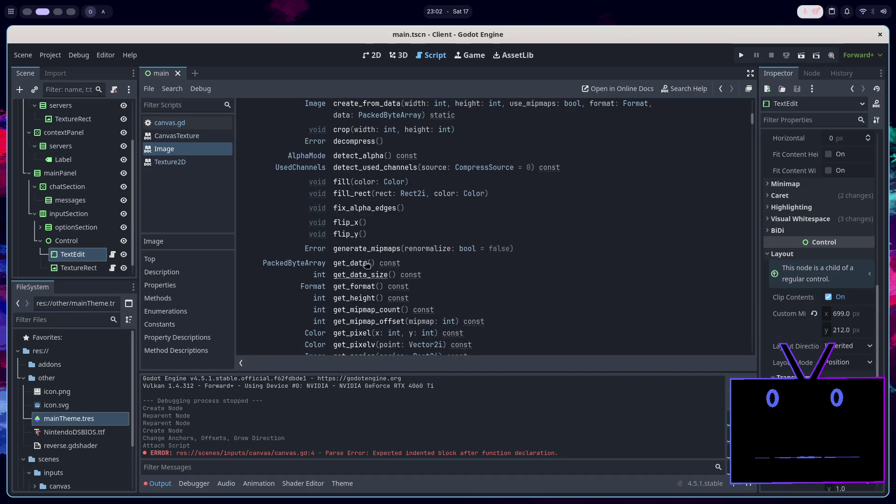
click(195, 122)
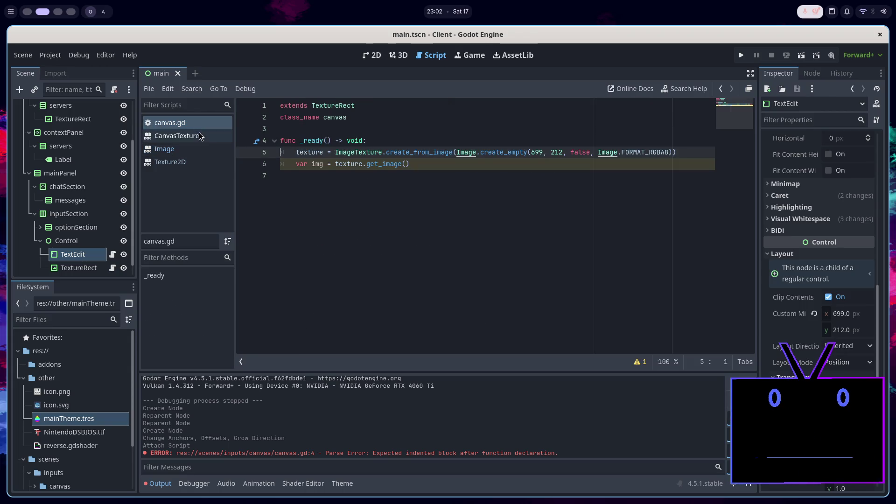
Declare 'var currentImg : Image' on a new line below class_name in canvas.gd
click(405, 166)
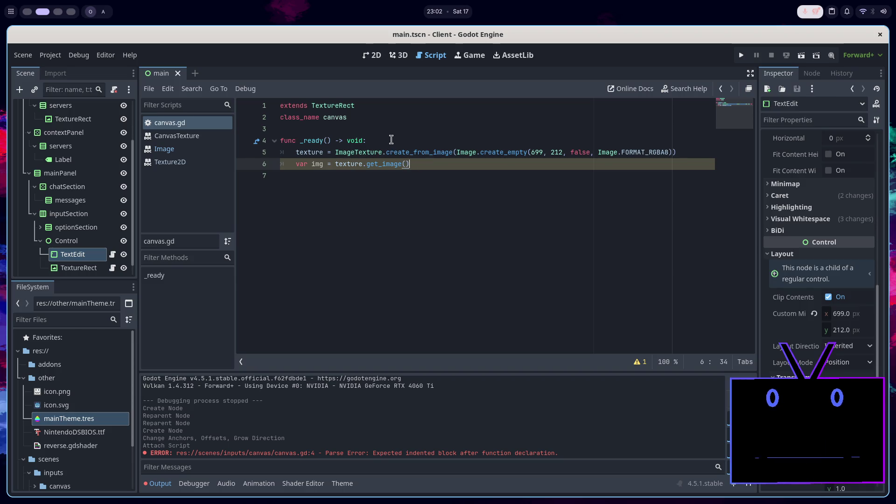
click(404, 132)
key(Return)
key(Return)
key(Up)
text(var Image)
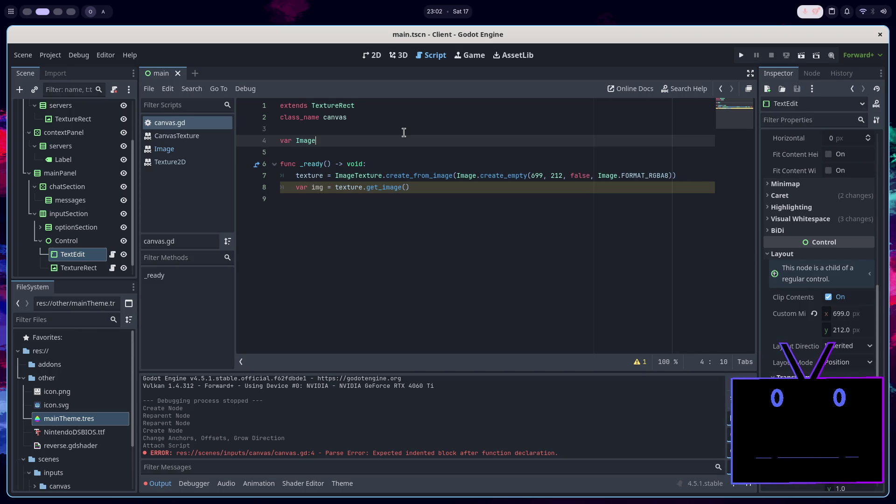
key(BackSpace)
key(BackSpace)
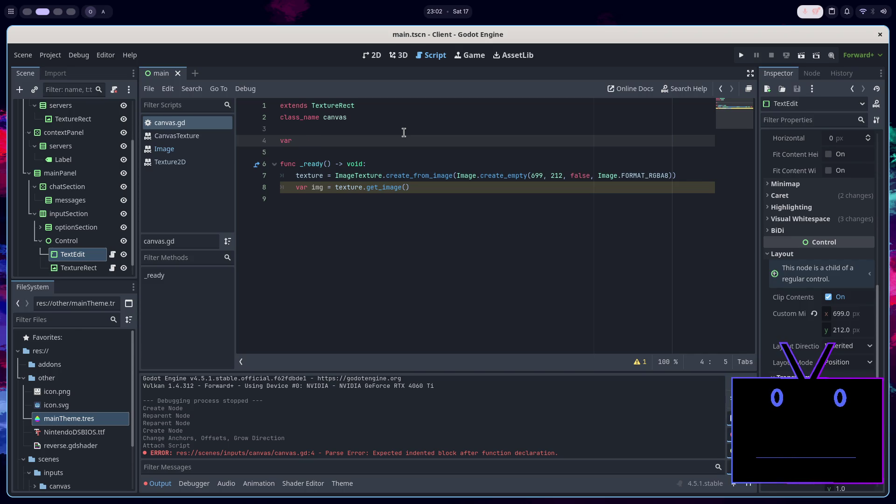
text(currentImg)
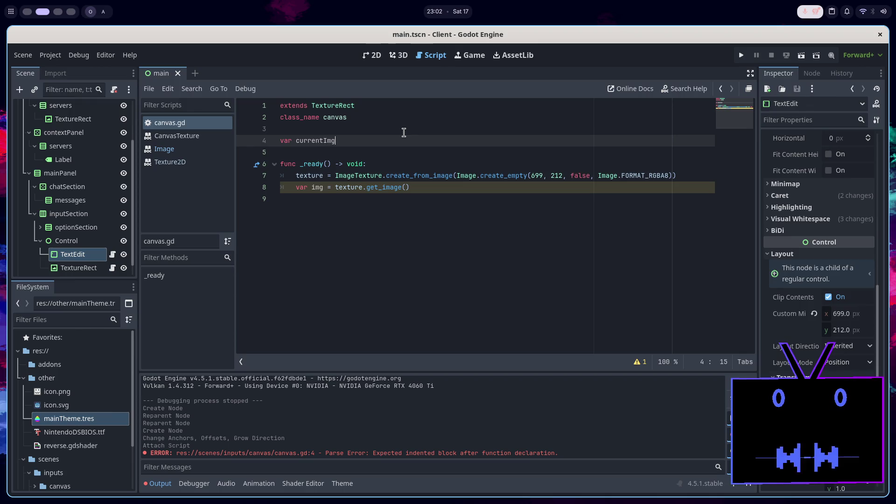
text( : Im)
key(Return)
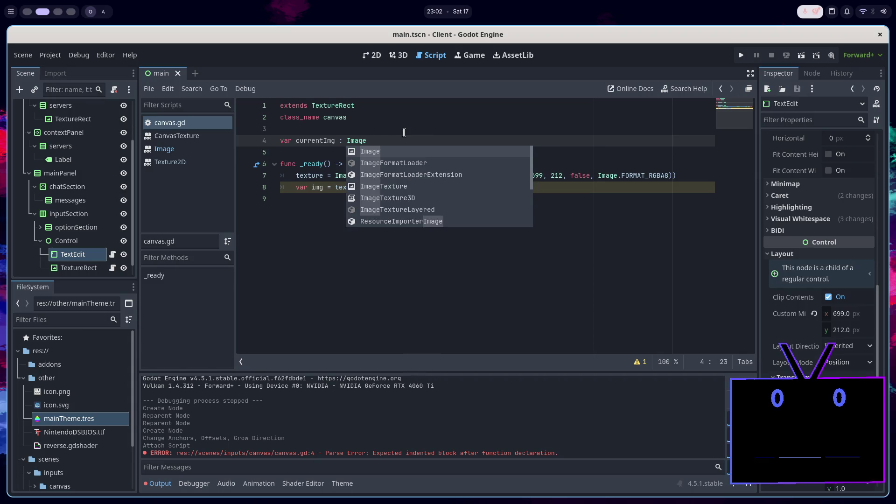
Replace 'var img' in _ready with currentImg and add a blank line after _ready
click(297, 177)
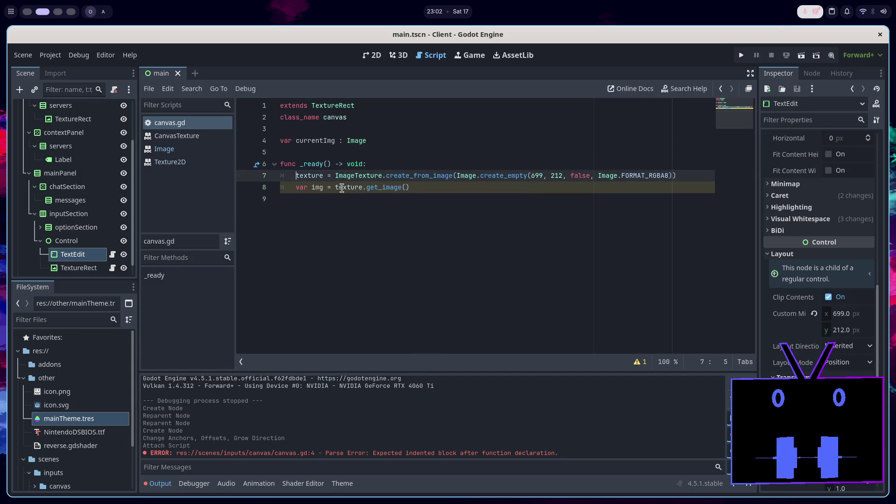
double_click(325, 142)
key(ctrl+c)
drag(324, 188, 296, 187)
key(ctrl+v)
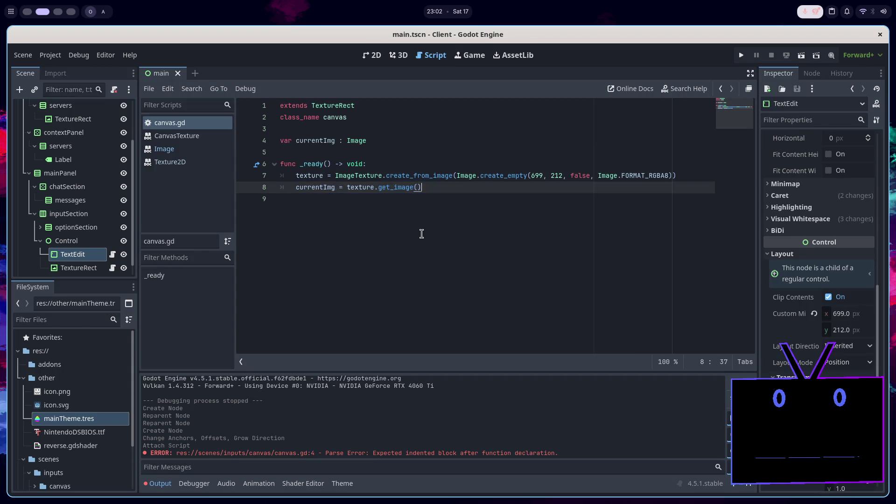
click(420, 234)
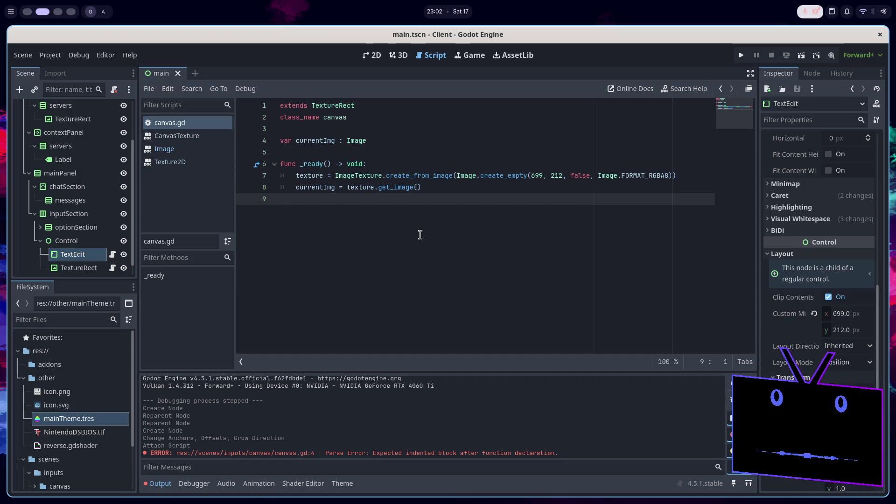
key(Return)
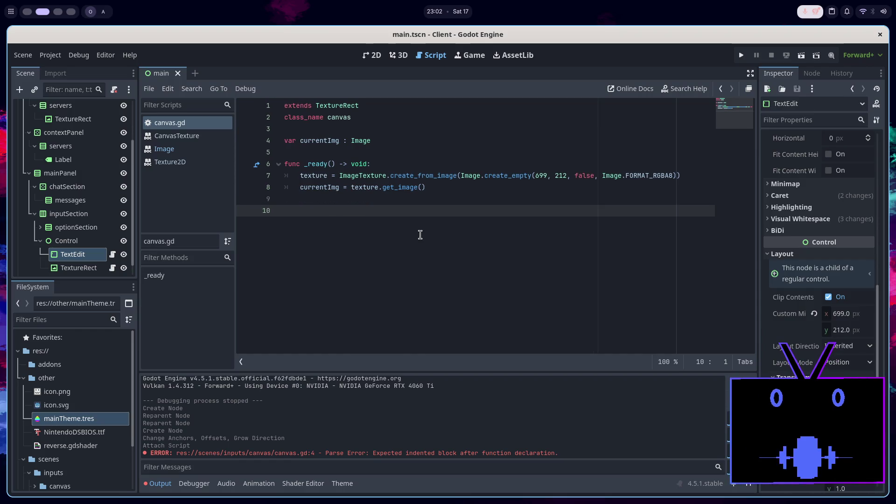
Add an _input(event) function with an 'if event is InputEventMouseButton: pass' branch
text(func _pin)
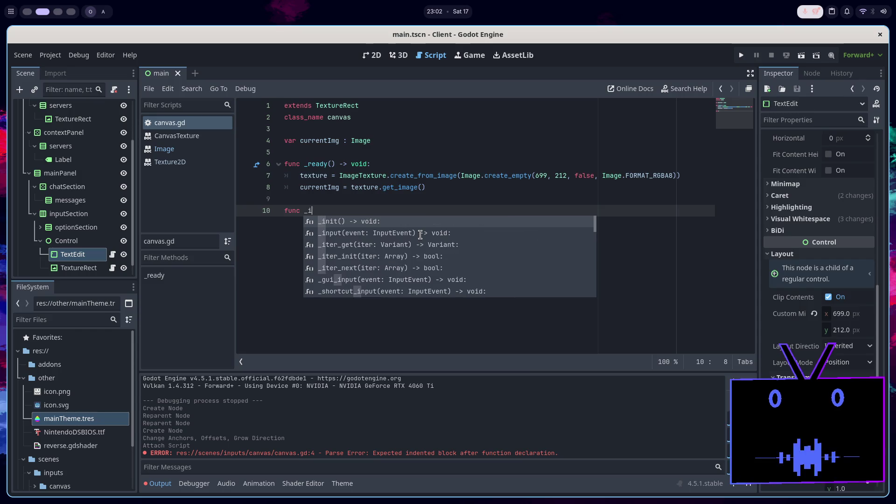
double_click(420, 233)
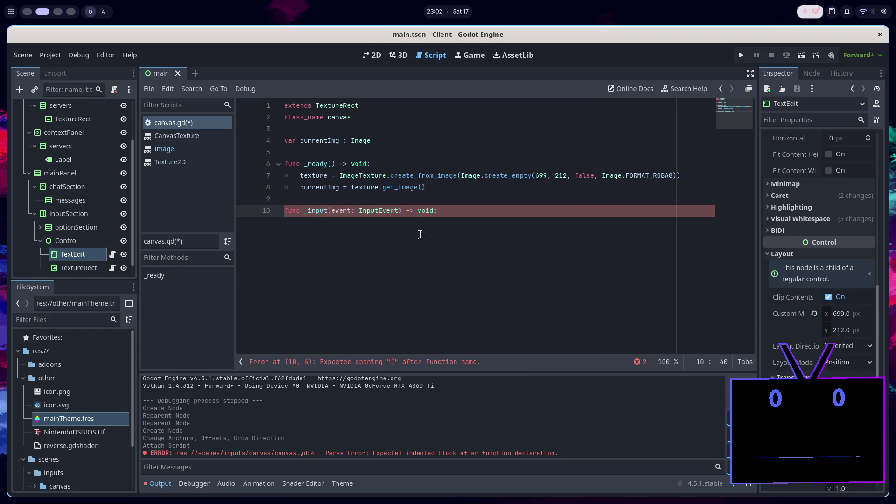
key(Return)
text(if )
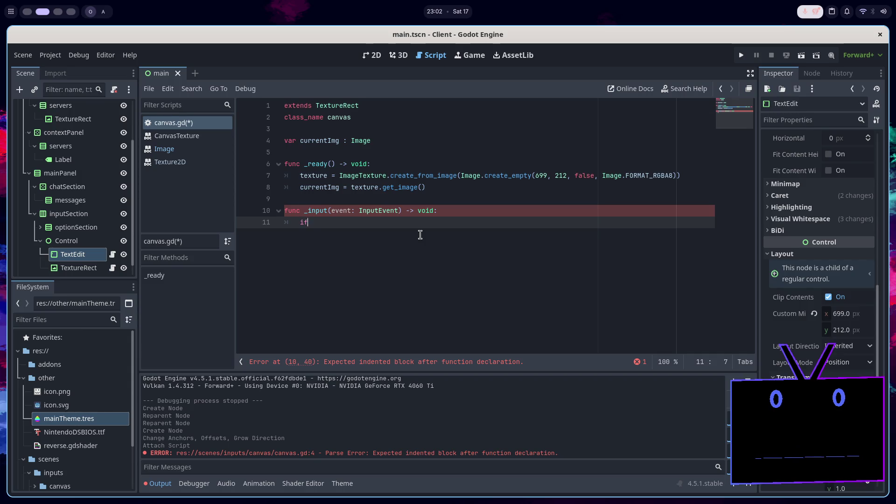
text(event.)
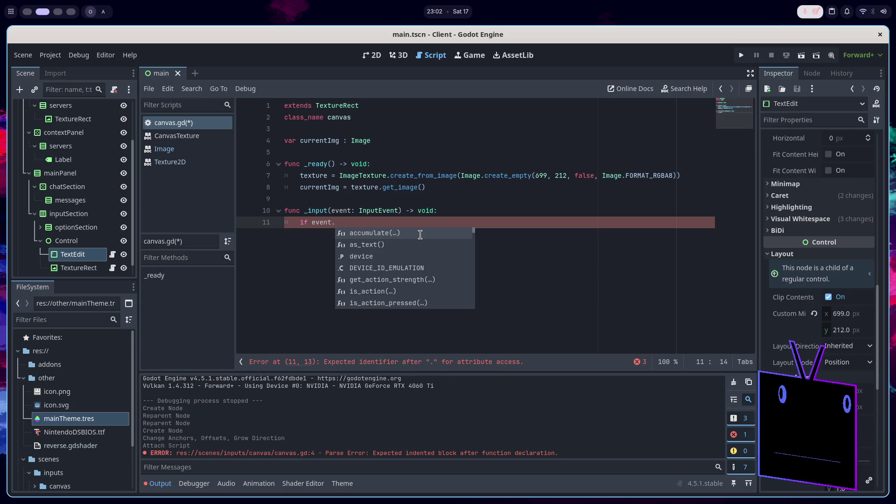
key(BackSpace)
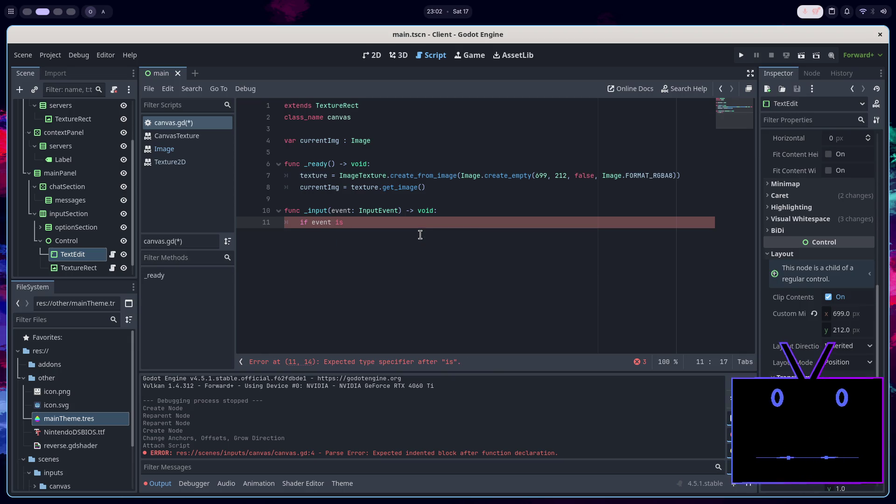
text(ventM)
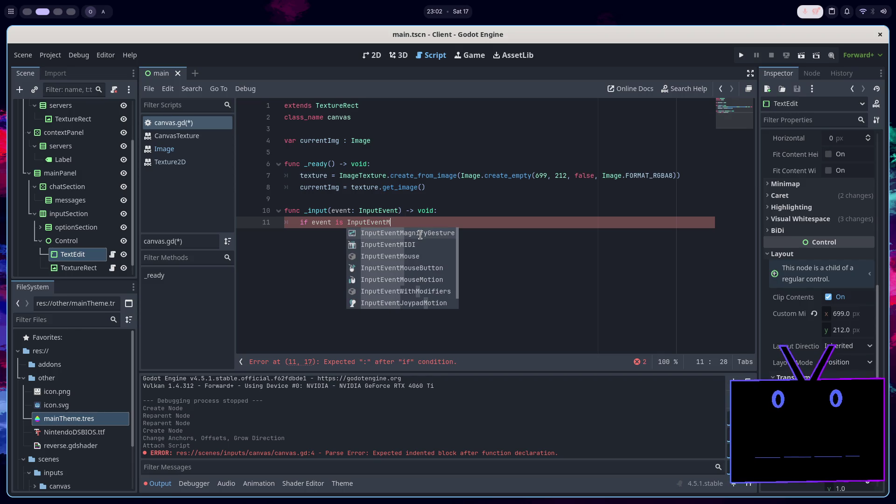
text(ou)
key(Down)
key(Return)
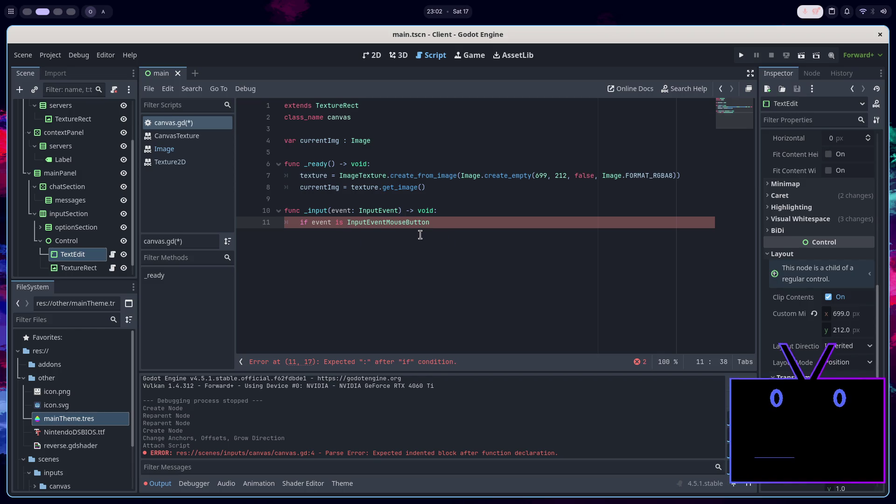
text(:)
key(Return)
text(pass)
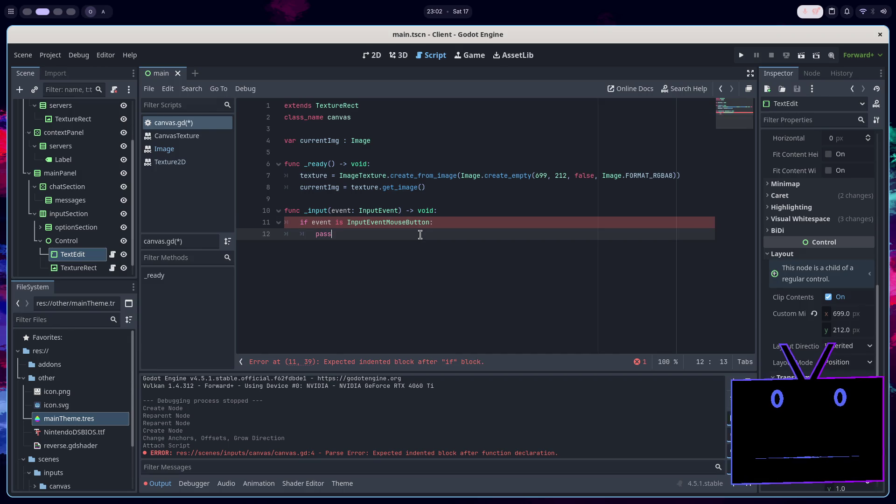
key(Return)
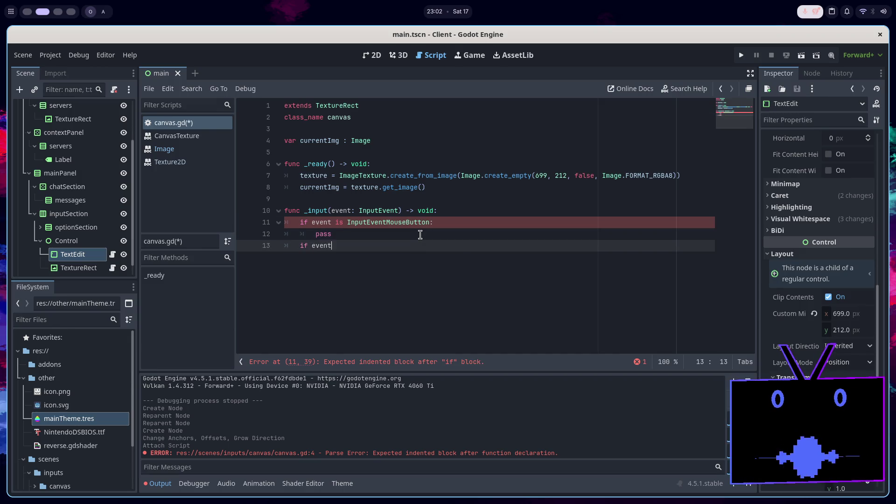
Add an 'if event is InputEventMouseMotion: pass' branch, save canvas.gd, and select TextureRect
text(is InputEventMouse)
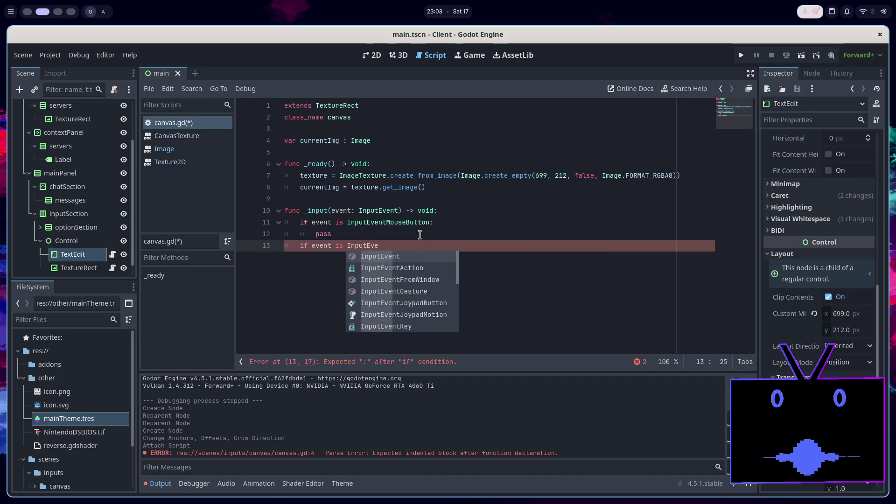
key(Return)
text(ouse)
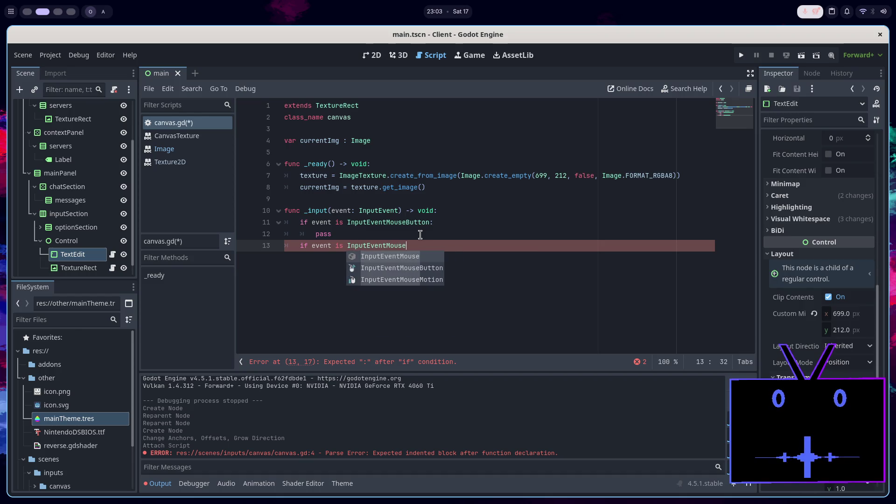
key(Down)
key(Down)
key(Return)
text(:)
key(Return)
text(pass)
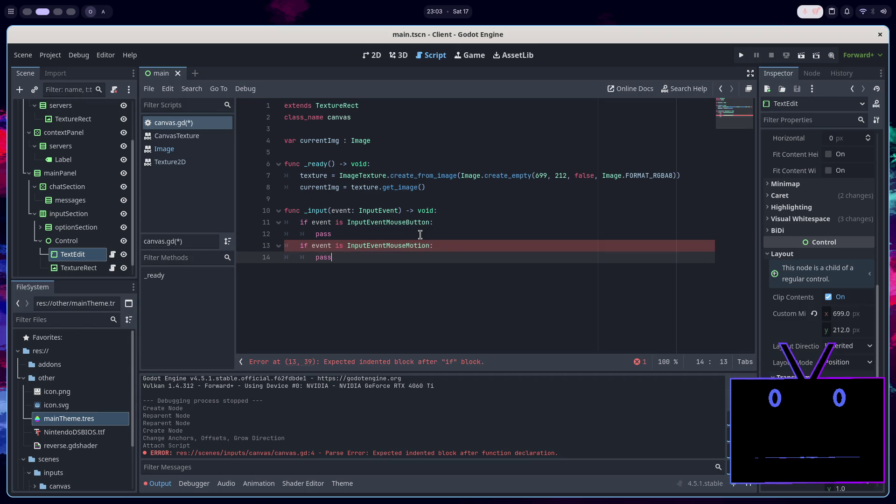
key(ctrl+s)
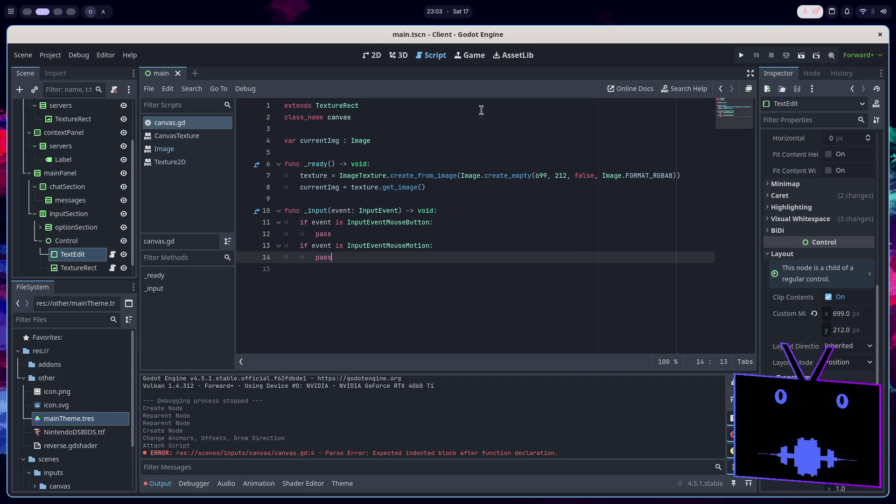
key(Down)
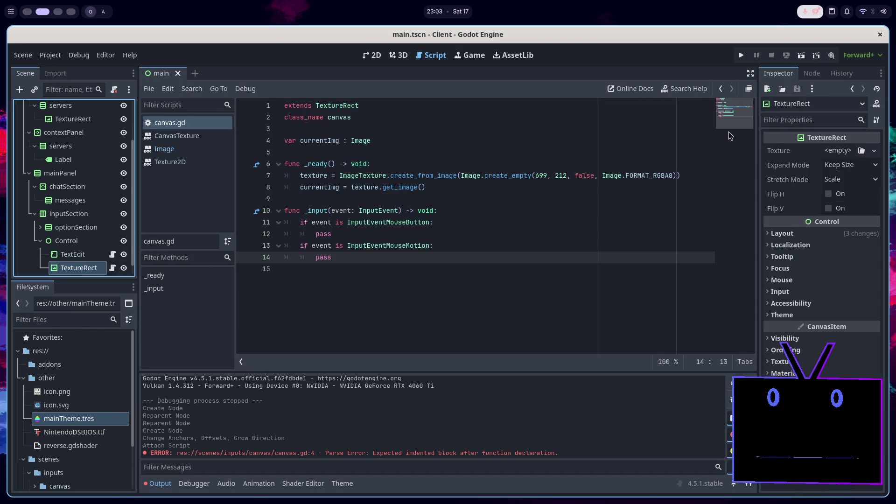
Show TextureRect's signals in the Node dock and read the gui_input(event: InputEvent) tooltip
click(803, 77)
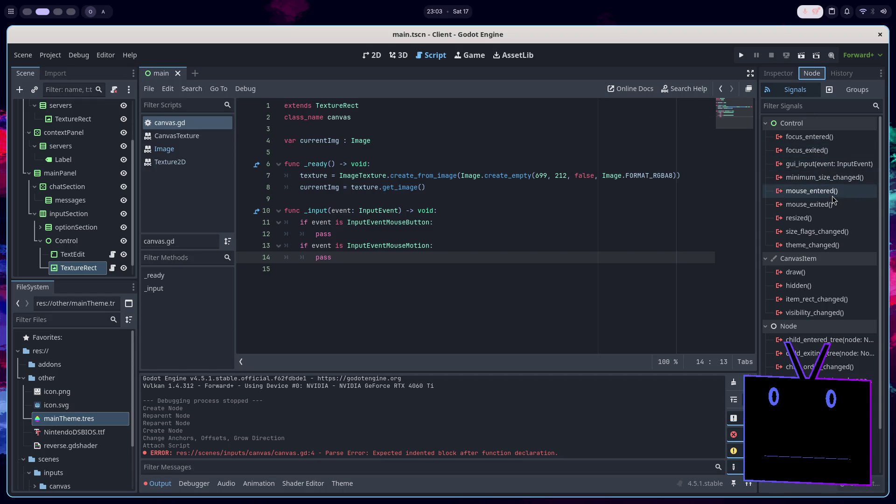
mouse_move(844, 277)
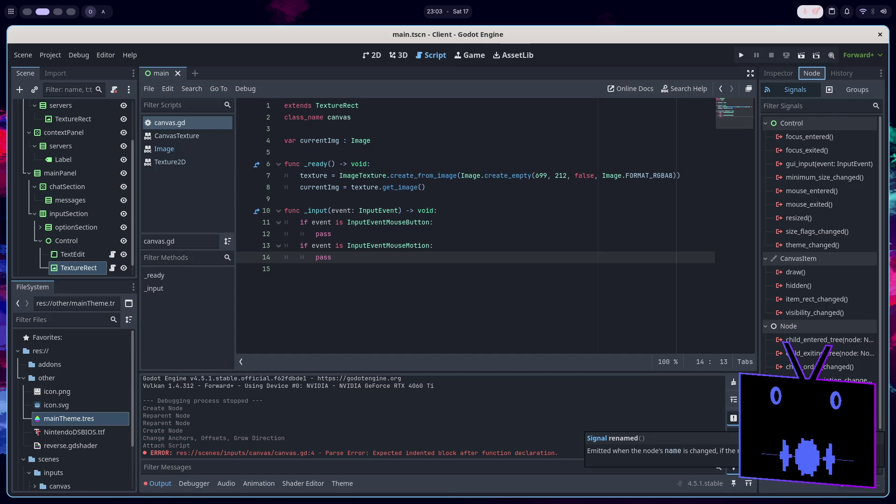
scroll(821, 313, down, 2)
mouse_move(821, 438)
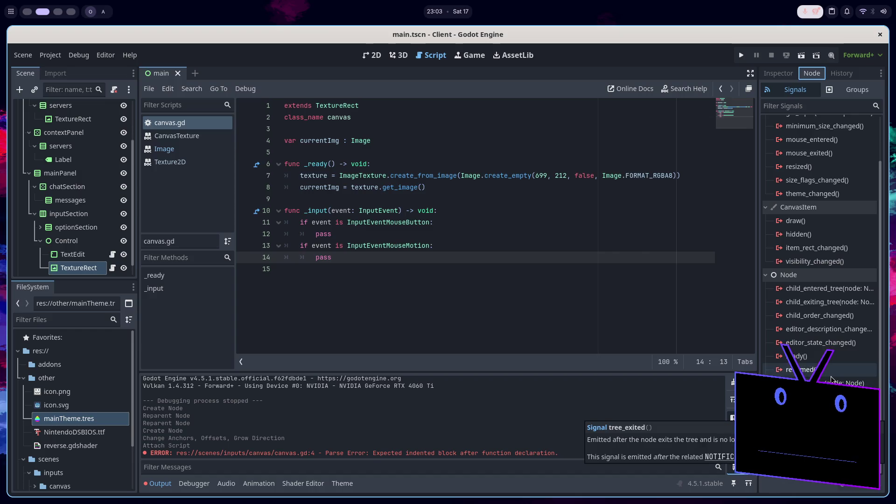
mouse_move(831, 379)
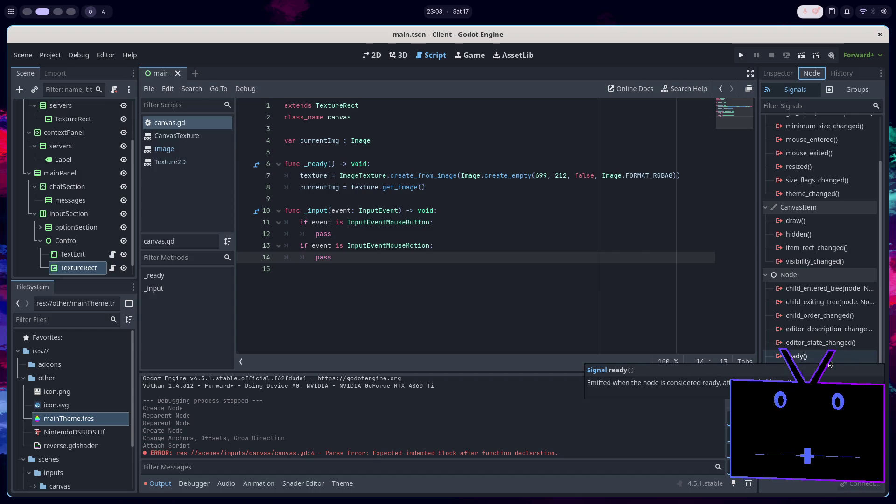
scroll(830, 360, up, 2)
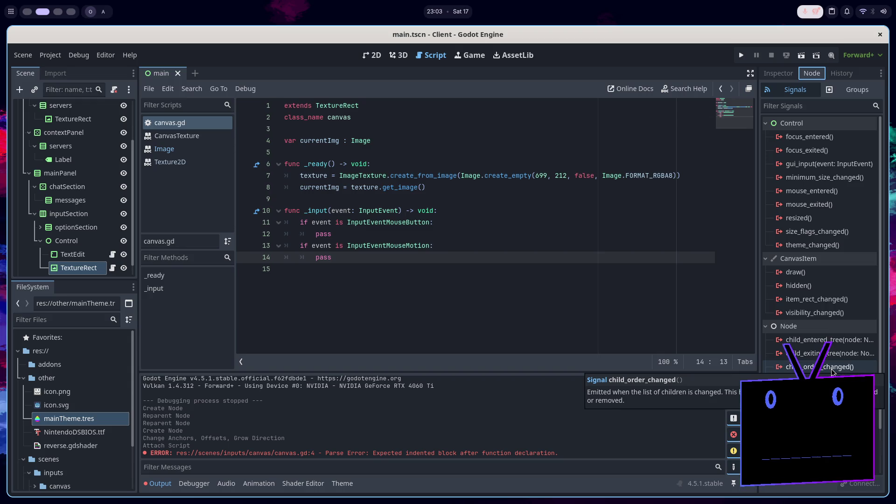
mouse_move(831, 164)
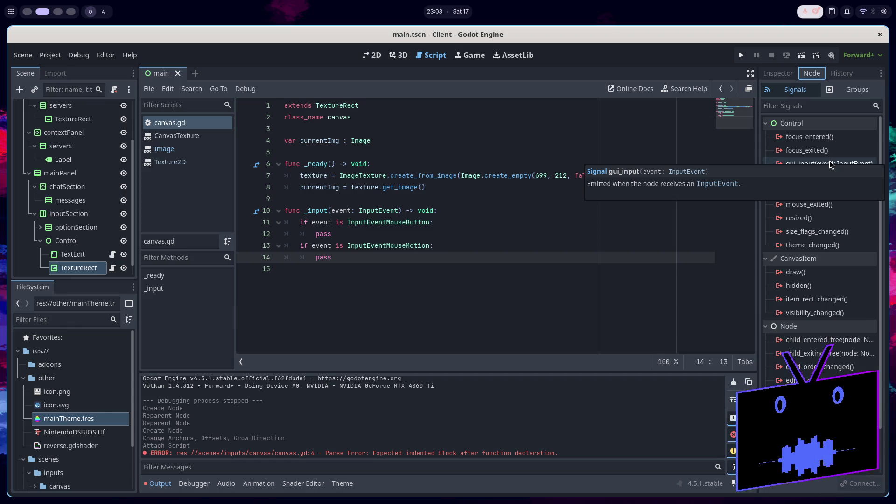
Connect TextureRect's gui_input signal to a new _on_gui_input method on TextureRect
double_click(830, 164)
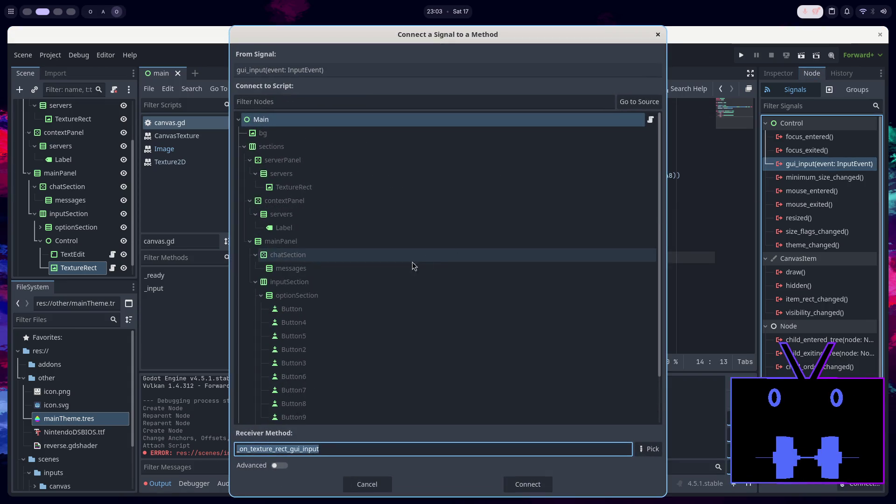
scroll(410, 278, down, 3)
click(355, 402)
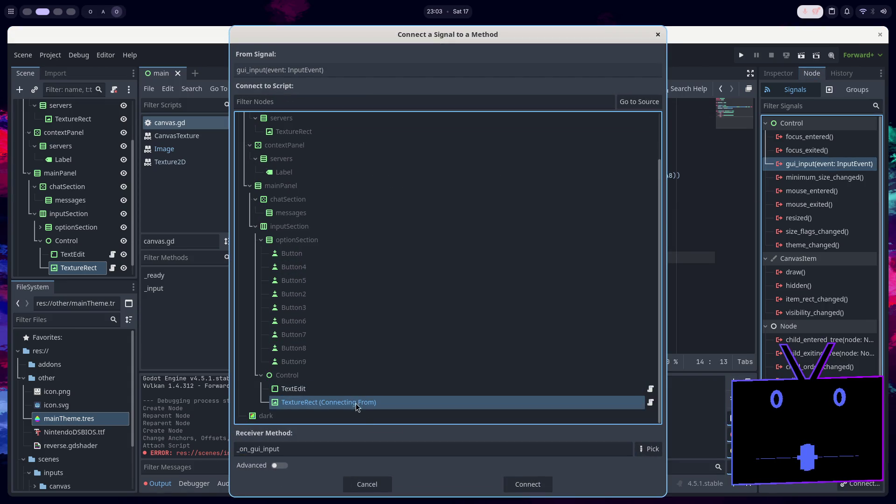
click(537, 488)
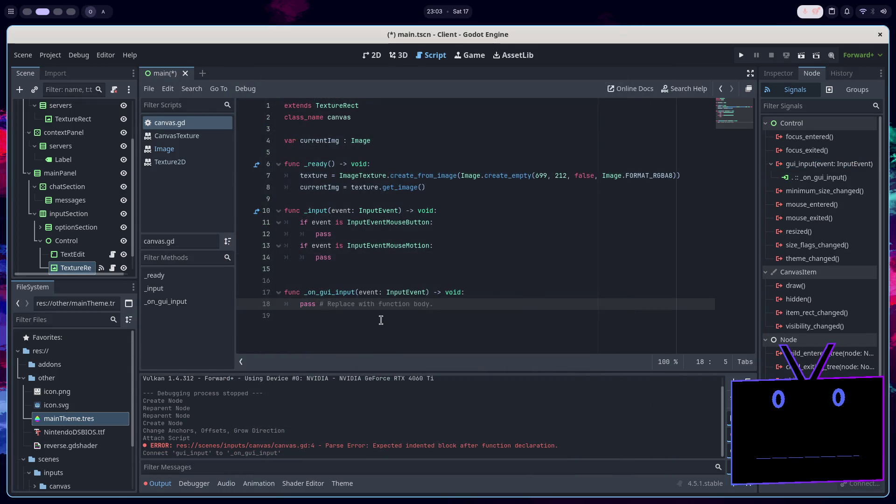
Replace pass in _on_gui_input with print(event) and save canvas.gd
click(450, 301)
drag(451, 302, 295, 304)
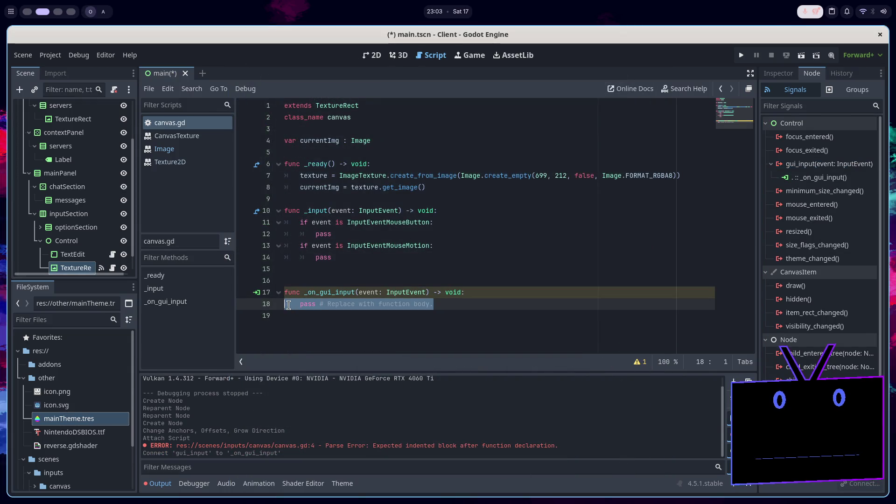
text(print)
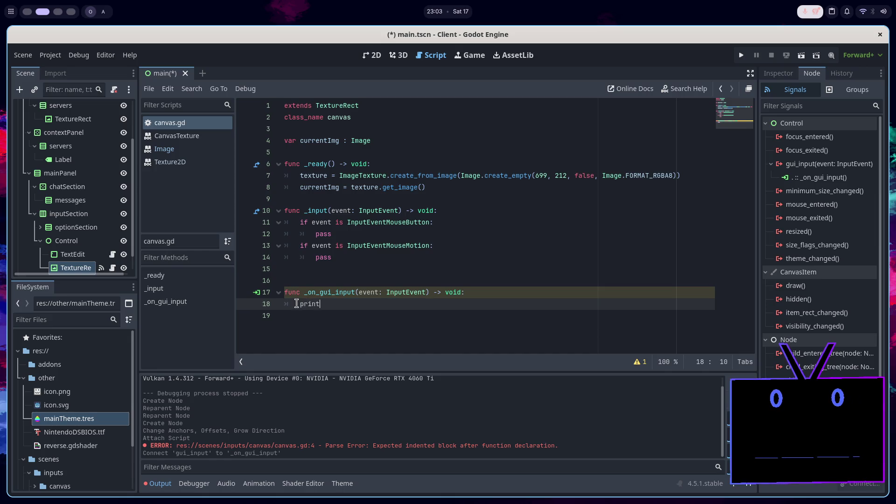
text((event)
key(ctrl+s)
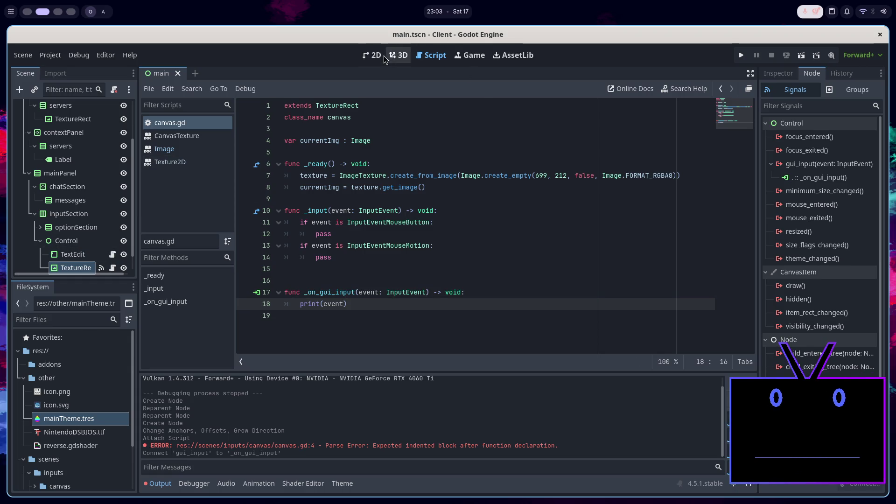
click(375, 55)
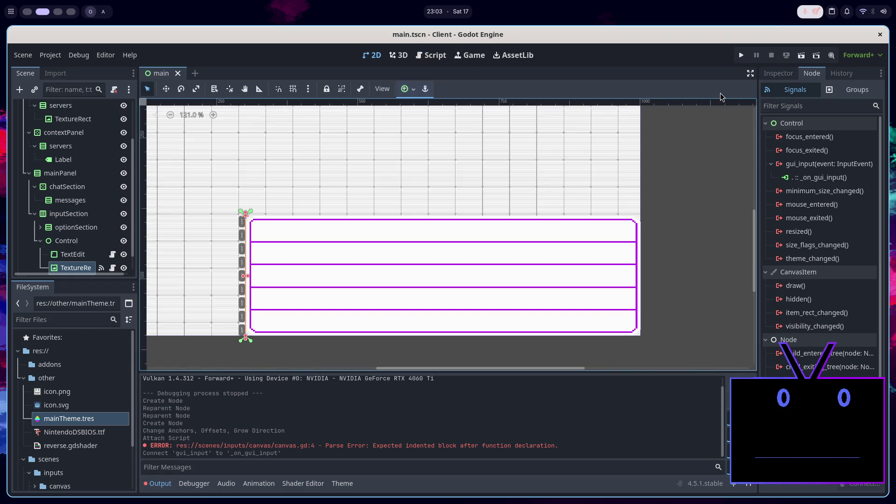
Run the scene, move over the canvas to print InputEventMouseMotion events, then close and rerun it
click(801, 55)
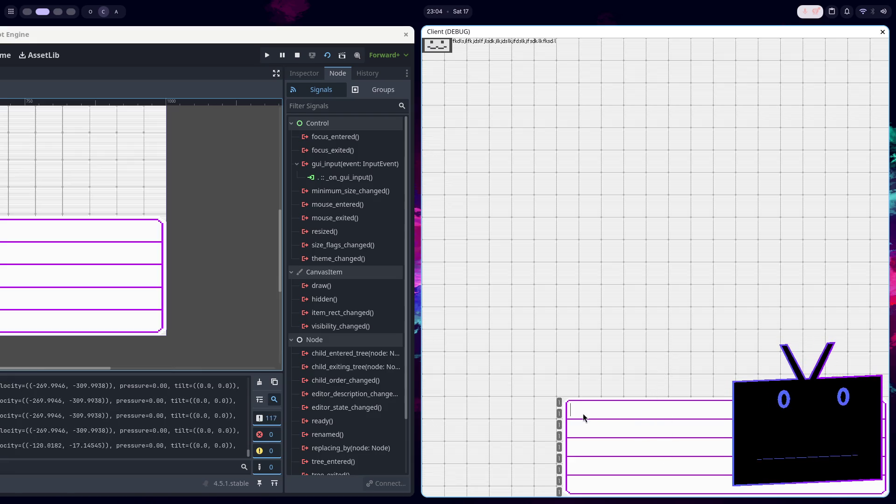
key(alt+F4)
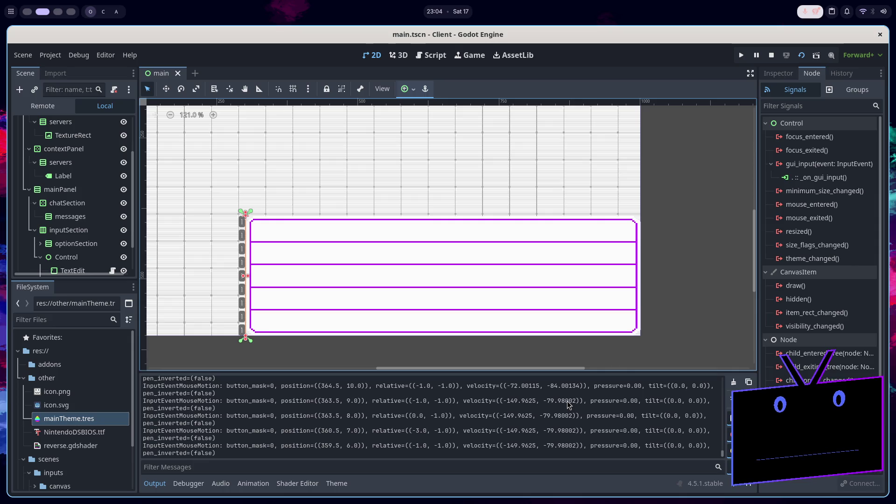
key(F5)
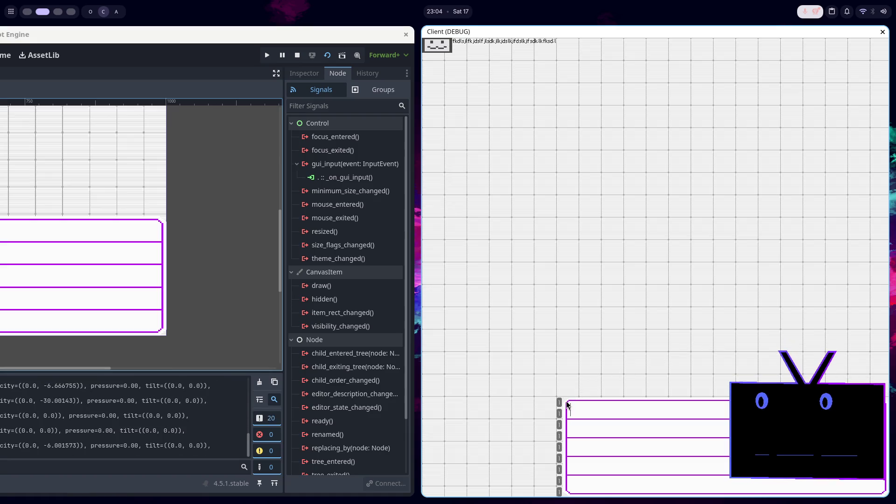
key(F8)
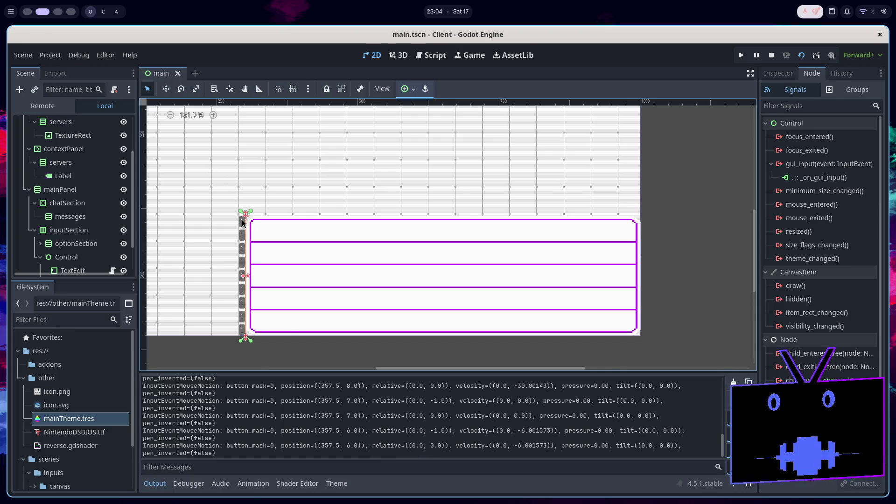
scroll(252, 229, down, 6)
scroll(325, 252, up, 3)
scroll(271, 245, up, 1)
scroll(382, 275, down, 2)
scroll(359, 284, up, 4)
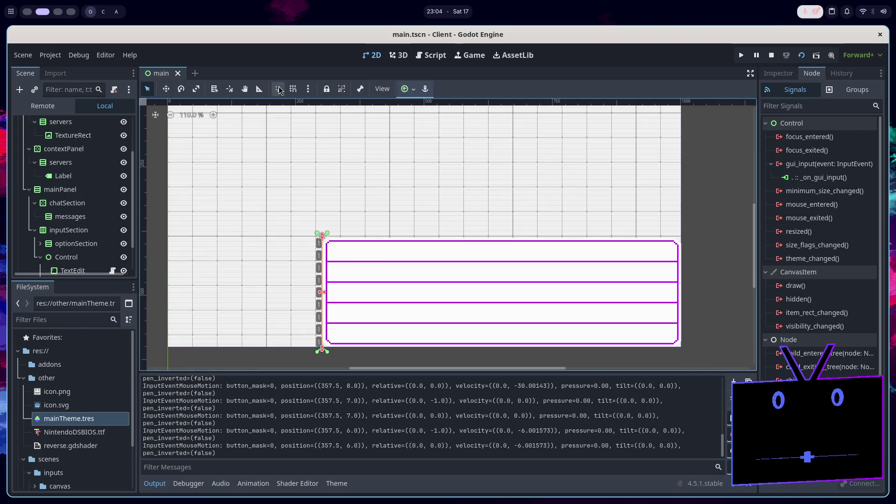
Measure a spot on the canvas grid with the 2D Ruler tool, then return to canvas.gd
click(258, 88)
click(325, 240)
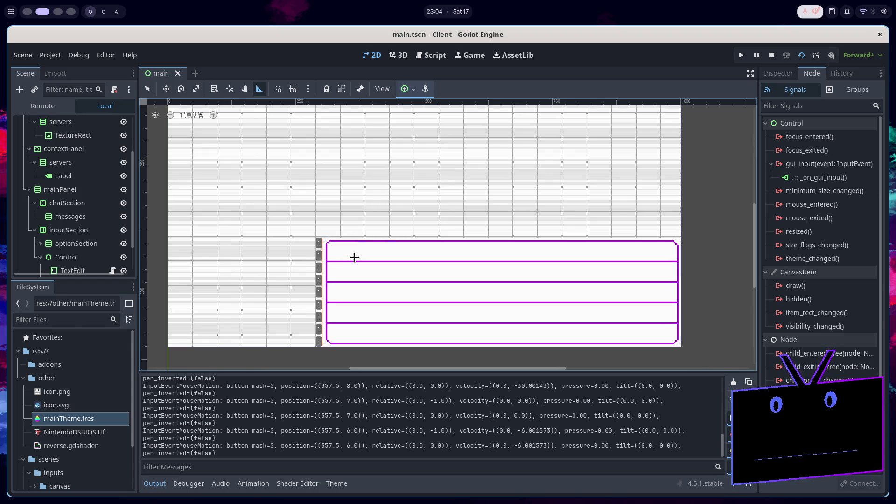
scroll(354, 257, down, 5)
scroll(351, 262, up, 5)
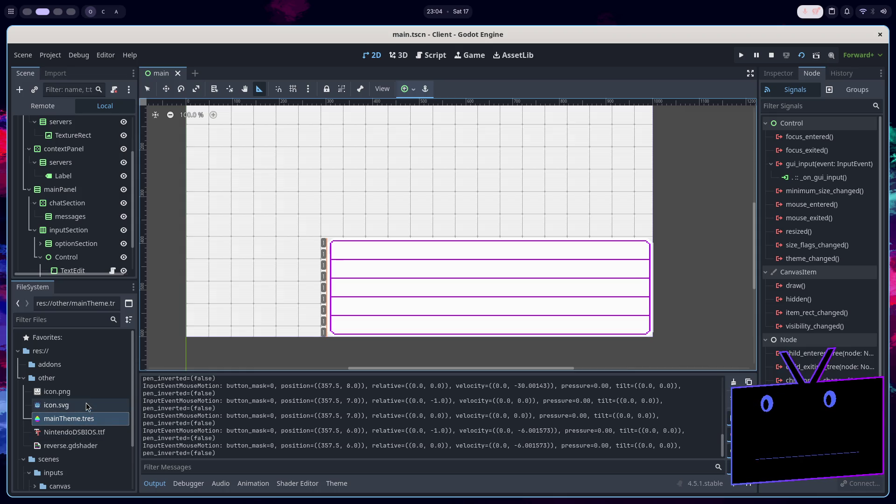
click(427, 56)
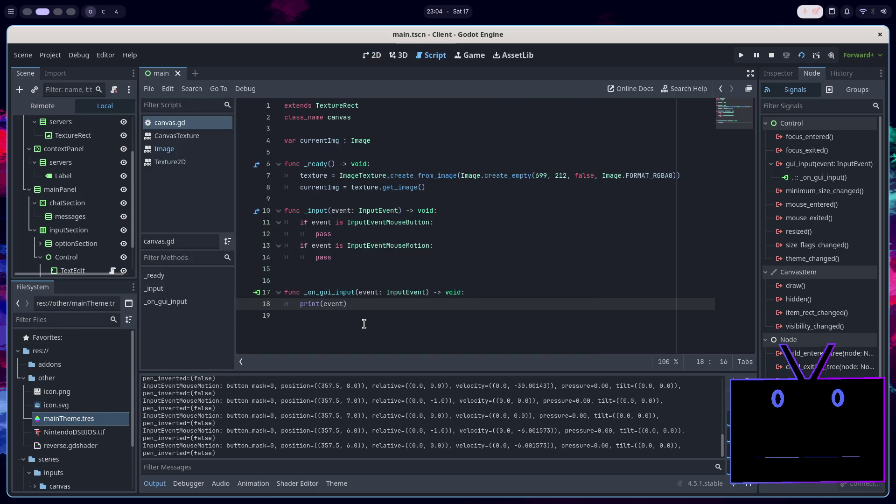
Type 'global' after event., then browse the InputEventMouseMotion and parent InputEventMouse docs
text(.global)
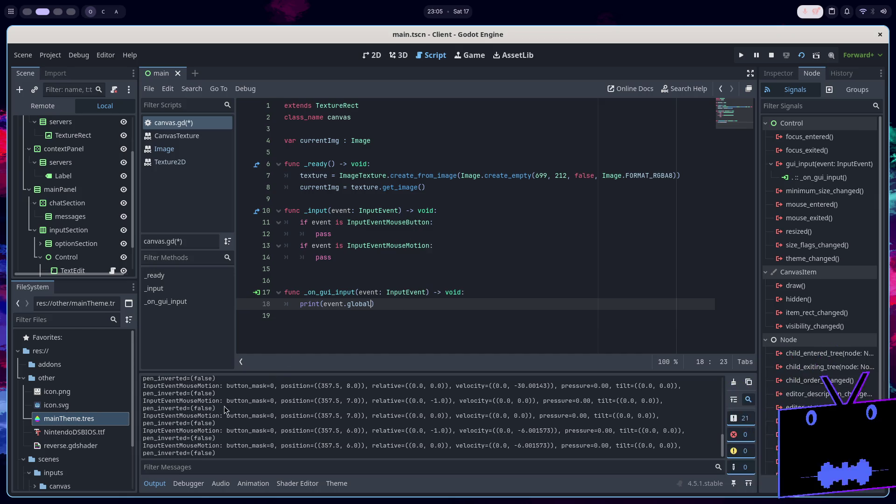
ctrl+click(396, 246)
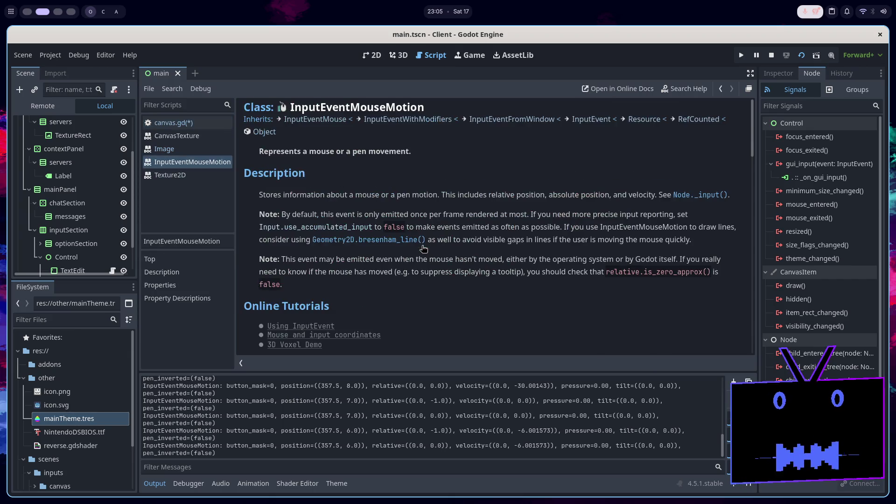
scroll(400, 270, down, 5)
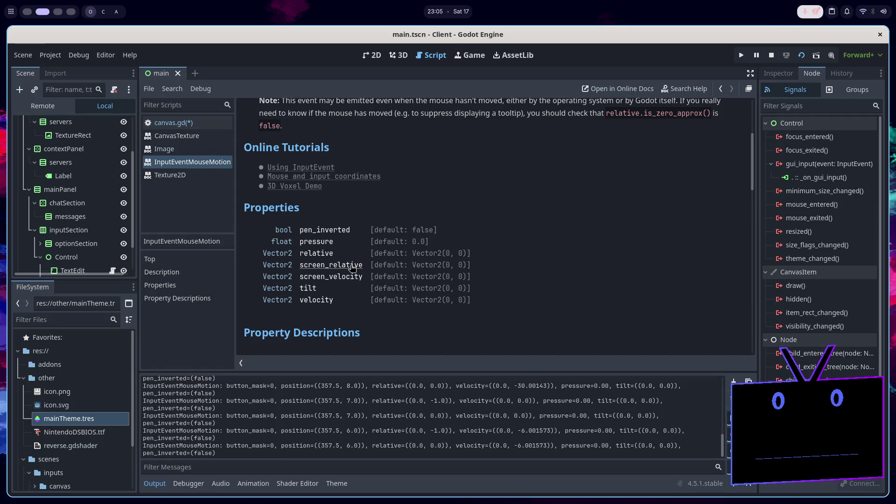
click(352, 267)
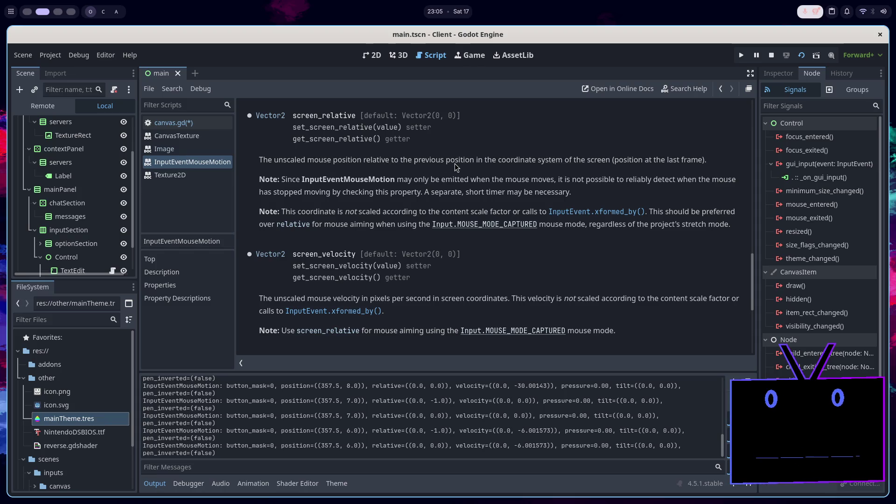
scroll(454, 163, up, 10)
scroll(453, 166, down, 4)
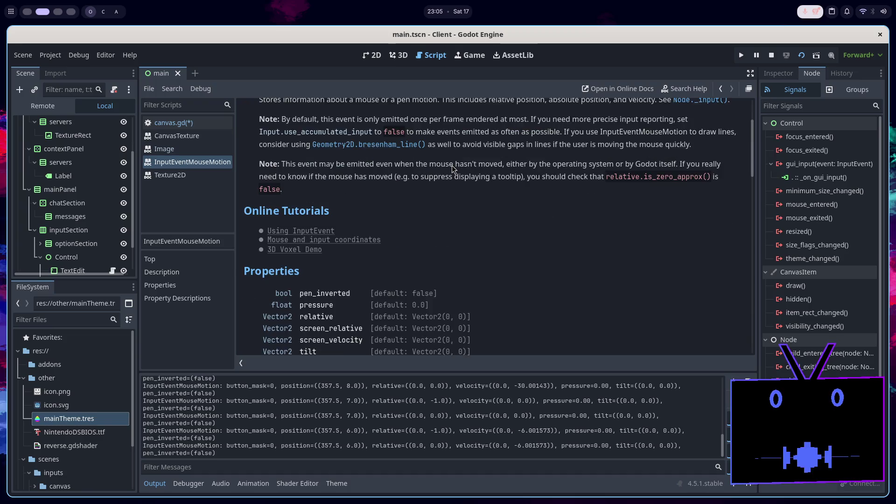
scroll(441, 173, up, 4)
click(310, 124)
scroll(449, 206, down, 1)
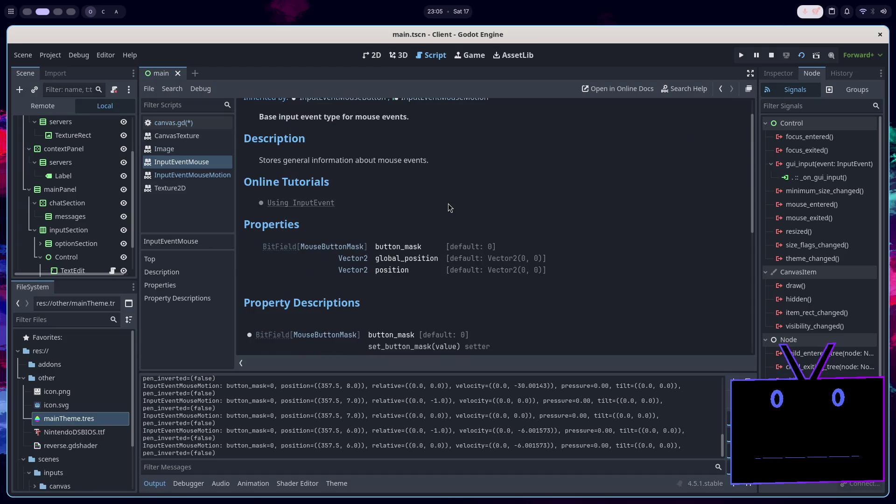
click(173, 122)
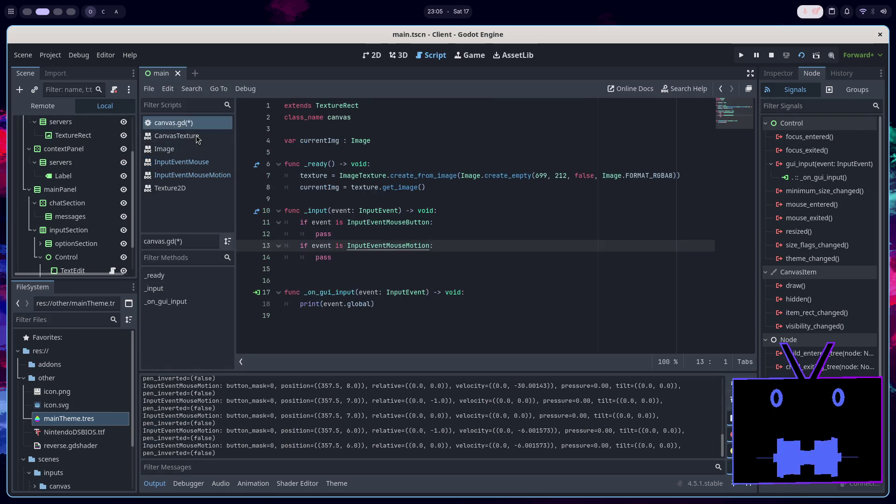
Correct the mistyped letters after event.global and recheck the InputEventMouse docs before returning to canvas.gd
click(369, 306)
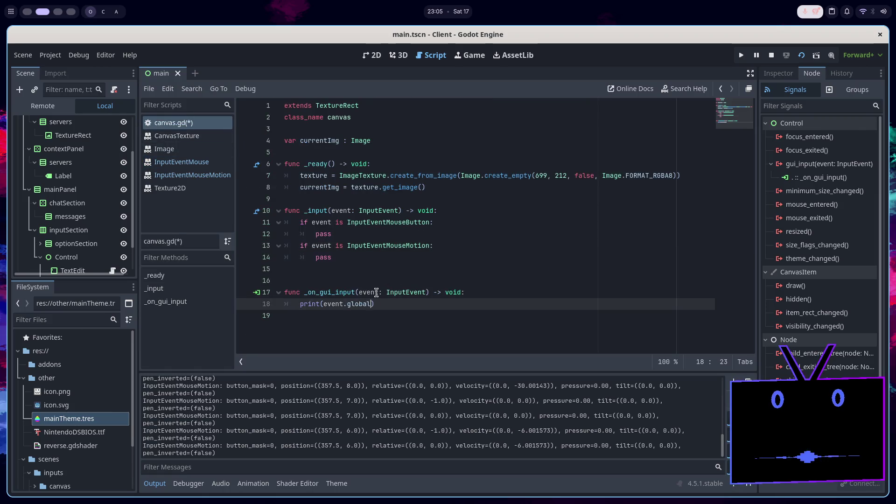
text(Ppo)
key(BackSpace)
key(BackSpace)
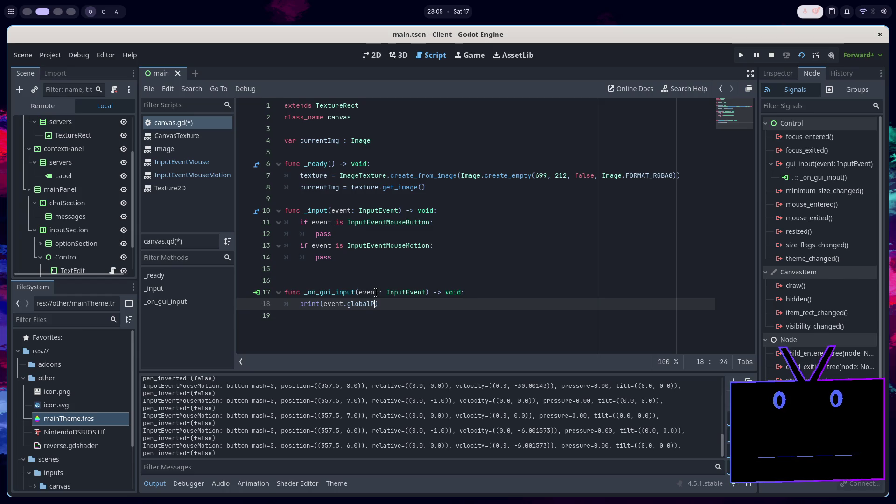
click(182, 161)
click(192, 175)
click(189, 161)
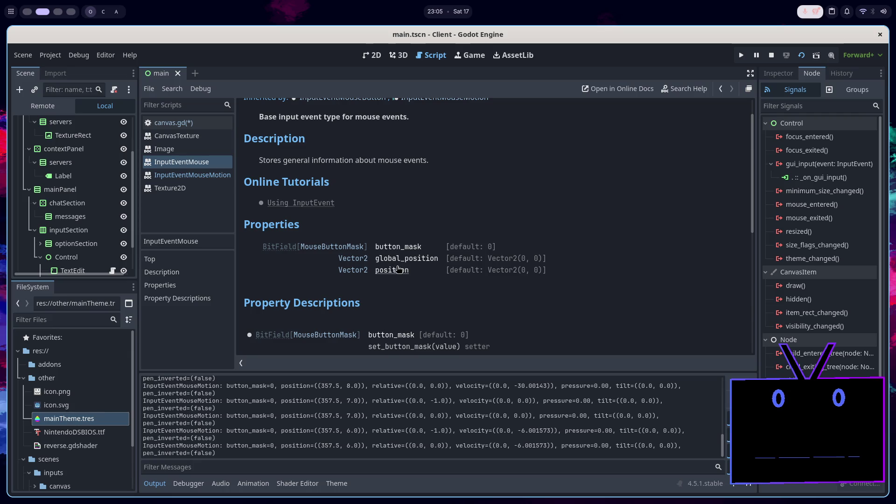
click(174, 122)
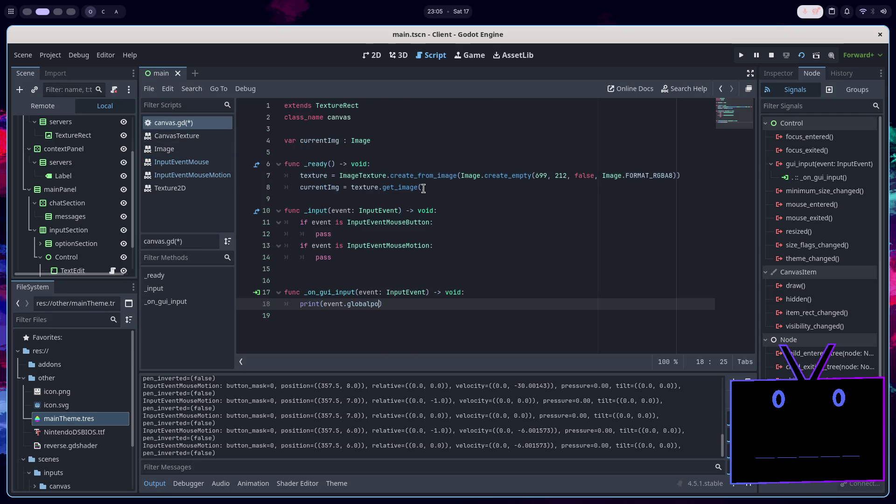
Complete print(event.global_position), save, and run the client to log positions like (307.0, 771.0)
text(_position)
key(ctrl+s)
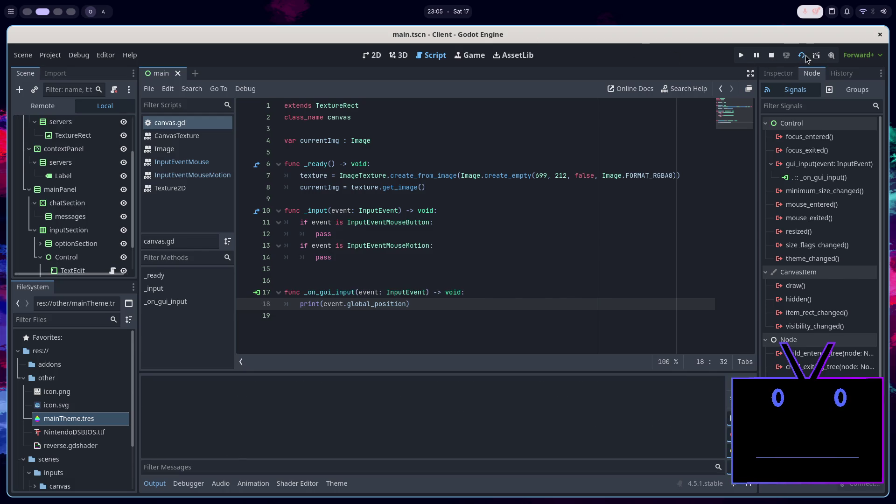
click(806, 57)
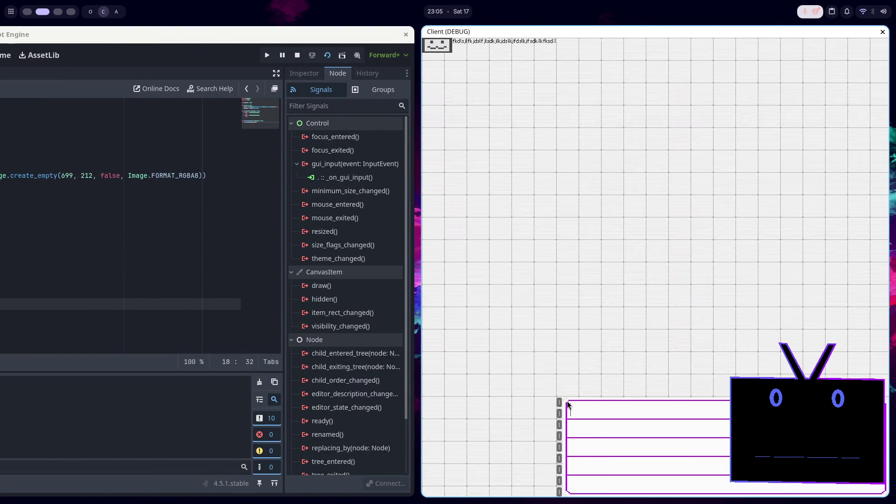
key(F8)
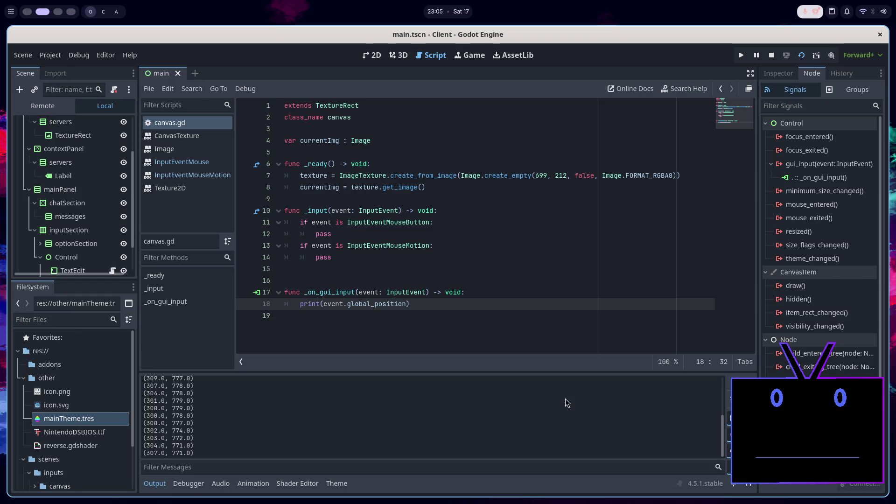
key(alt+Tab)
key(shift+alt+Tab)
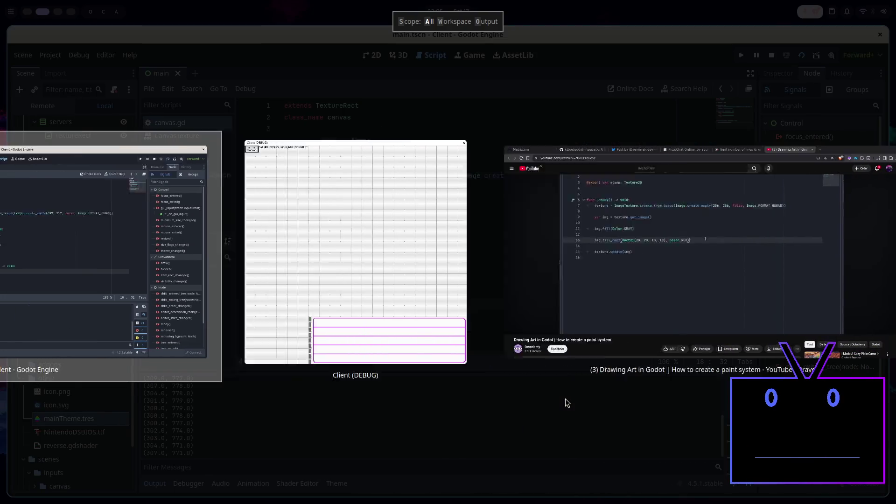
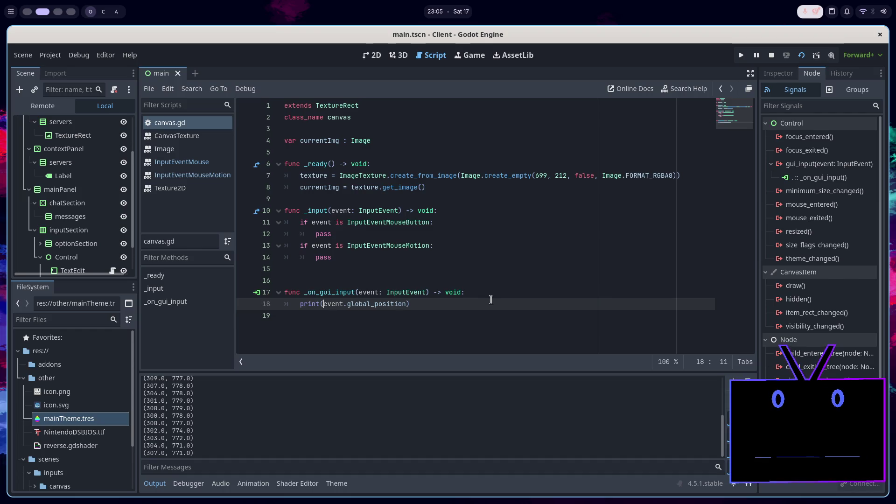
Change the line-18 print to output global_position - event.global_position
text(global_posit)
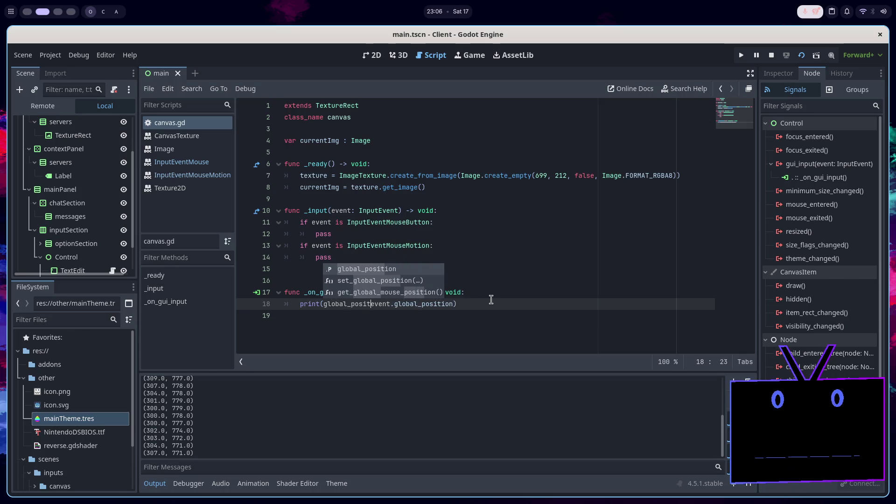
key(Tab)
text(-)
text( event)
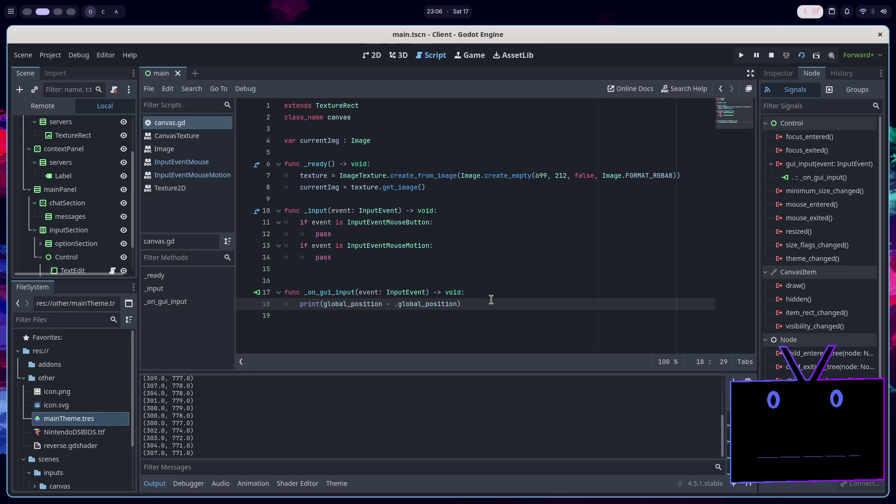
Test-run the client to log the offset coordinates, then close the game window
click(793, 56)
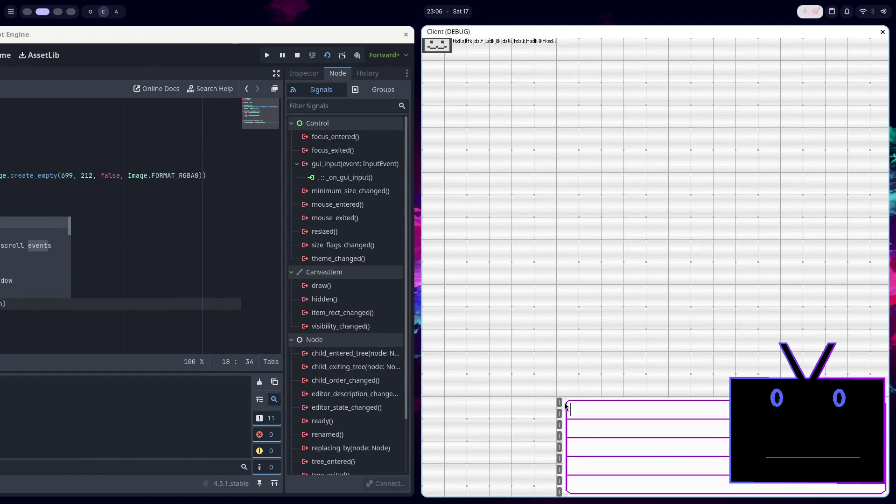
key(alt+F4)
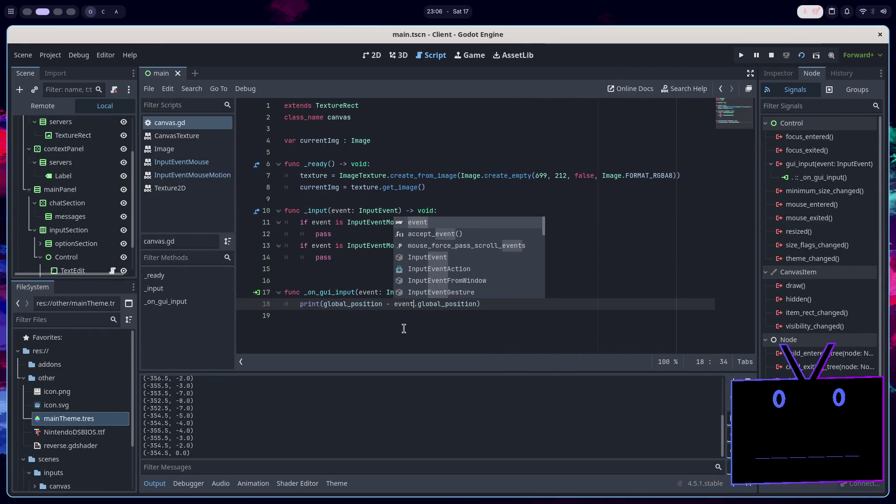
double_click(360, 304)
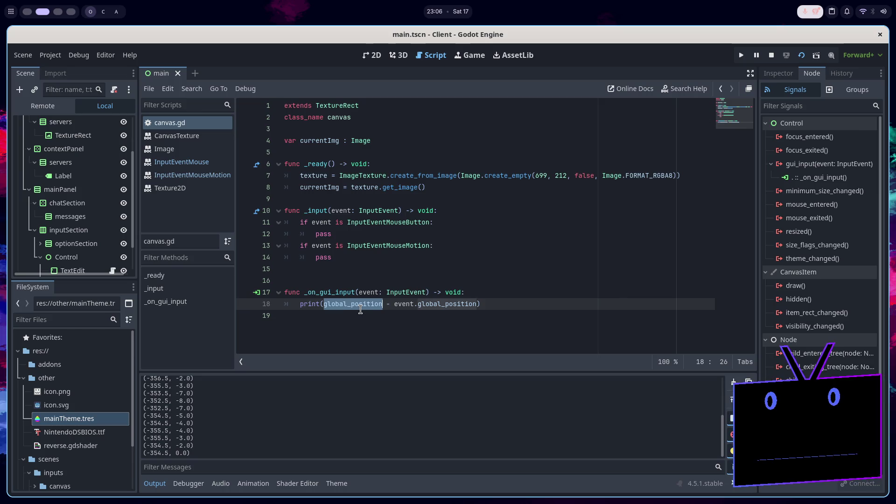
scroll(107, 226, down, 2)
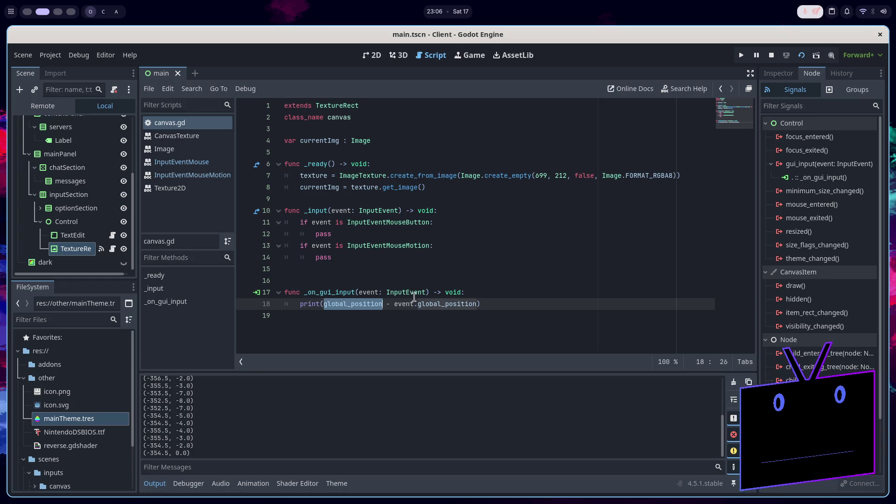
mouse_move(415, 297)
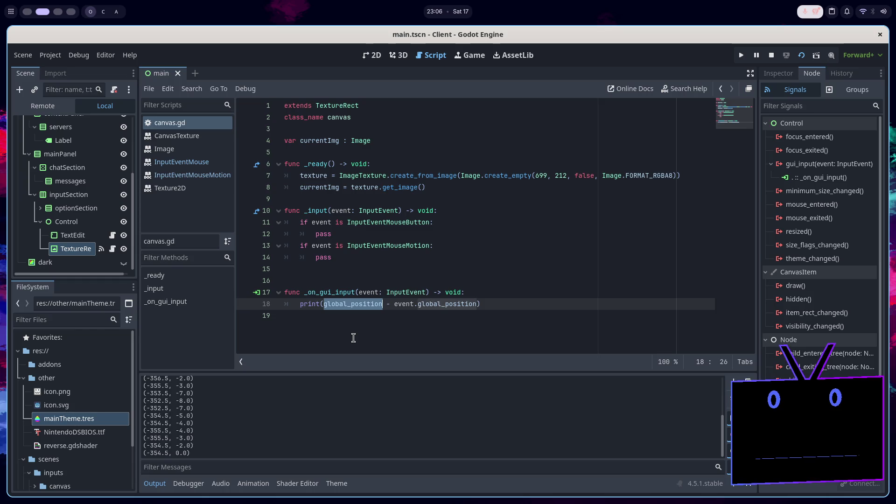
Add print(global_position) above the offset print and save canvas.gd
click(499, 291)
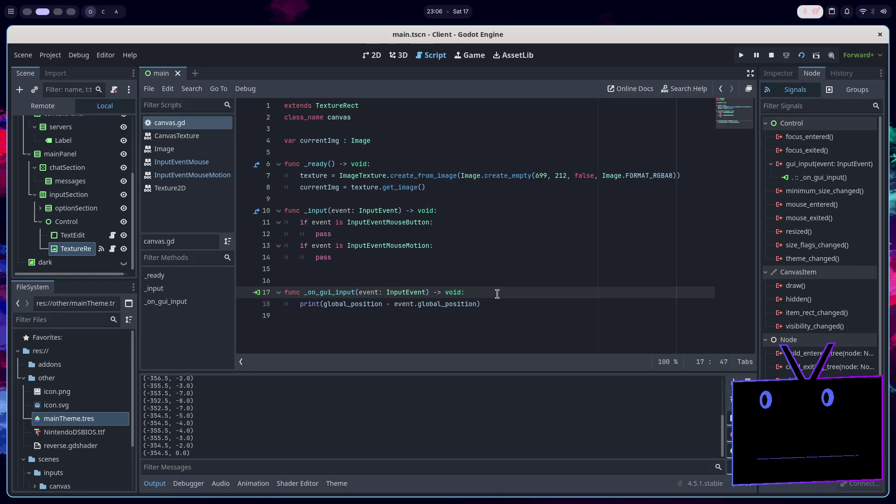
key(Return)
text(print)
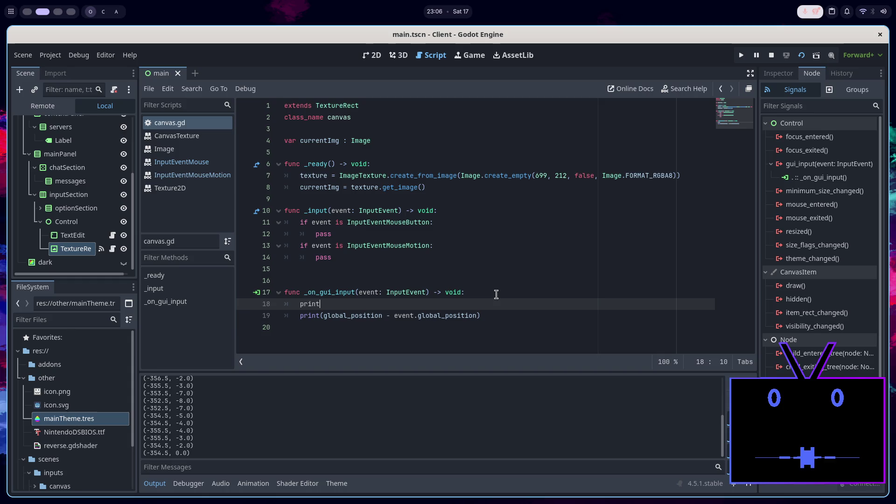
text(()
click(369, 316)
double_click(369, 316)
key(ctrl+c)
key(Up)
key(Left)
key(ctrl+v)
key(ctrl+s)
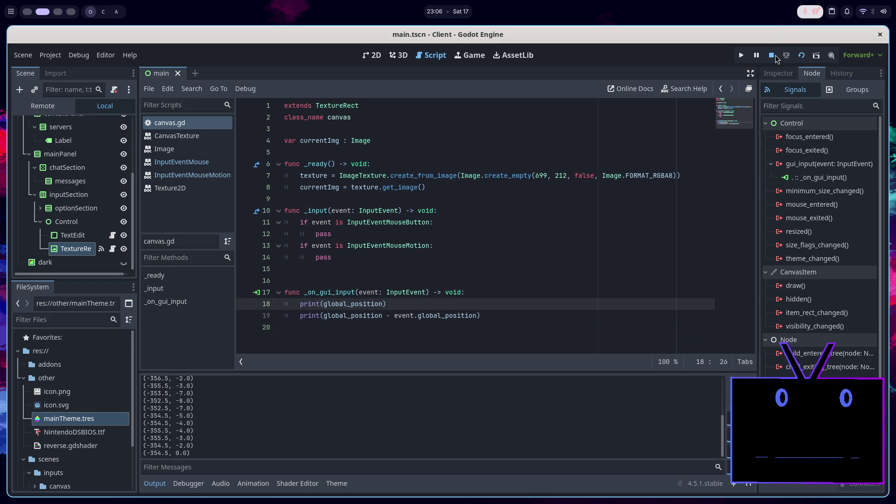
Restart the project to log (-48.5, 771.0), close the game, and show the 2D scene
click(772, 55)
click(801, 55)
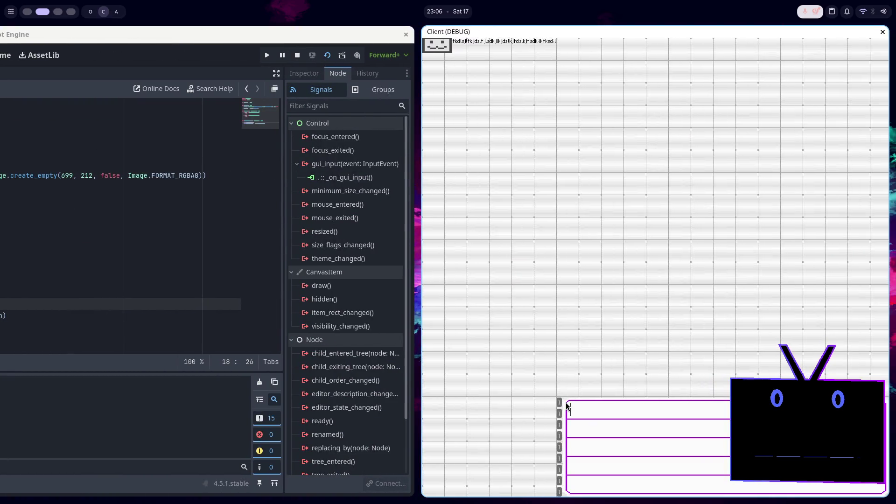
key(alt+F4)
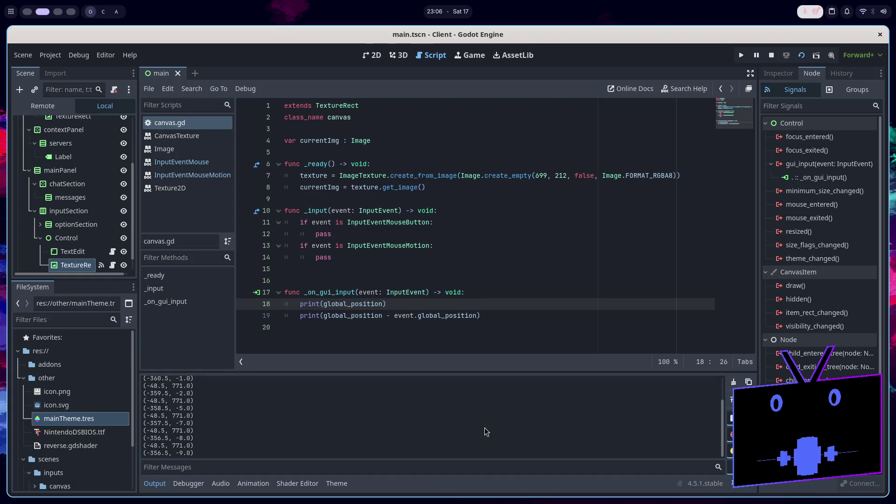
click(371, 55)
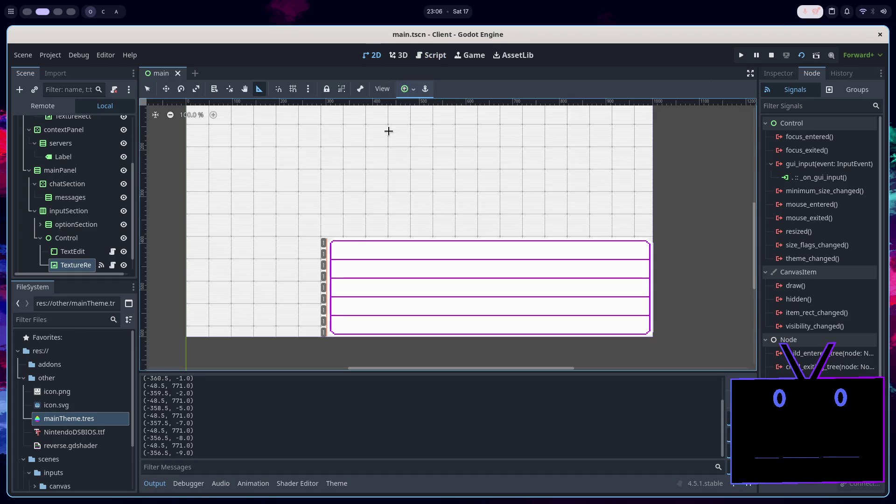
Read the TextureRect's Layout > Transform: size 0 × 212, position (0, 0), then return to canvas.gd
scroll(338, 253, up, 8)
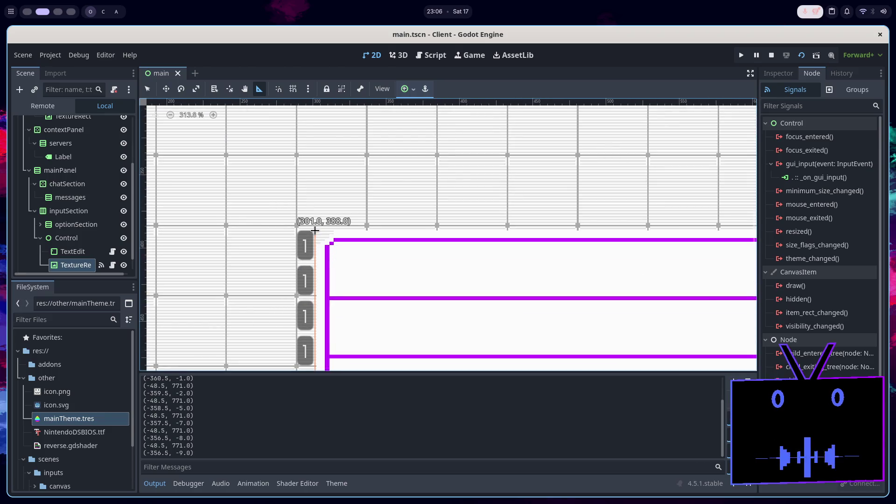
scroll(316, 233, down, 7)
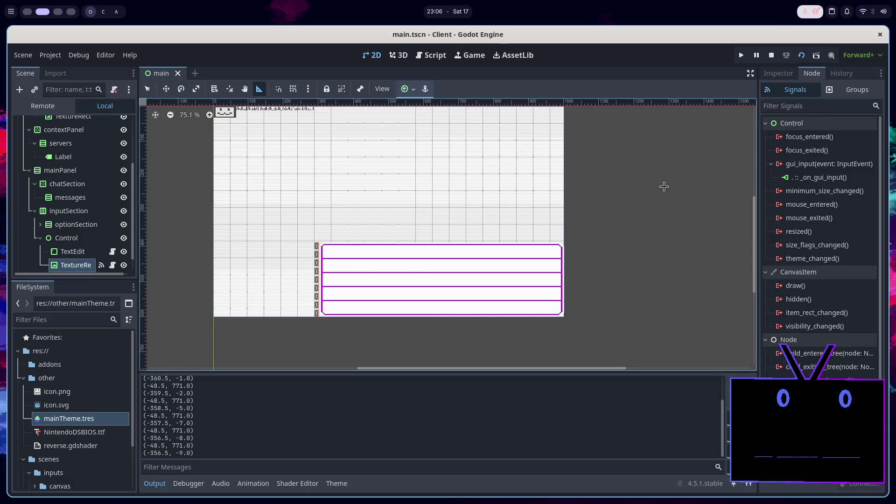
click(771, 74)
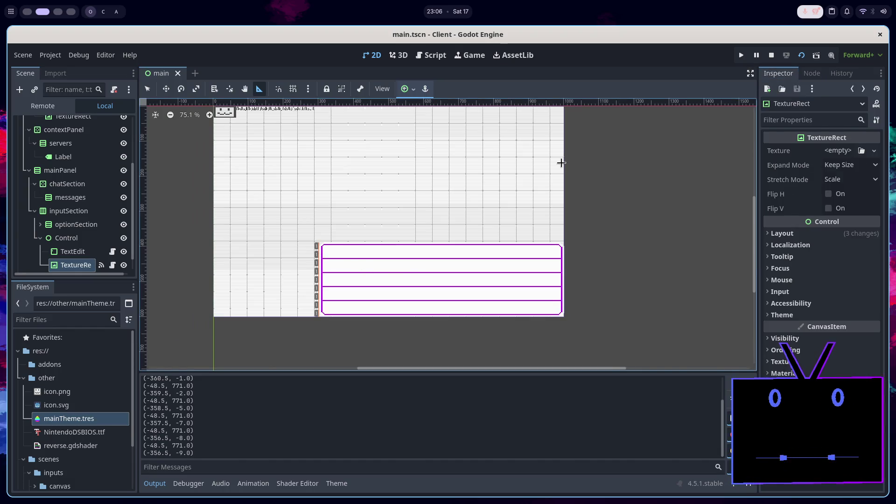
click(822, 233)
click(793, 373)
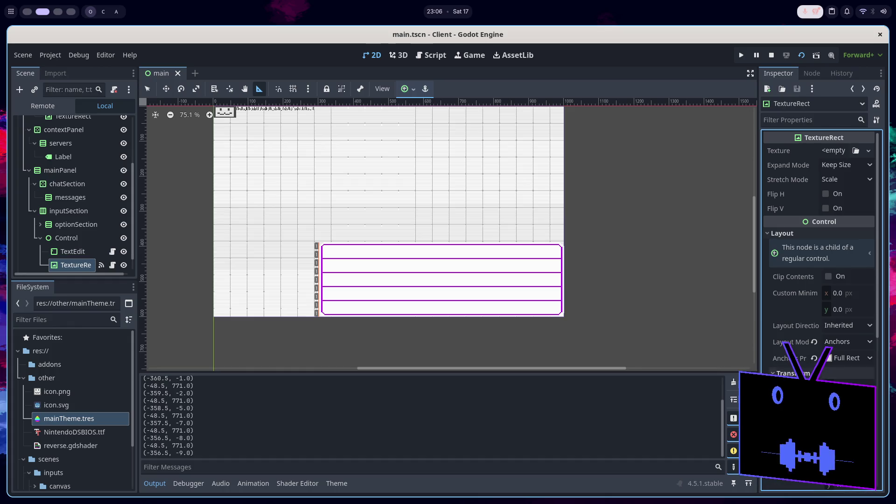
scroll(819, 280, down, 1)
scroll(819, 280, down, 1)
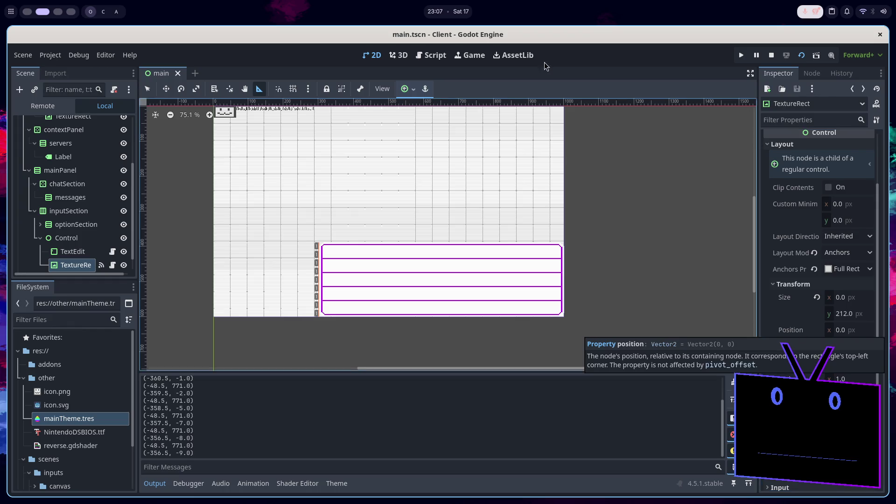
click(422, 57)
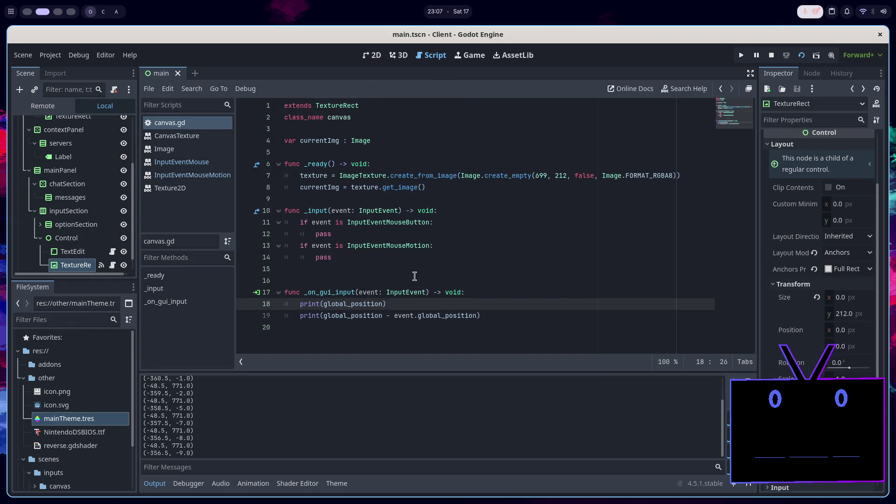
Switch to the 2D view and zoom out to 35% to see the whole scene
double_click(374, 307)
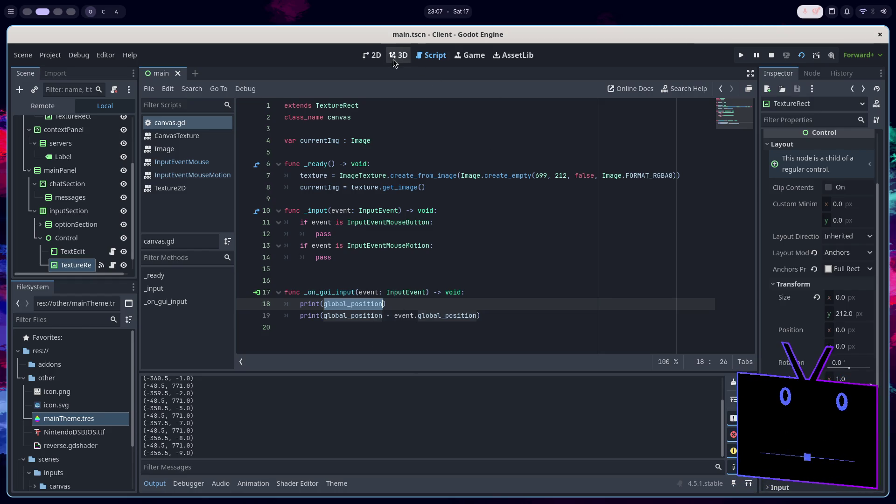
click(372, 56)
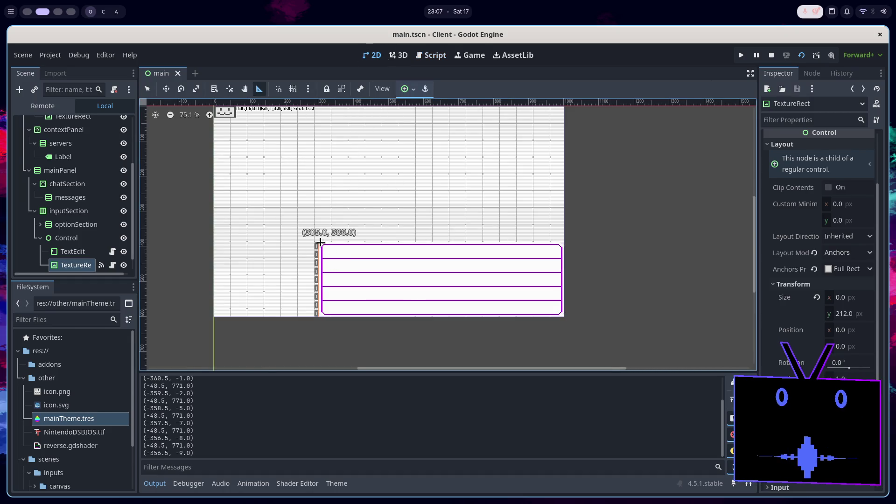
scroll(322, 257, down, 4)
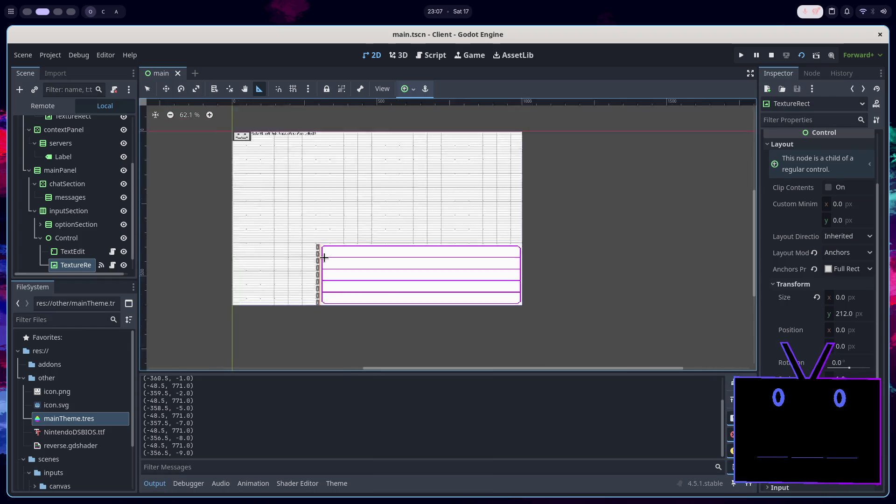
scroll(401, 289, left, 4)
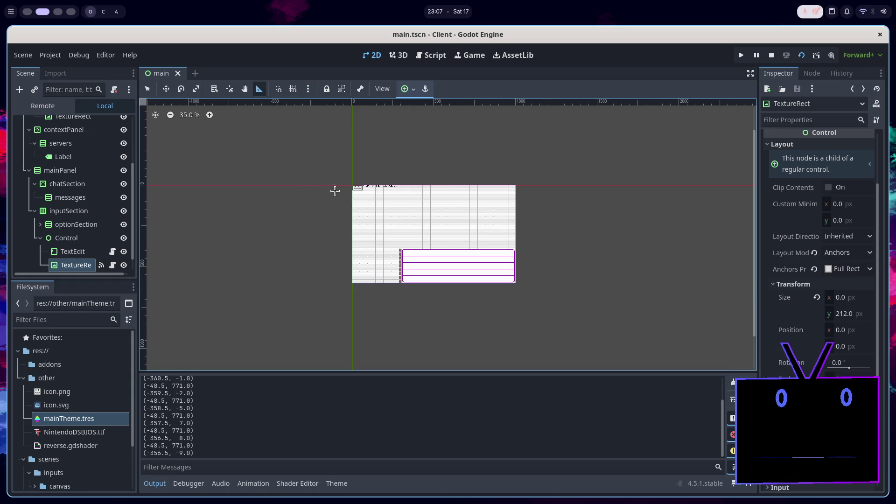
Measure several offsets around the canvas with the Ruler, then stop the running client
drag(340, 188, 341, 188)
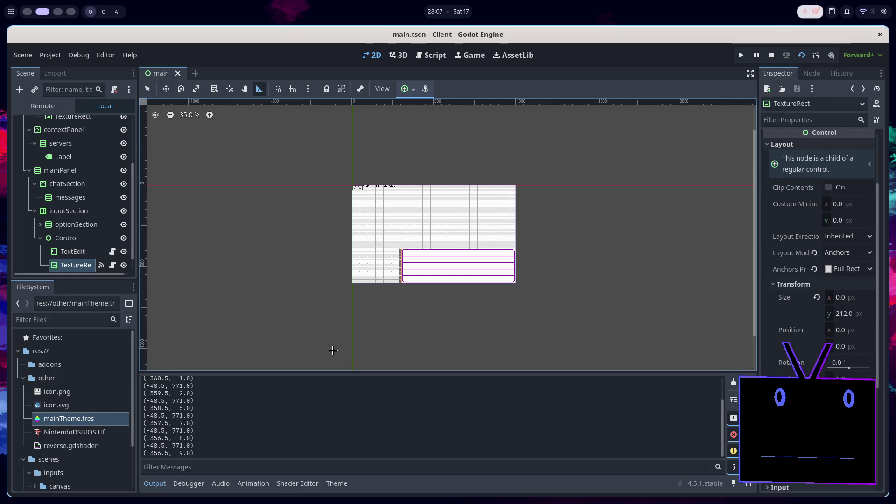
click(331, 336)
click(335, 289)
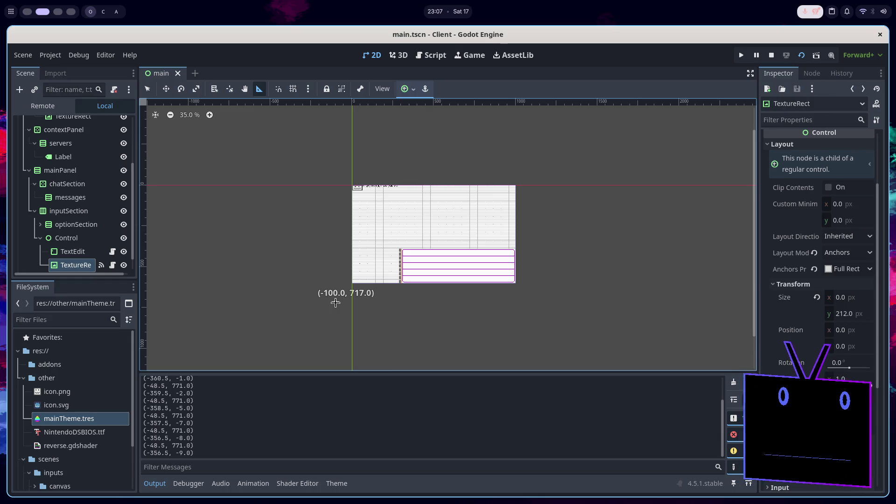
drag(335, 302, 336, 305)
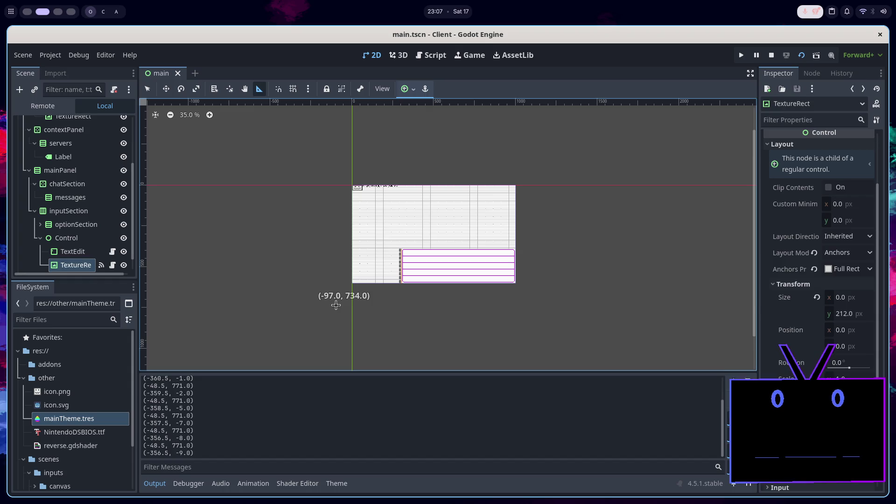
drag(343, 305, 345, 307)
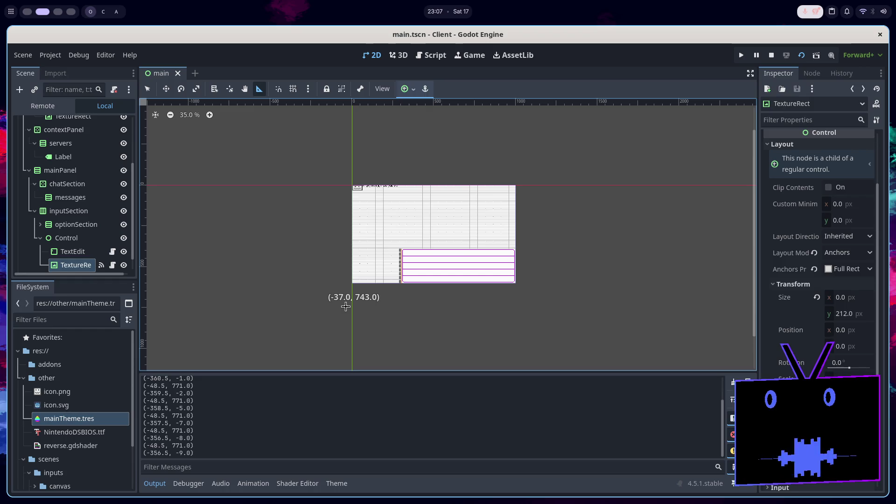
drag(402, 250, 403, 251)
click(771, 60)
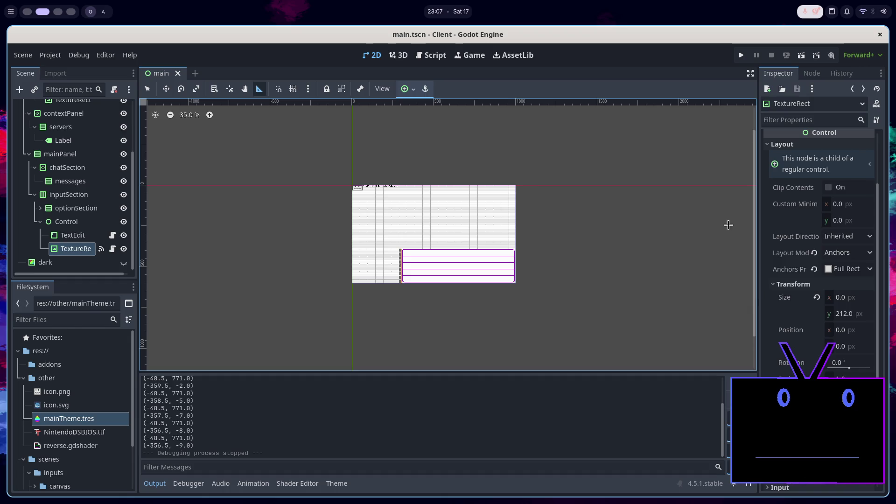
Run the current scene, make the Client (DEBUG) window shorter, and refocus the editor
key(alt+Tab)
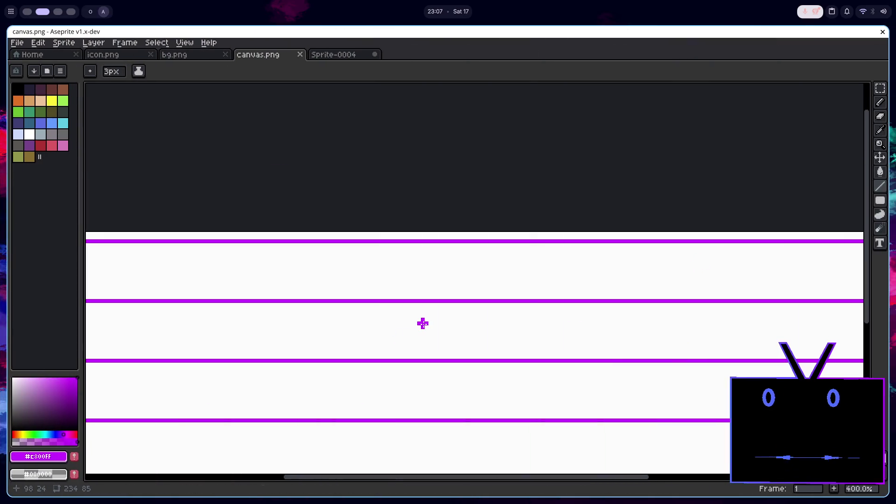
key(alt+Tab)
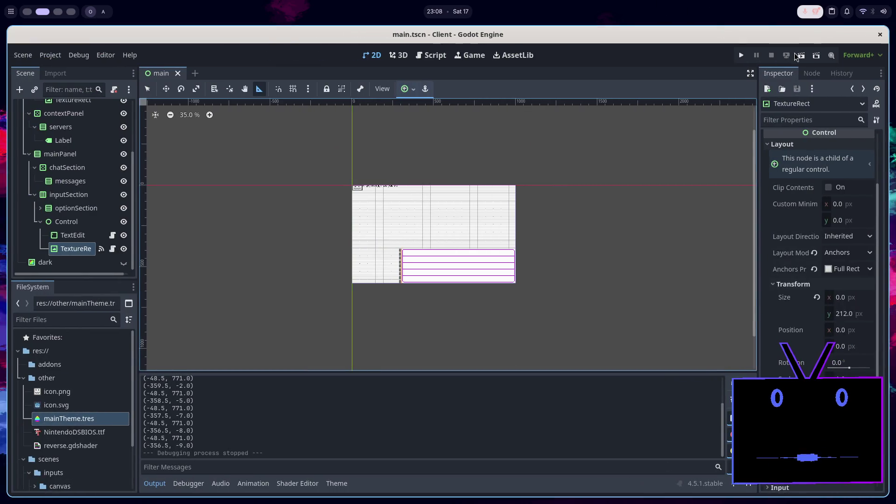
click(798, 55)
mouse_move(840, 366)
mouse_down()
mouse_move(752, 252)
mouse_move(698, 126)
mouse_up()
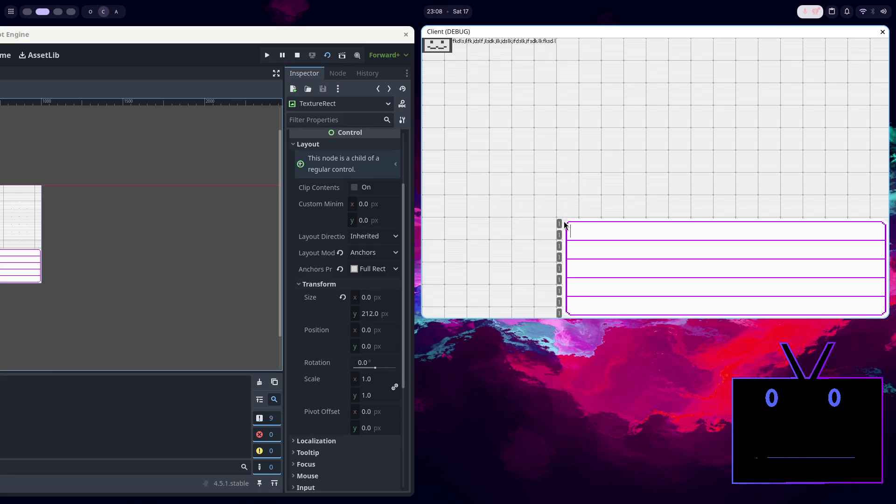
key(super+Left)
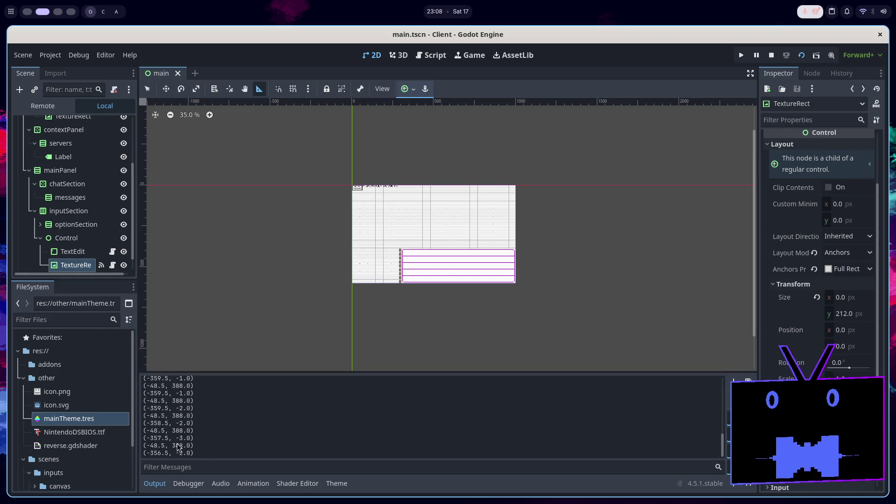
Measure the 54 px offset from the TextureRect's top-left corner with the Ruler
click(402, 250)
click(401, 250)
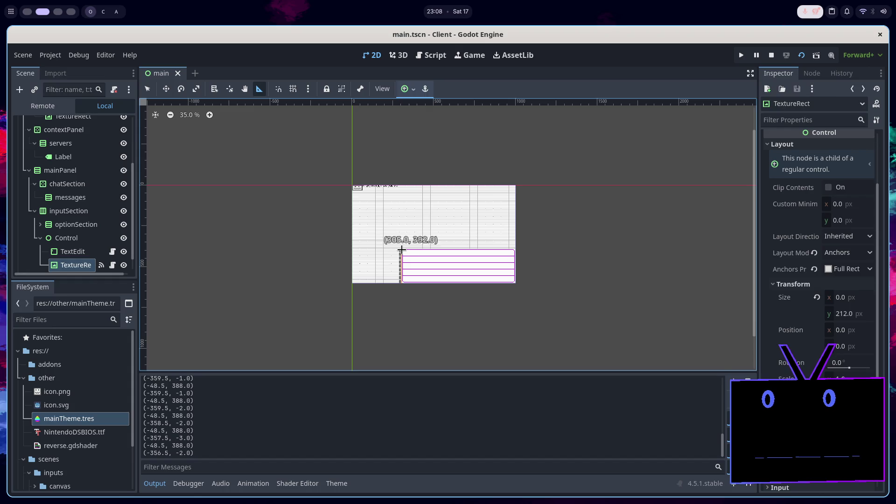
scroll(401, 250, up, 4)
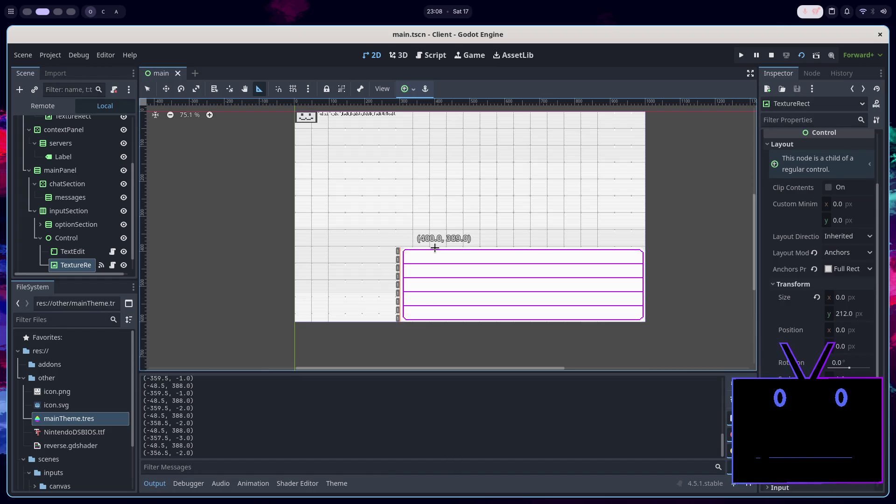
mouse_move(399, 246)
mouse_down()
mouse_move(440, 246)
mouse_move(377, 246)
mouse_up()
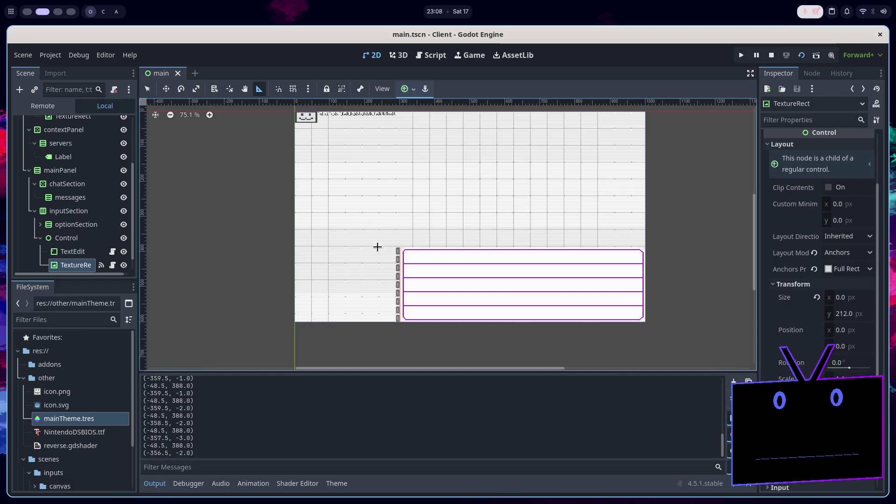
scroll(350, 294, down, 2)
scroll(370, 274, up, 2)
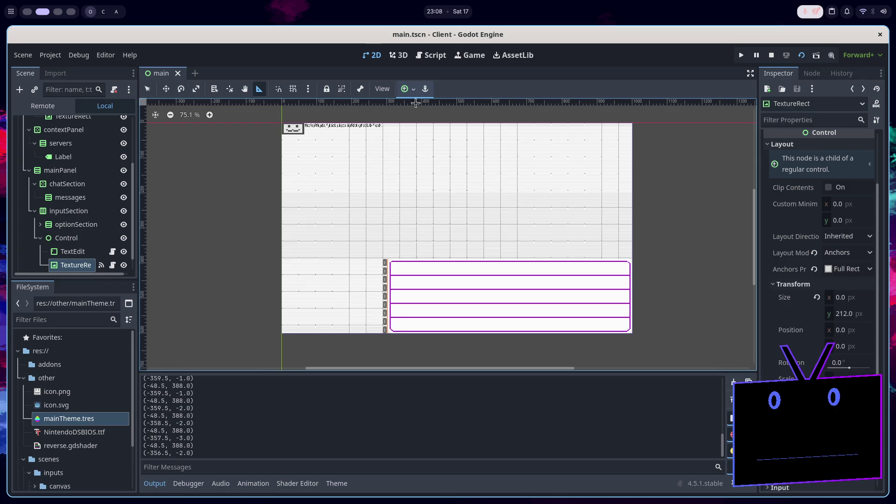
Open canvas.gd in the script editor with the caret at the end of line 18
click(400, 55)
click(373, 55)
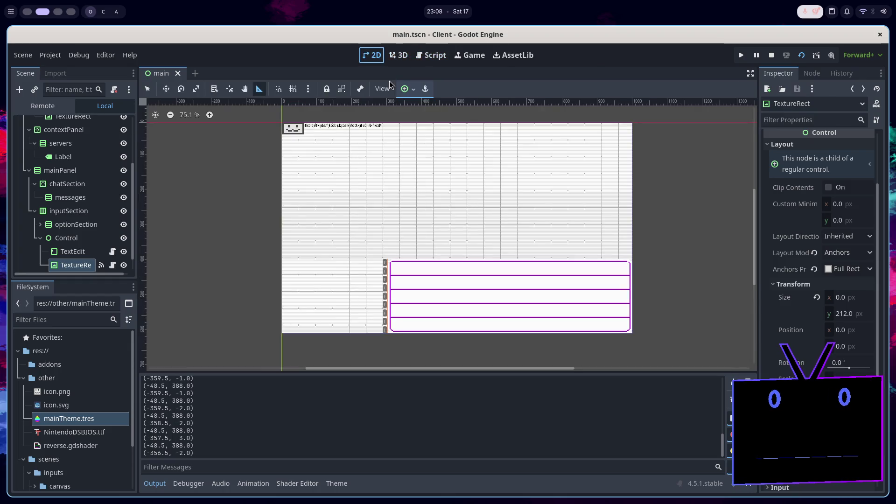
click(431, 55)
click(399, 304)
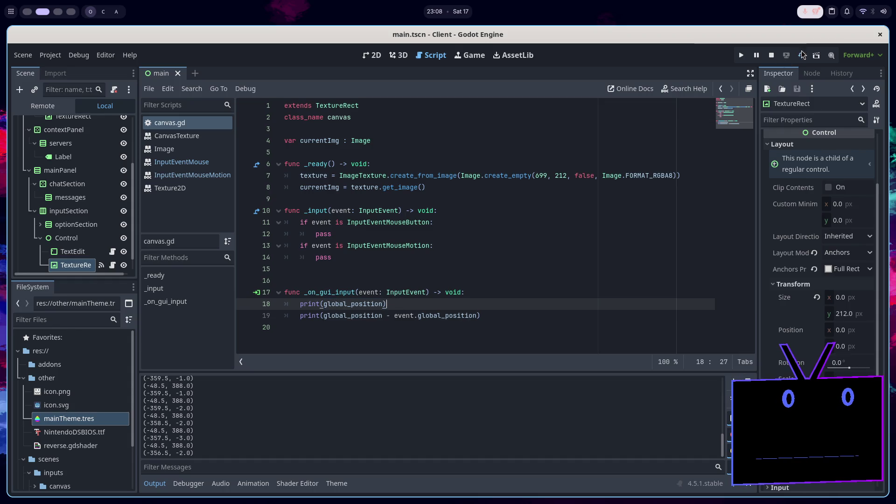
Comment out the global_position - event.global_position print on line 19
click(811, 74)
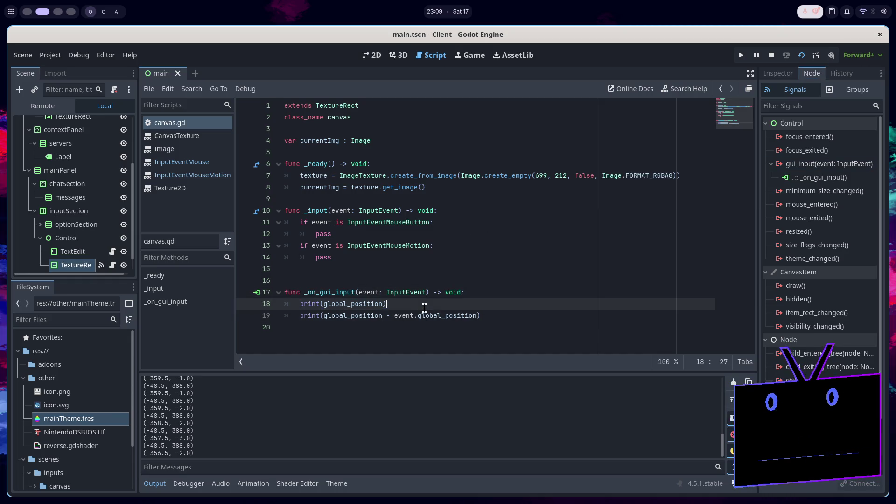
double_click(378, 306)
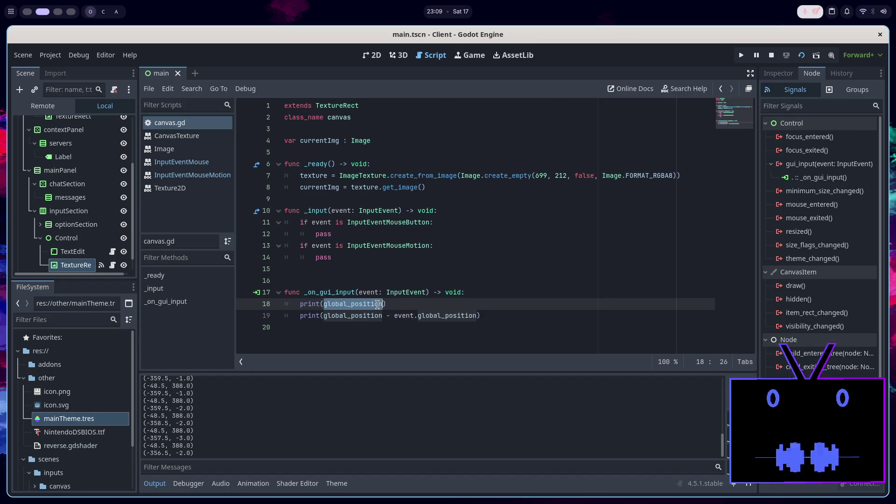
key(F3)
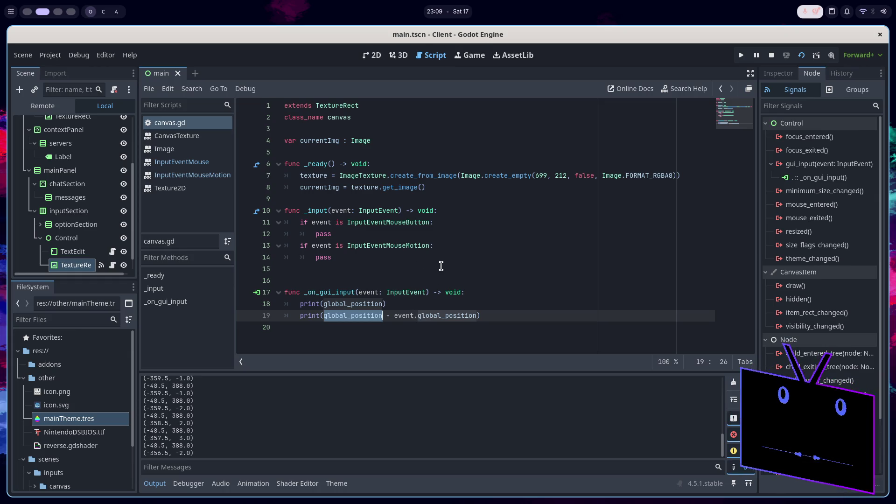
key(ctrl+k)
Copy the print(global_position) line onto a new line at the end of _ready
key(Up)
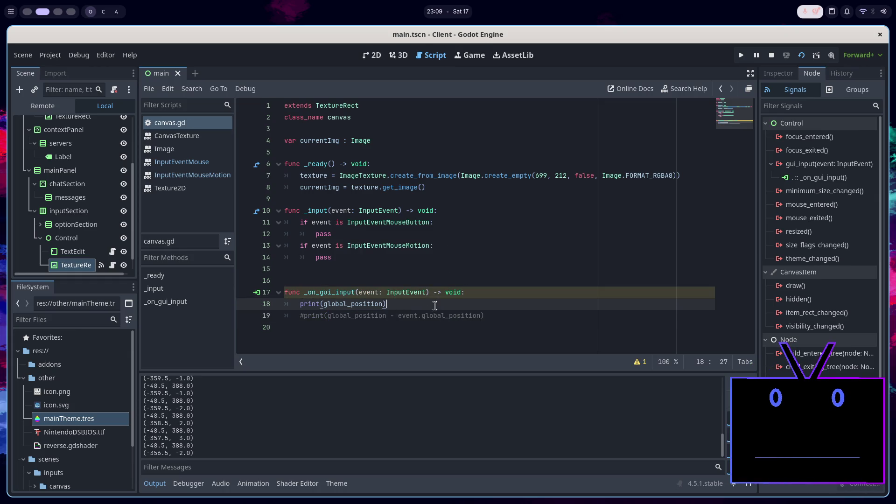
key(ctrl+c)
click(505, 183)
key(Return)
key(ctrl+v)
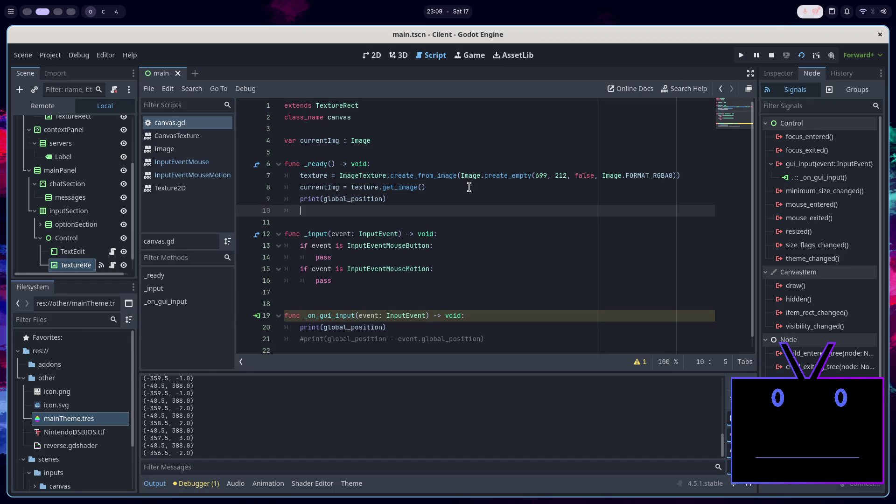
Rerun the client and read (0.0, 0.0) and (-48.5, 771.0) in the Output panel
key(F5)
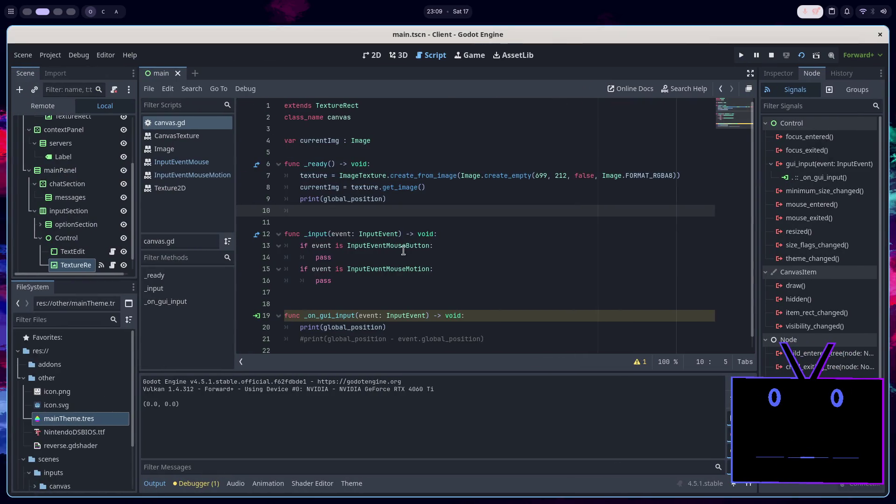
click(770, 56)
click(799, 56)
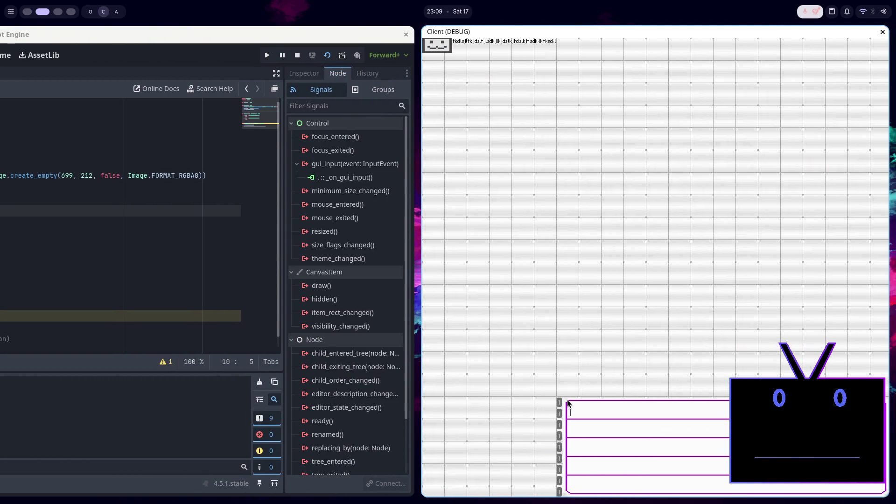
key(super+q)
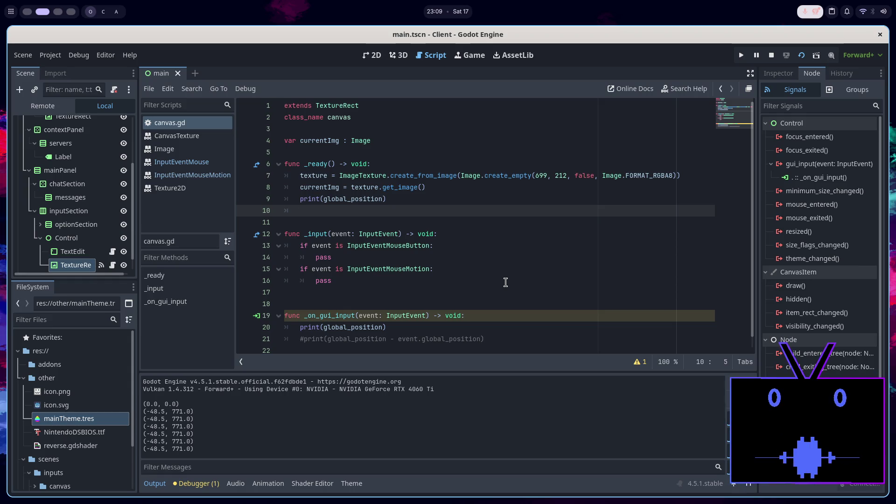
key(super+Page_Up)
Search Brave for 'control nodes global position godot' in a new tab
key(c)
key(c)
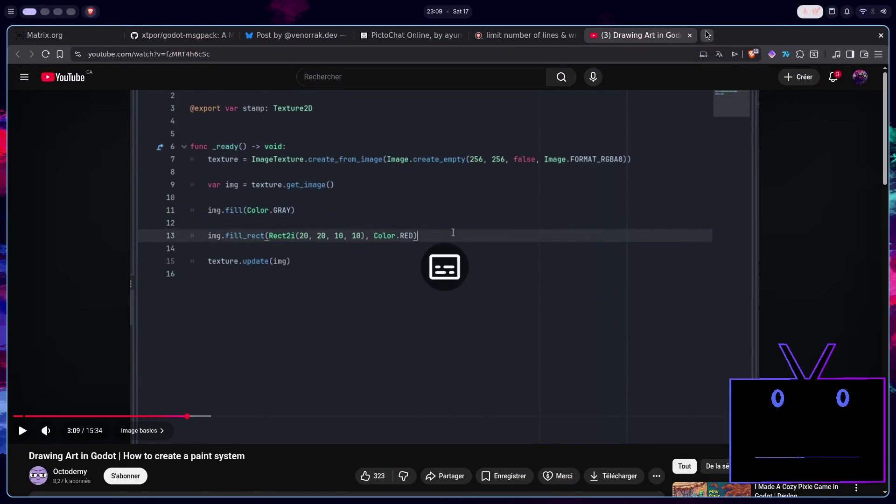
click(707, 35)
text(control,)
key(BackSpace)
text(nodes global position godot)
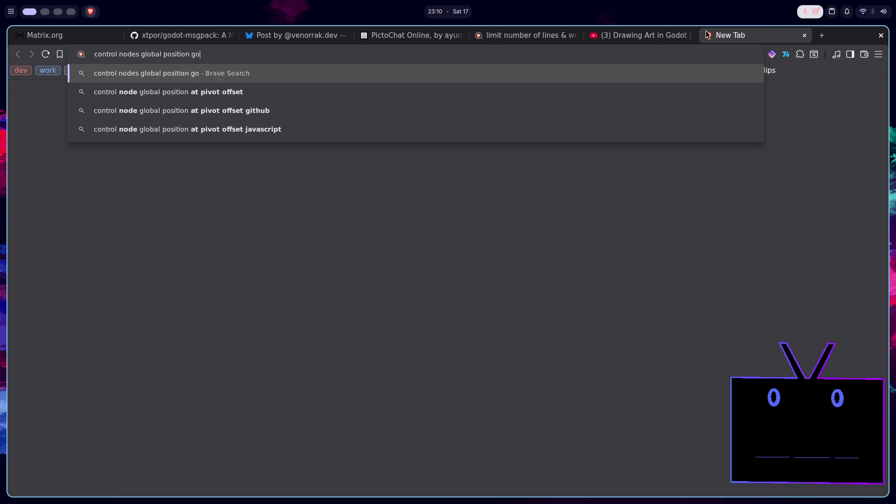
key(Return)
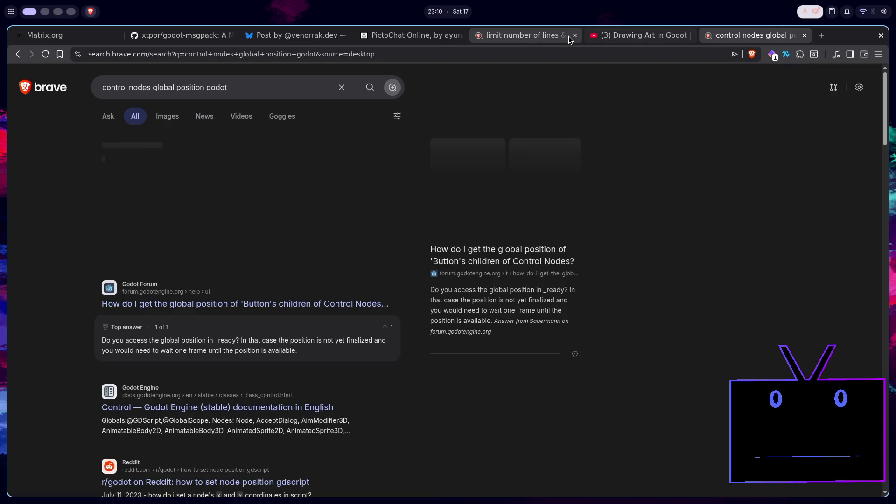
Close the old forum tab, expand the AI answer on rect_global_position, and return to Godot
click(575, 35)
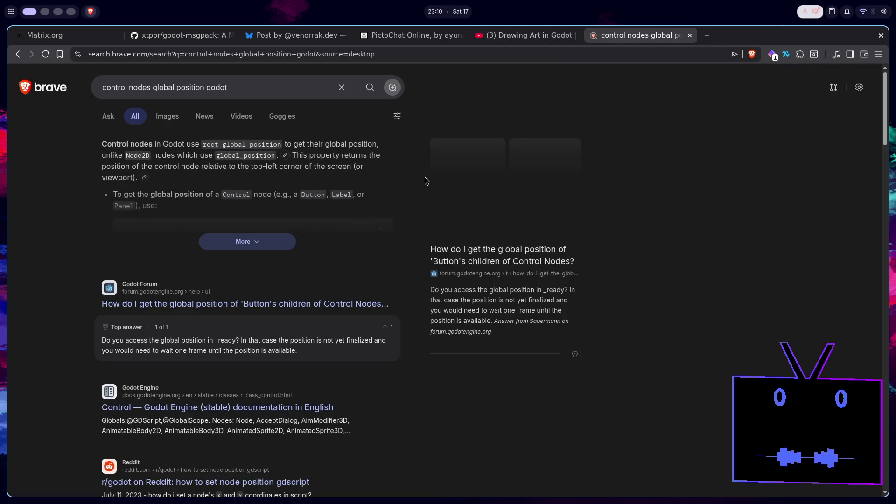
click(264, 243)
double_click(251, 143)
key(super+2)
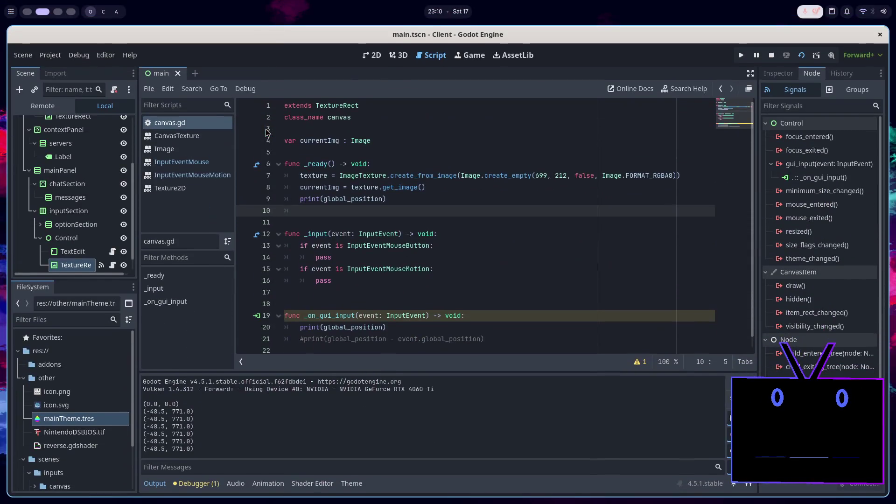
Try rect_global_position in the line-20 print, then restore print(global_position)
double_click(358, 327)
key(ctrl+v)
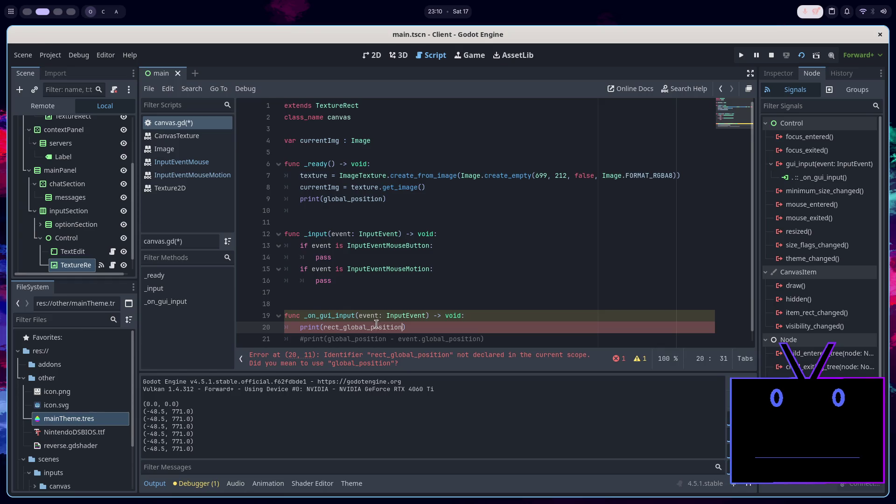
scroll(383, 310, down, 1)
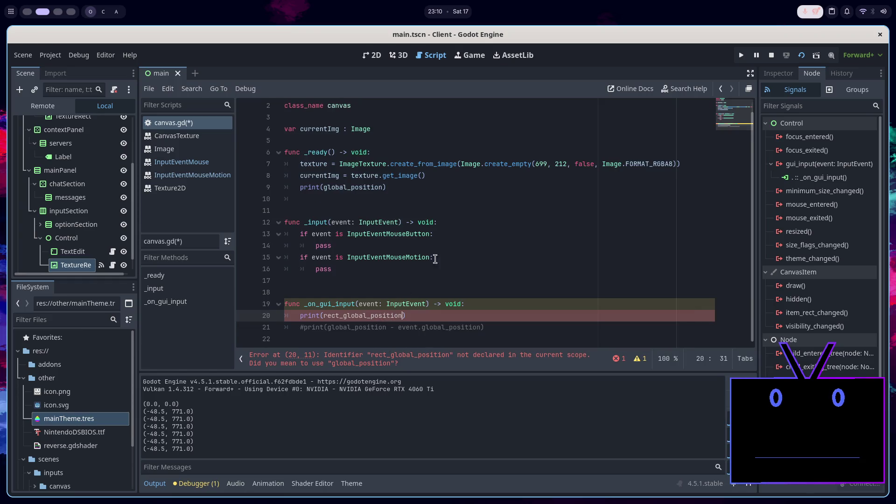
key(ctrl+shift+k)
key(ctrl+z)
key(ctrl+z)
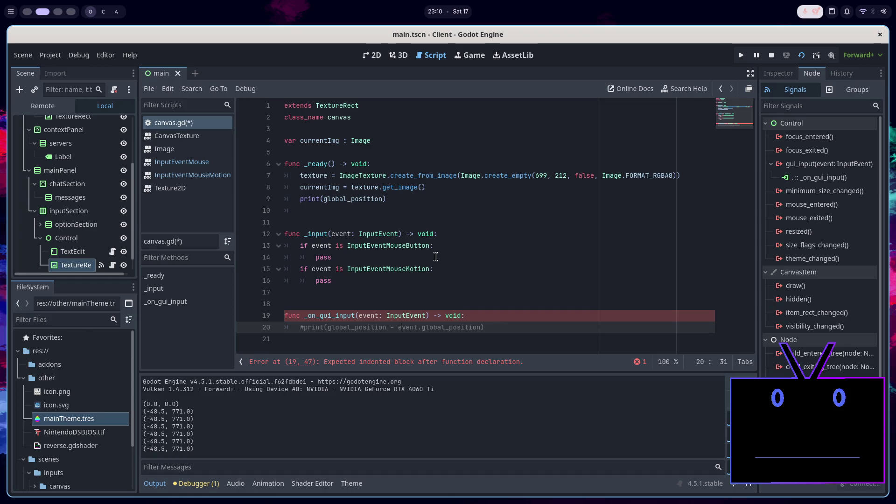
Open the Control class reference from TextureRect's docs and scroll through its properties and methods
ctrl+click(350, 106)
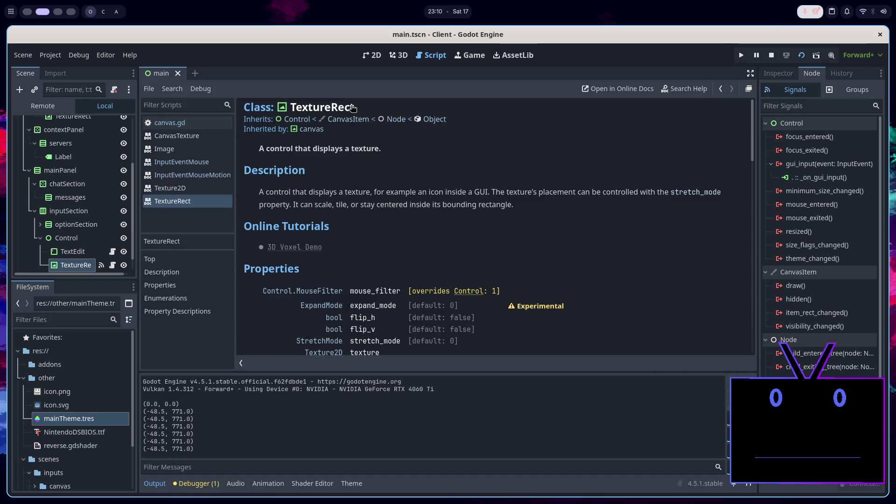
click(297, 120)
scroll(456, 250, down, 10)
scroll(565, 230, down, 6)
scroll(564, 230, down, 4)
scroll(564, 231, down, 5)
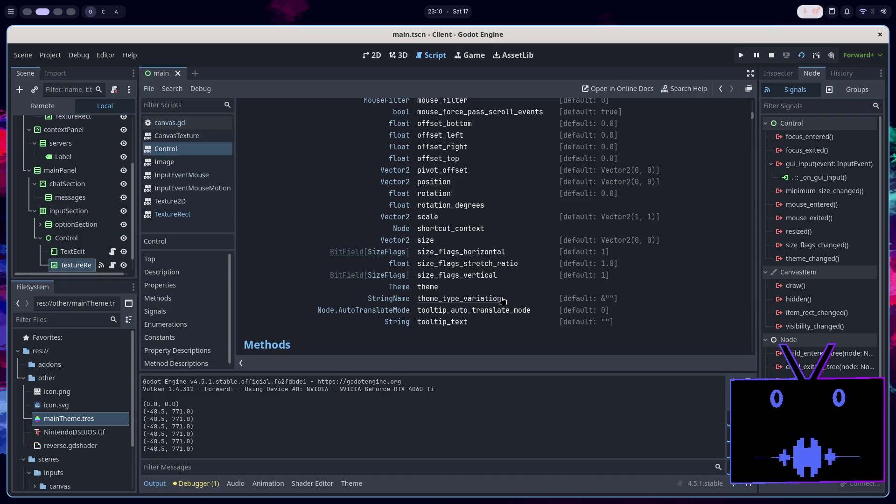
scroll(502, 300, up, 2)
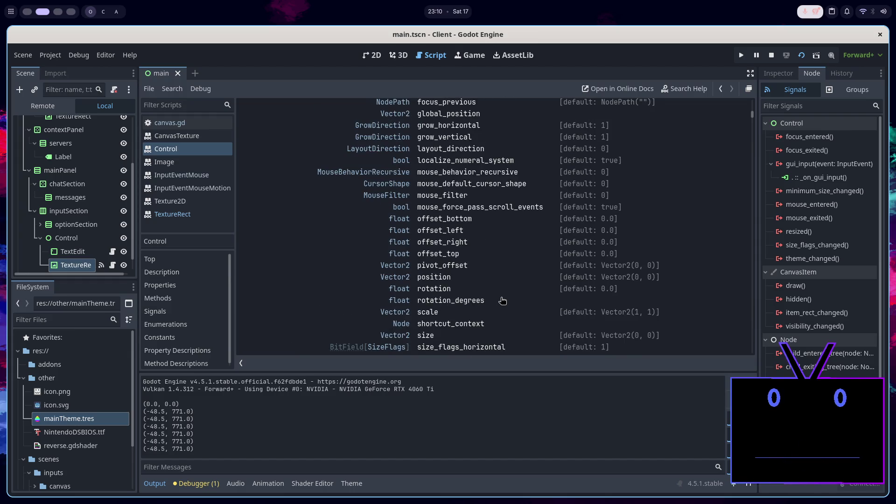
scroll(502, 300, up, 2)
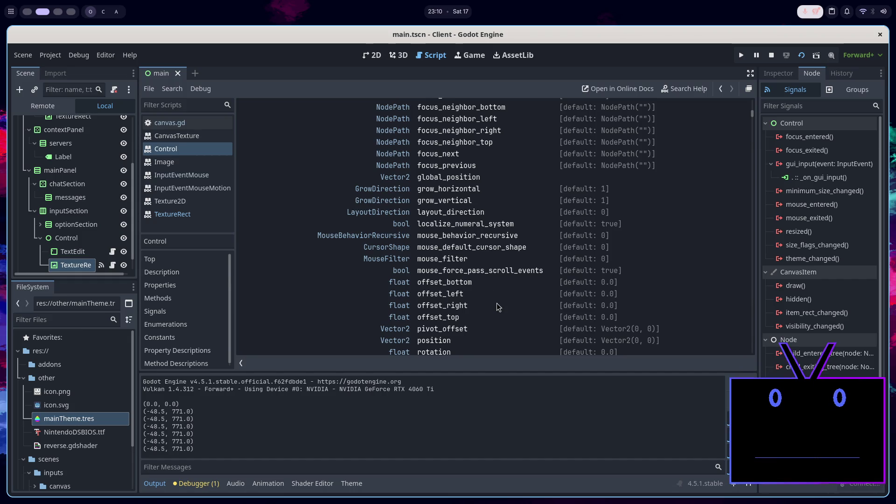
scroll(484, 302, up, 1)
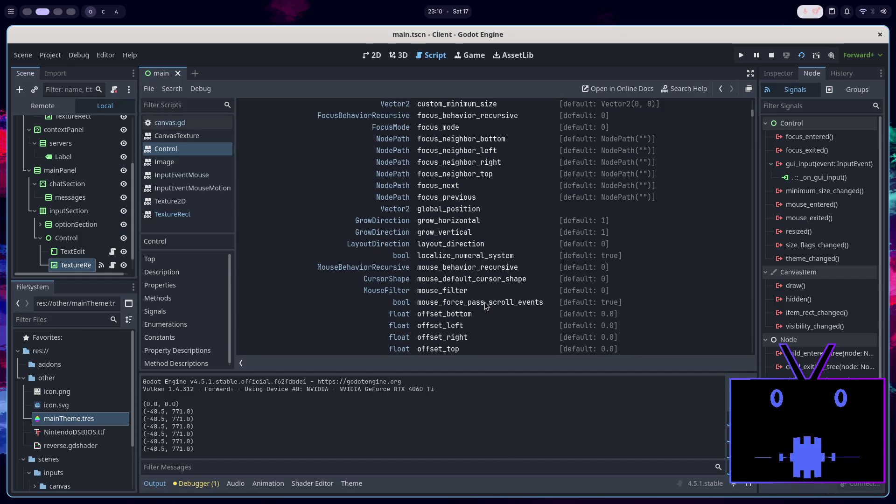
scroll(477, 272, up, 2)
scroll(476, 272, up, 4)
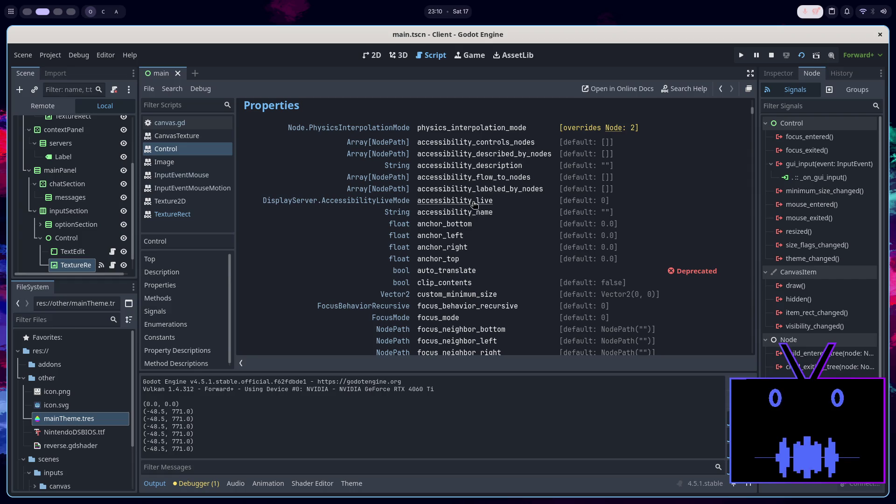
scroll(479, 219, down, 7)
scroll(478, 219, down, 12)
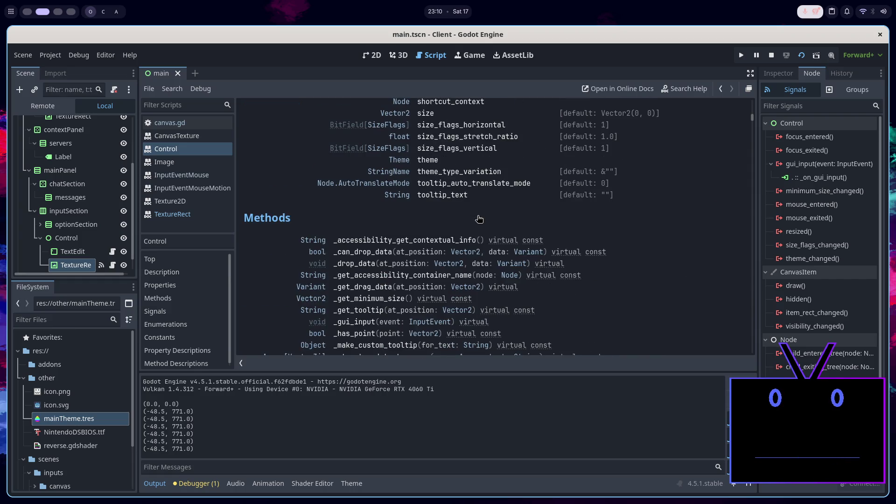
scroll(478, 218, down, 9)
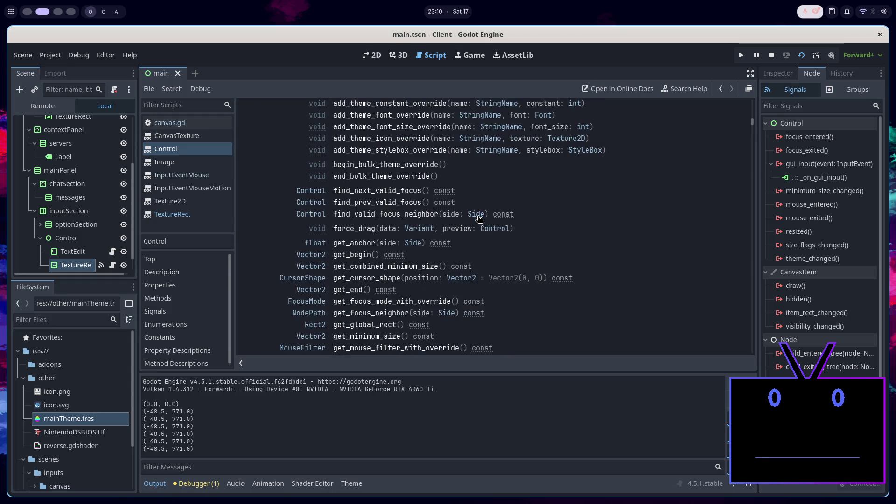
scroll(478, 218, down, 2)
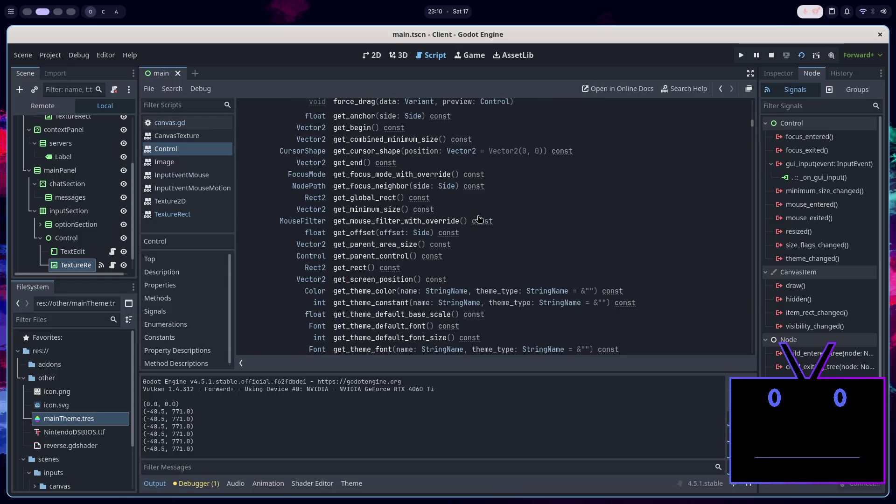
scroll(478, 218, down, 6)
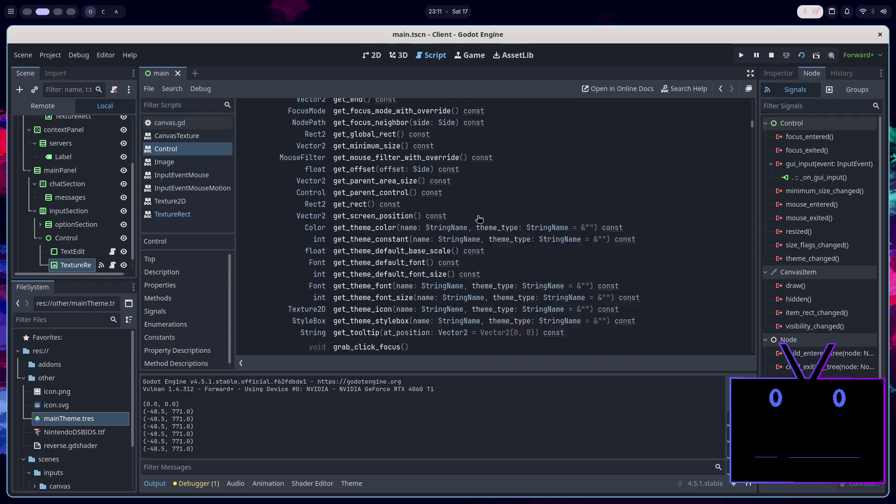
scroll(479, 218, down, 6)
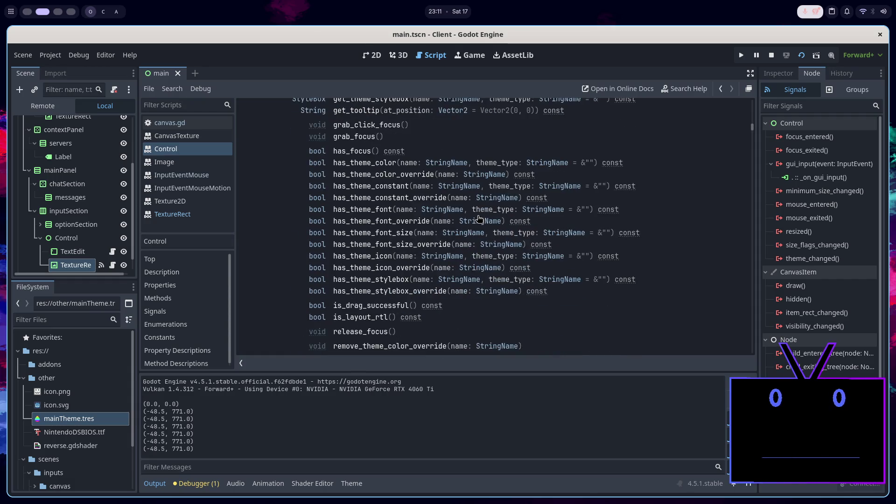
scroll(490, 271, down, 4)
scroll(490, 271, down, 4)
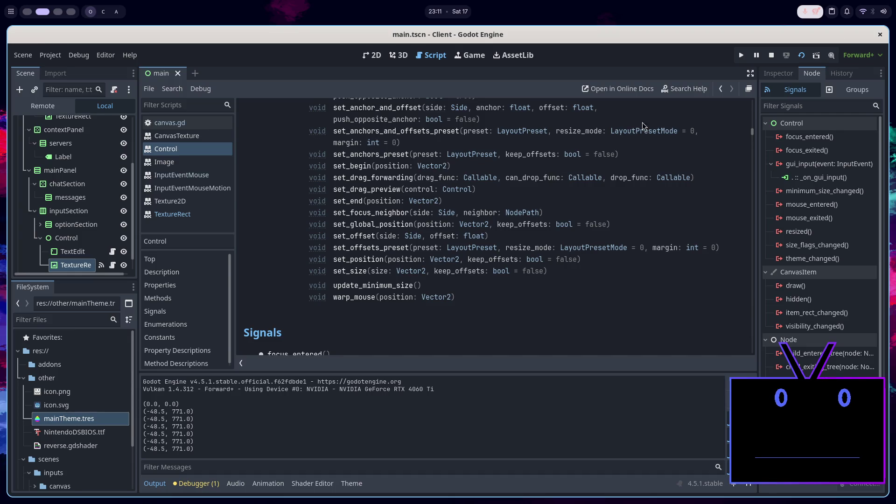
Search the Control help page for 'position'
key(ctrl+f)
text(posti)
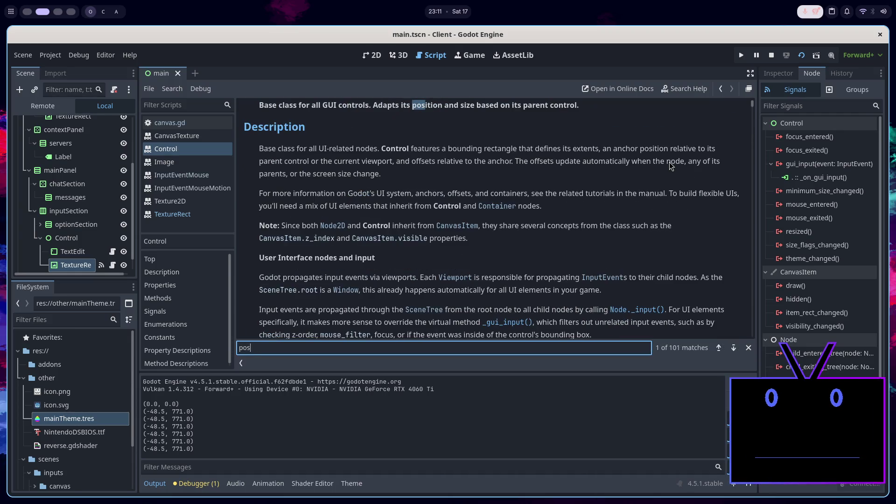
key(BackSpace)
key(BackSpace)
text(ition)
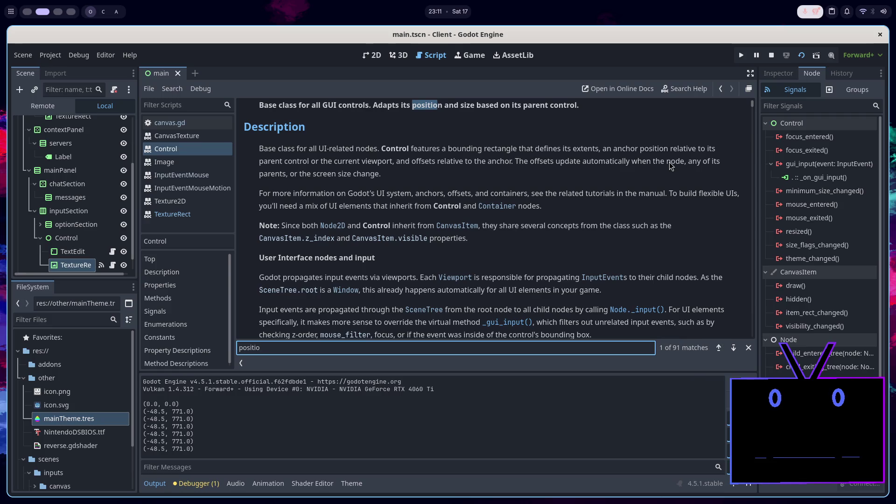
scroll(551, 158, up, 3)
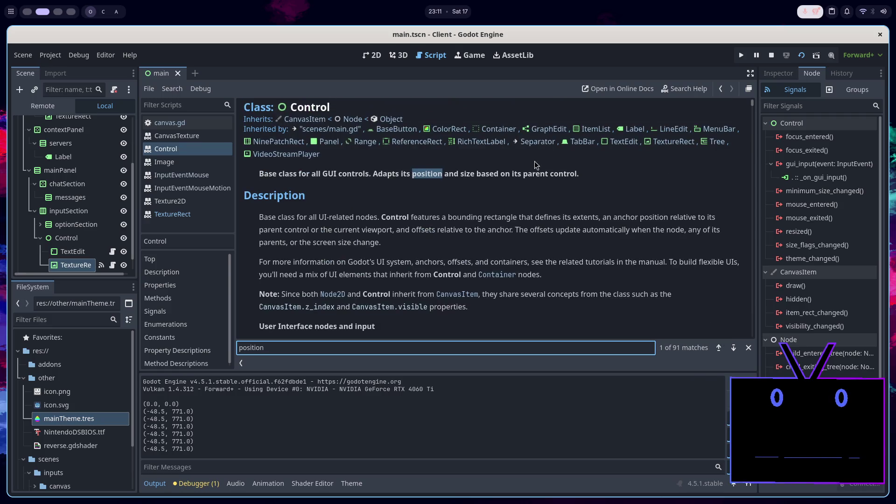
Jump to the global_position match and read its description
click(733, 347)
click(733, 347)
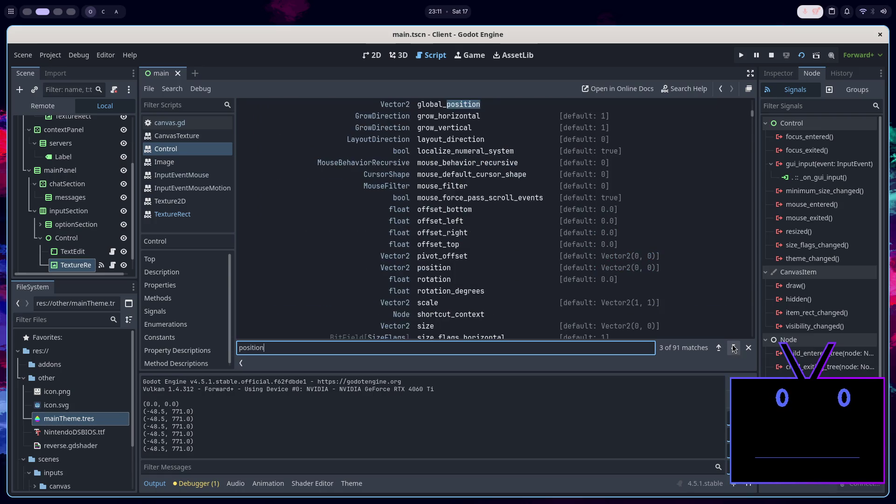
scroll(464, 225, up, 8)
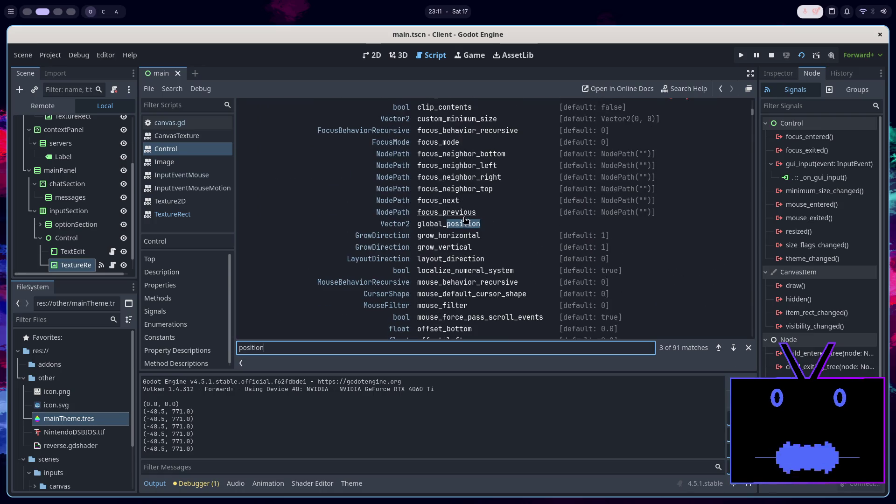
click(448, 276)
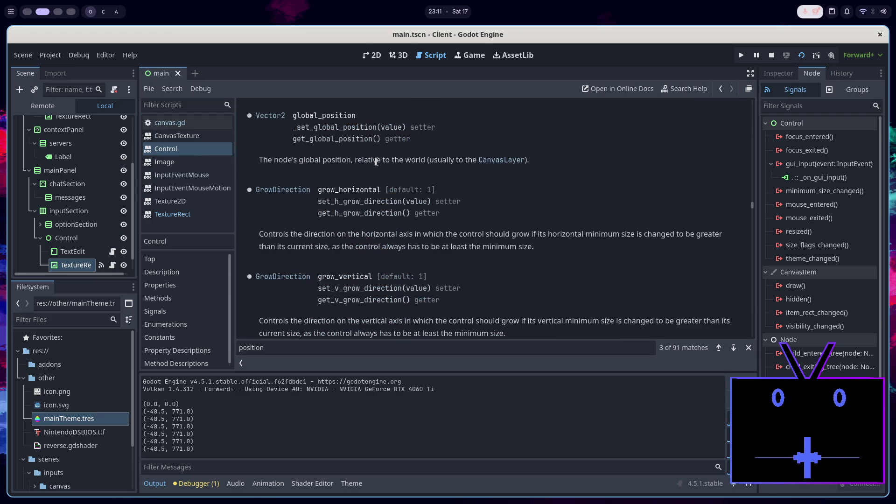
double_click(451, 162)
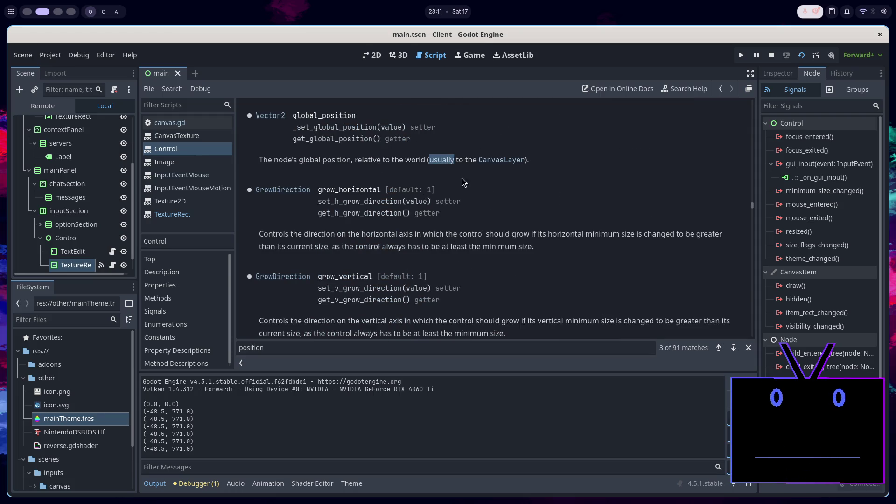
Step through the remaining position matches, then return to canvas.gd
click(733, 348)
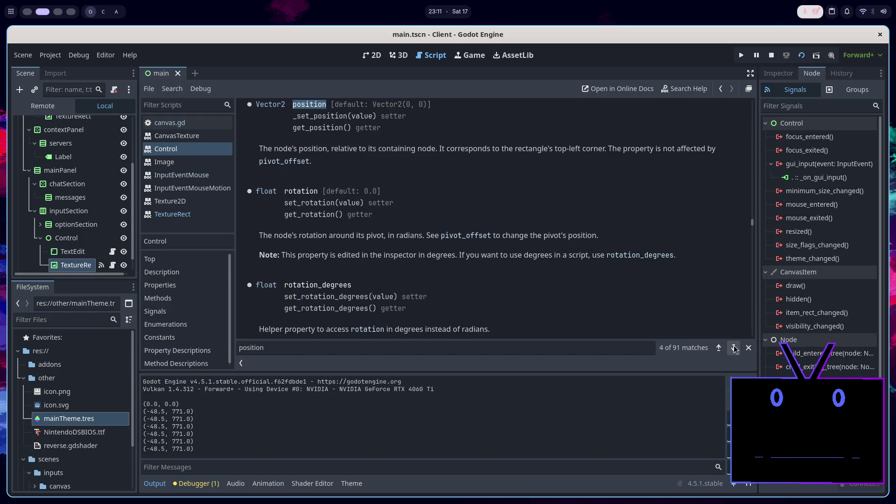
click(733, 348)
click(718, 347)
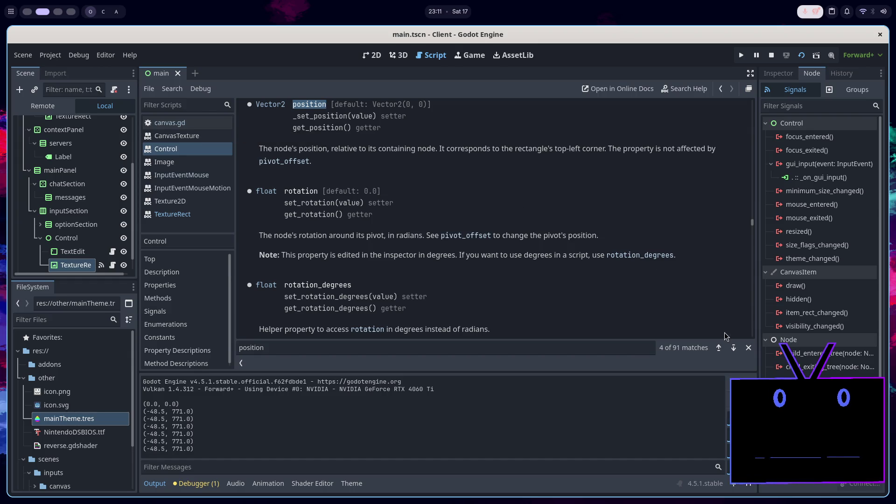
click(734, 348)
click(170, 122)
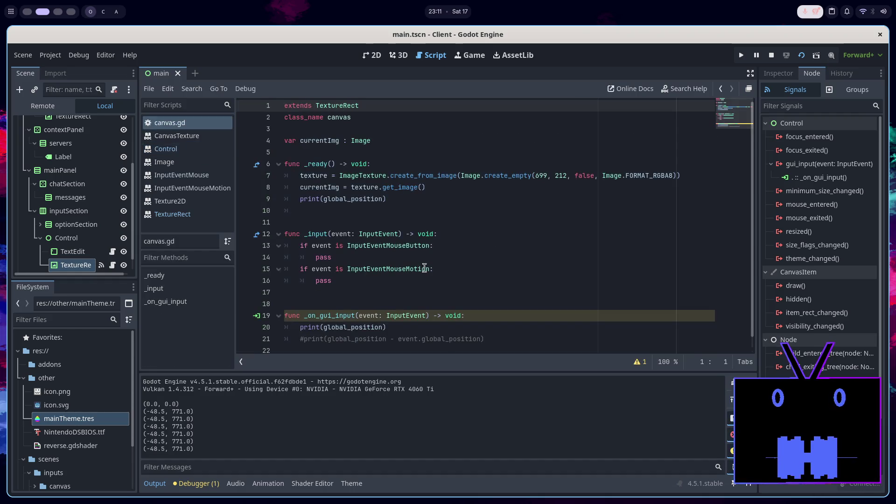
Open the Main node's script and delete the empty line 5 in main.gd
click(461, 327)
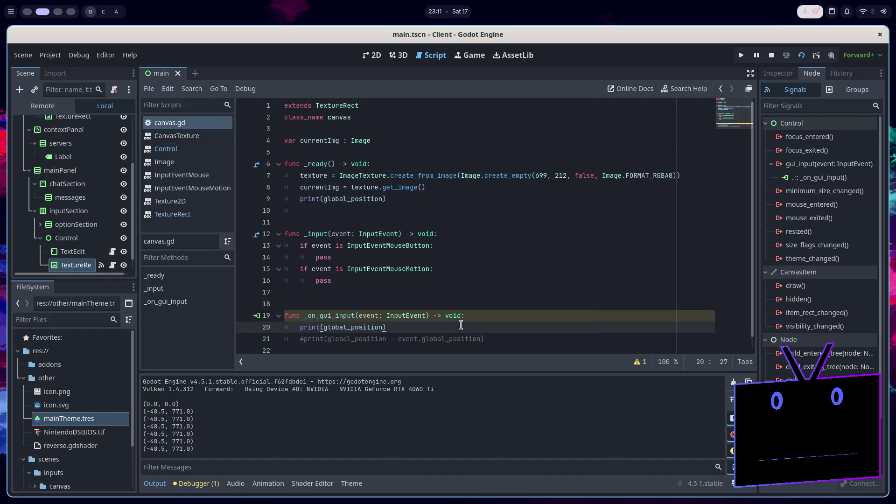
click(372, 55)
scroll(64, 149, up, 5)
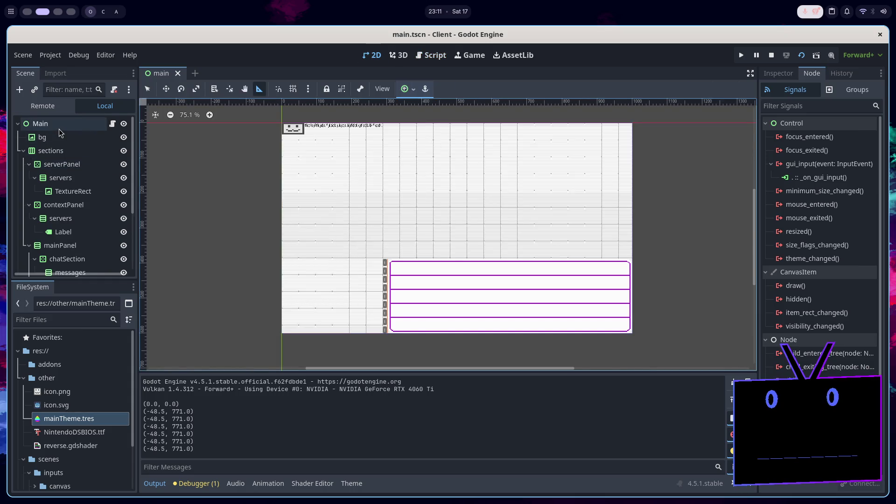
click(59, 127)
scroll(294, 191, down, 2)
scroll(293, 191, up, 3)
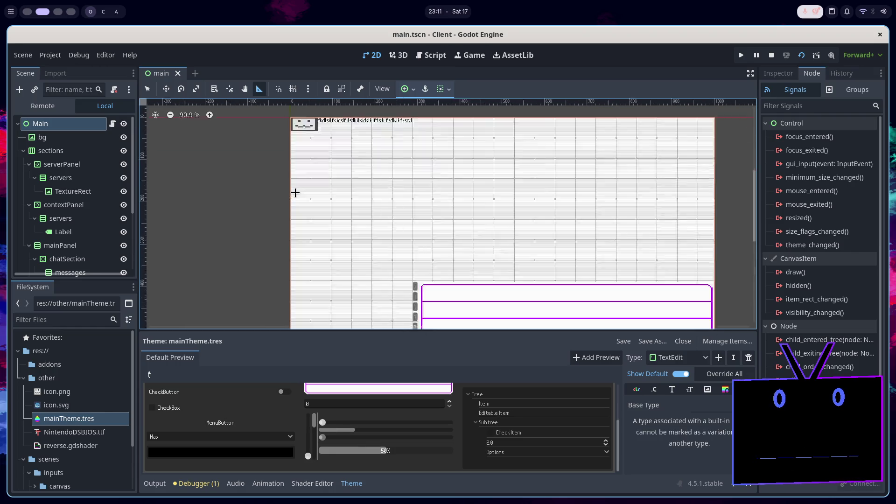
scroll(295, 192, down, 4)
scroll(295, 192, up, 1)
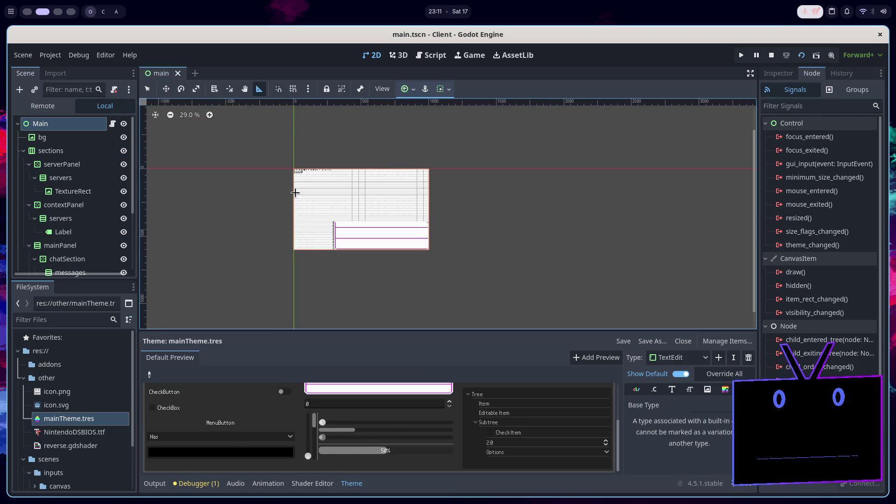
click(113, 123)
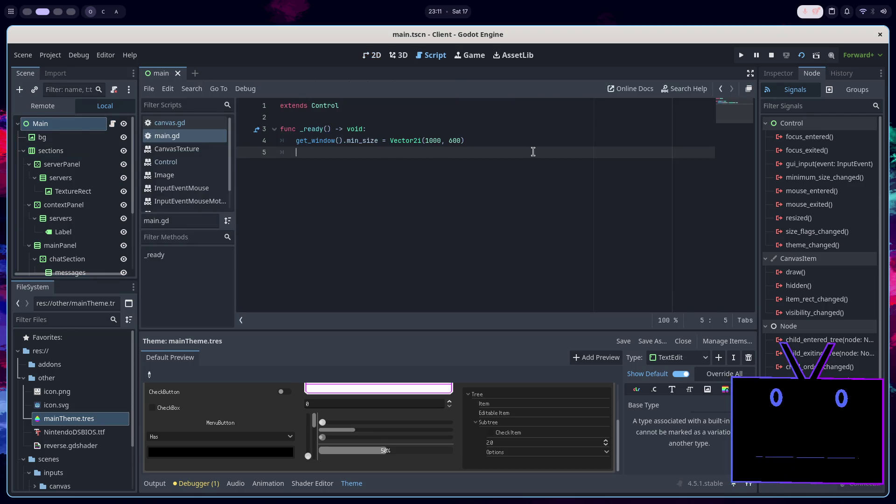
key(BackSpace)
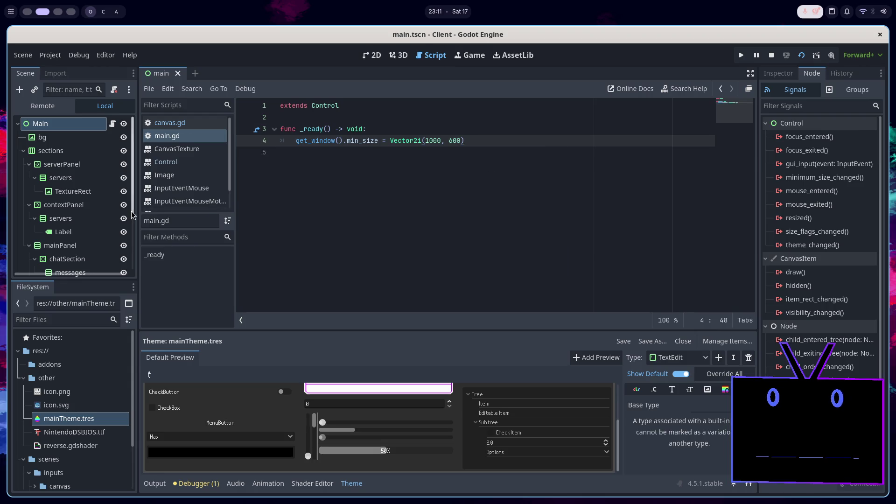
Back in canvas.gd, test-run the client with F5 and close it
scroll(94, 219, down, 4)
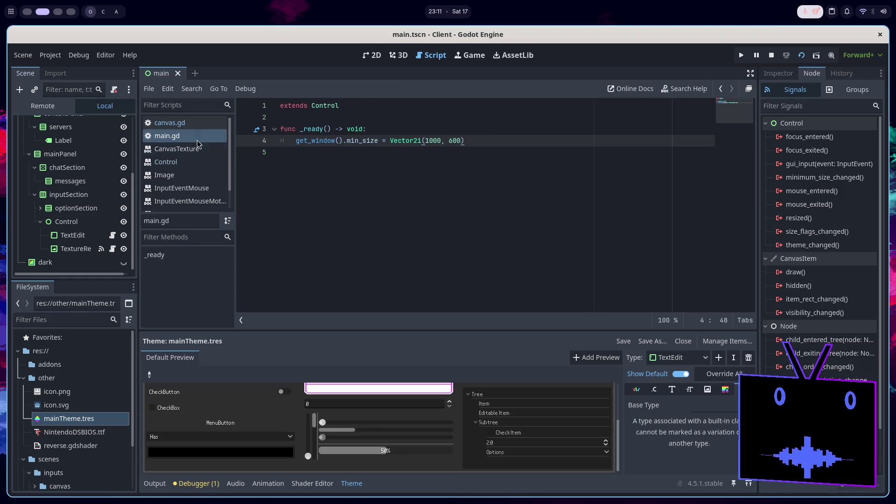
click(203, 123)
click(412, 199)
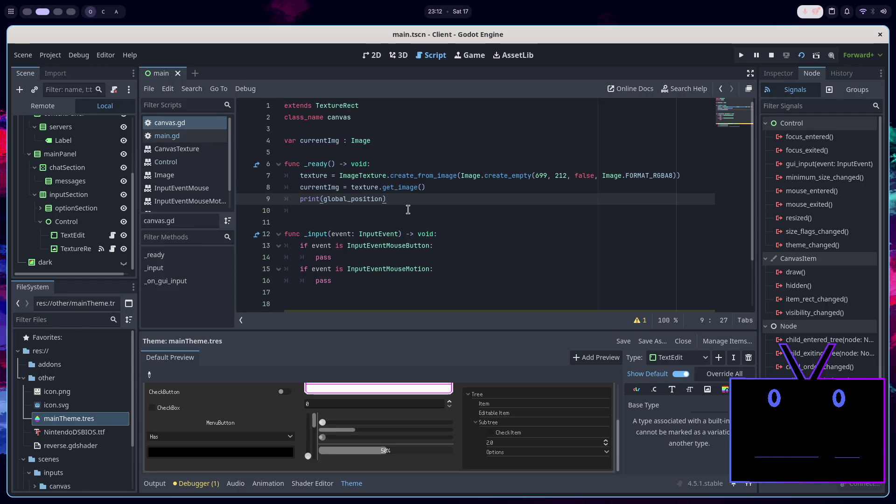
key(F5)
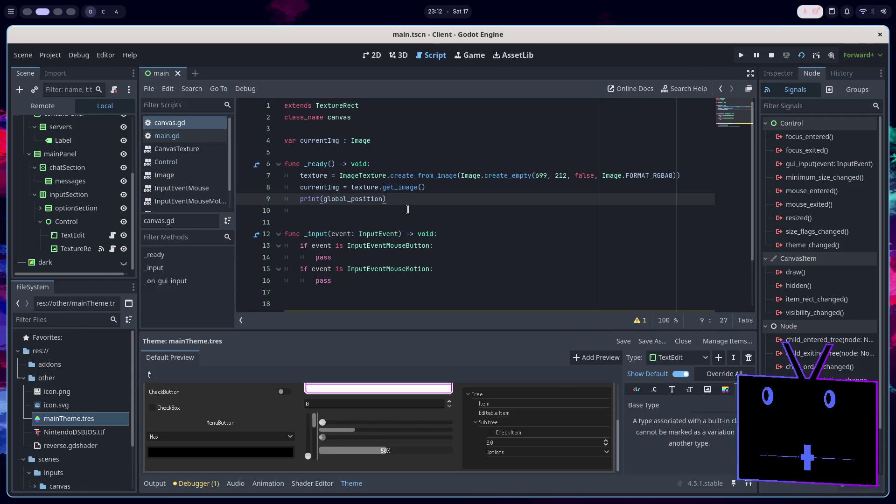
key(F8)
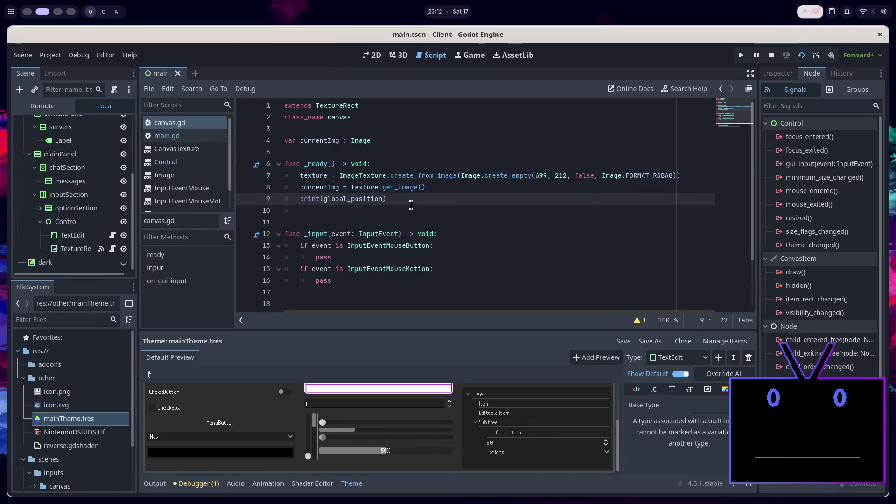
In Brave, reread the answer about rect_global_position, then return to the Godot editor
key(super+1)
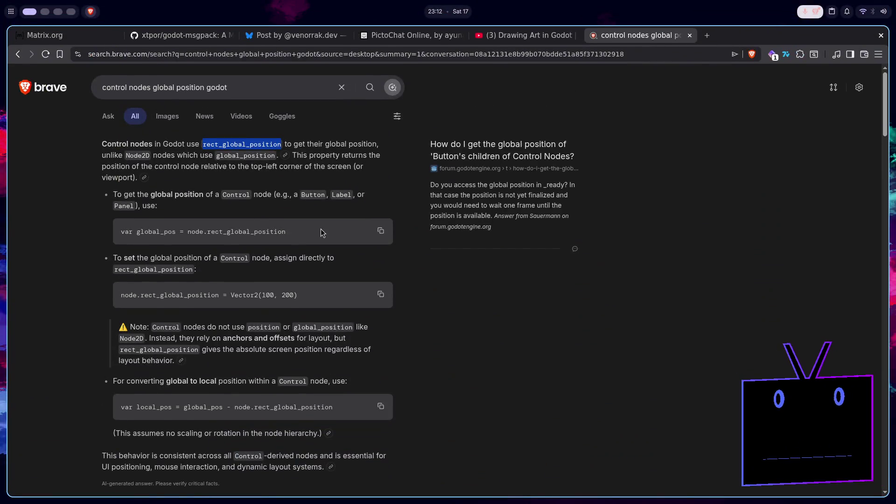
click(249, 86)
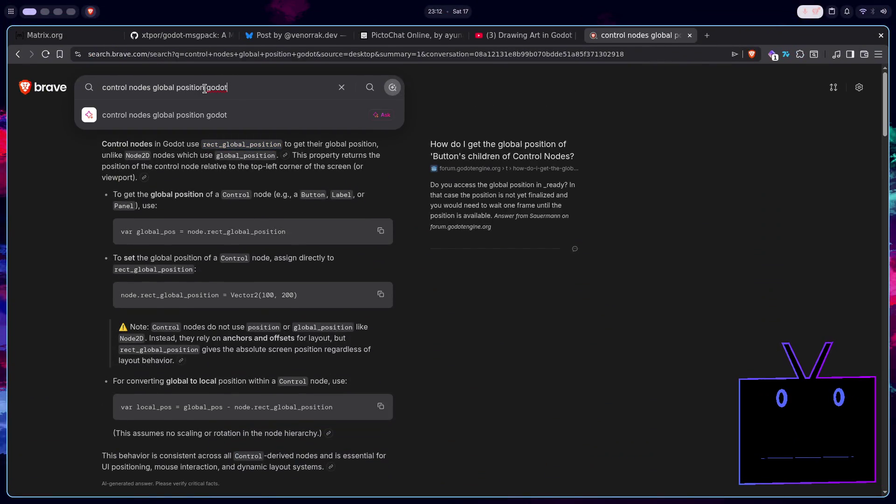
click(472, 284)
scroll(467, 281, down, 2)
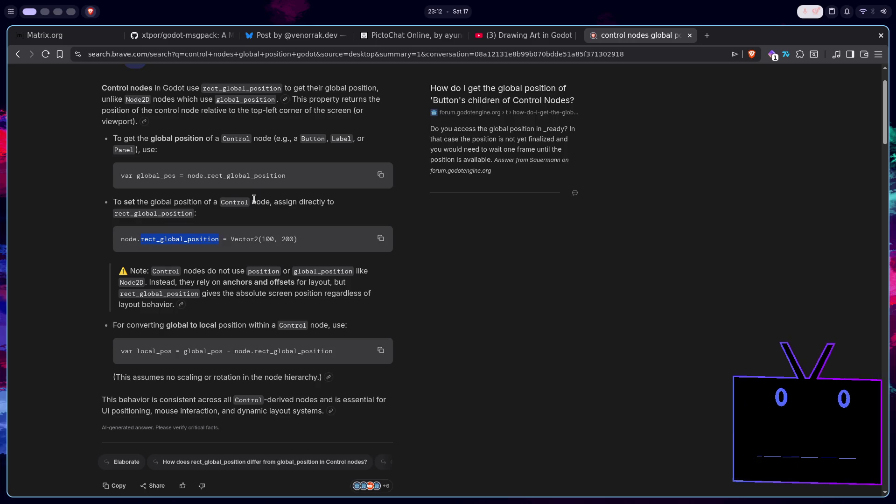
key(super+2)
ctrl+click(334, 107)
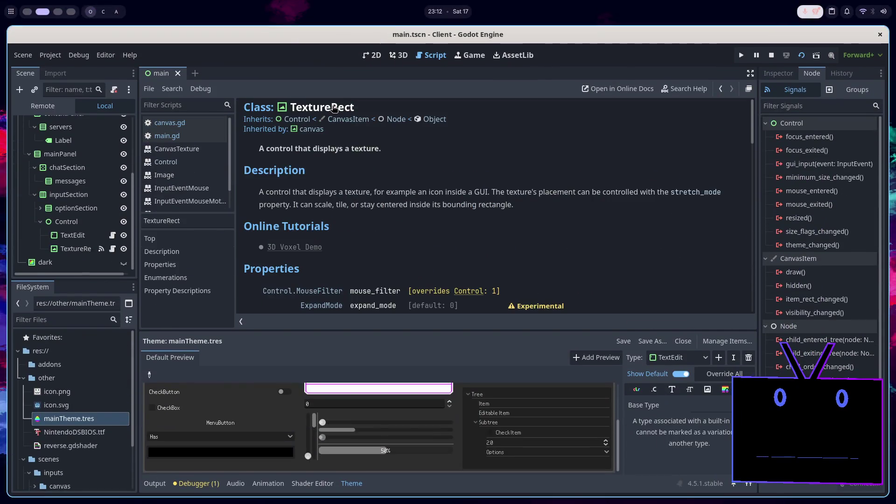
Open the Control class reference and search it for 'rect'
click(292, 120)
scroll(371, 208, down, 10)
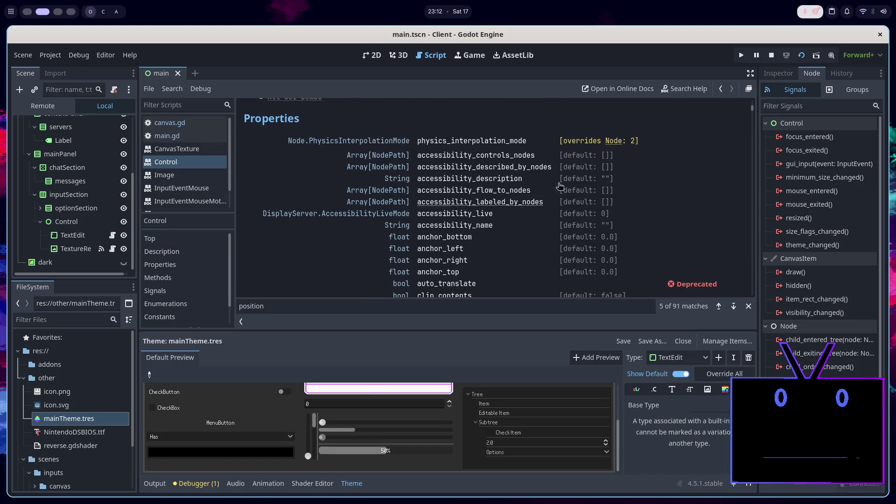
click(511, 305)
key(ctrl+a)
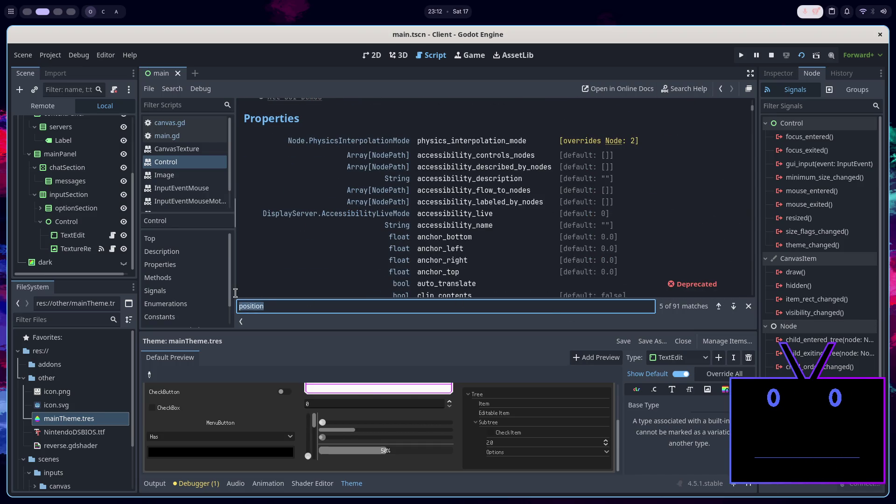
text(rect)
Step through the 'rect' matches to get_global_rect, read it, then reopen the scripts
click(734, 306)
click(733, 306)
click(733, 306)
click(733, 306)
click(733, 306)
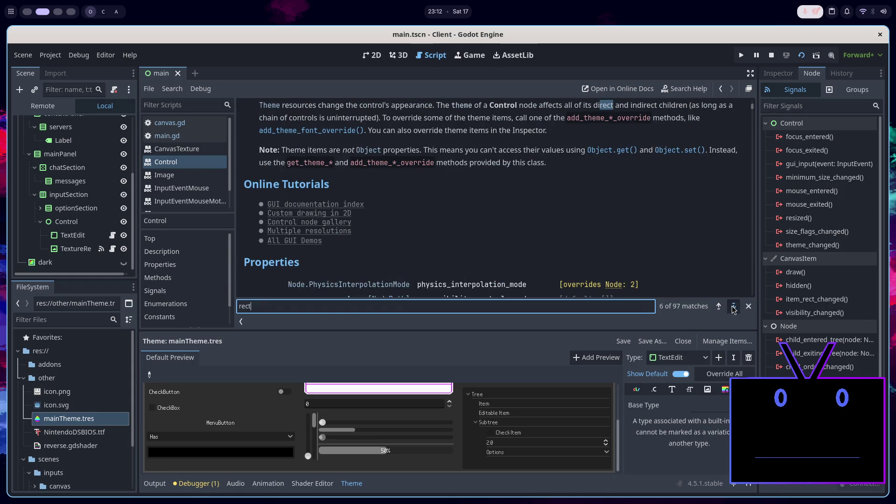
click(733, 306)
click(733, 306)
click(733, 306)
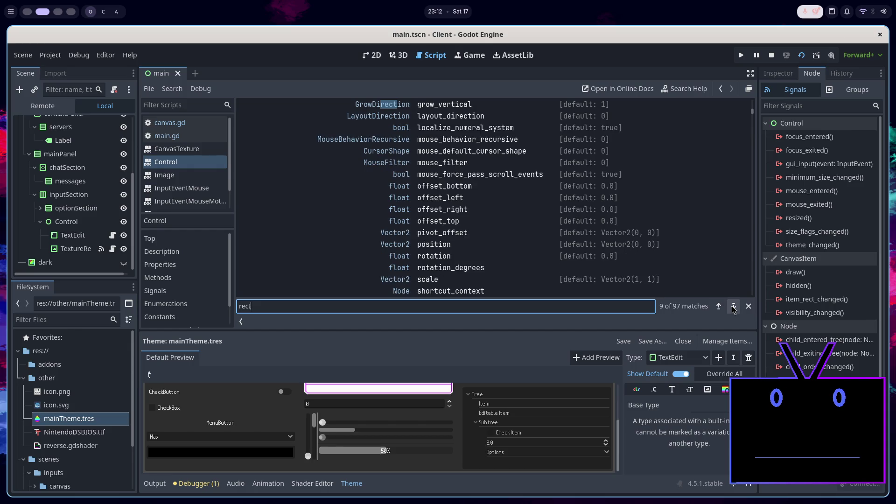
click(734, 306)
click(733, 306)
click(733, 306)
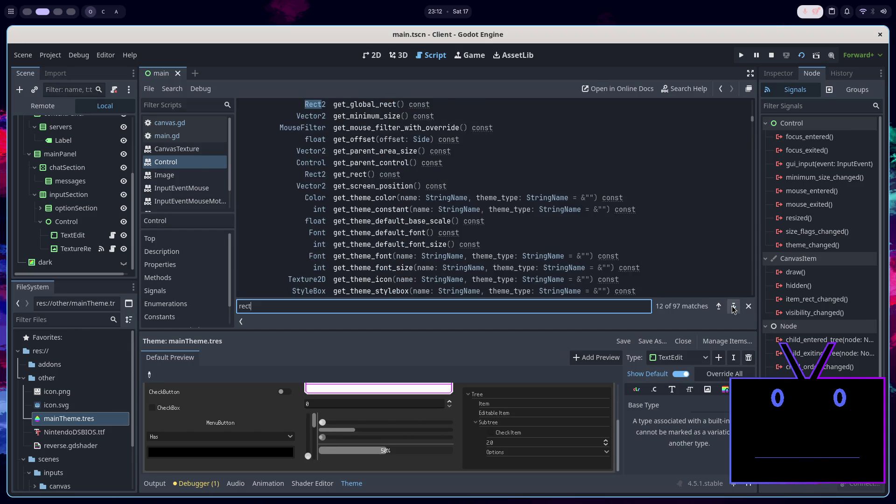
click(733, 306)
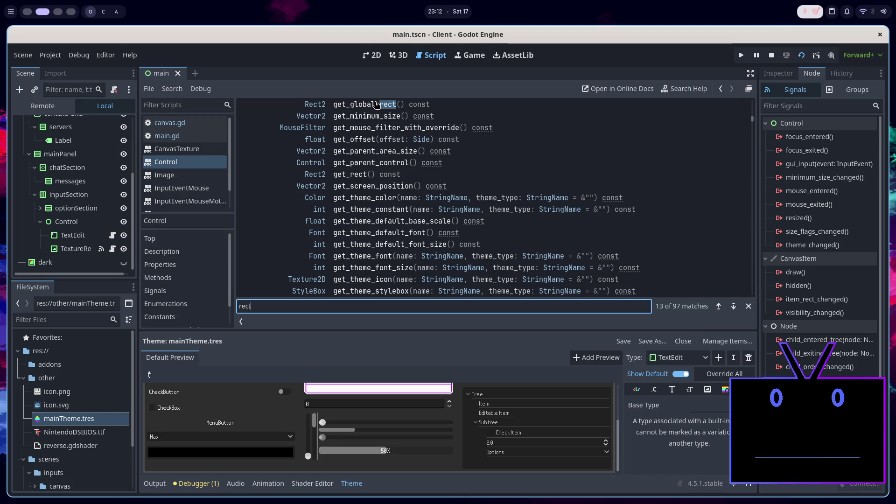
click(376, 104)
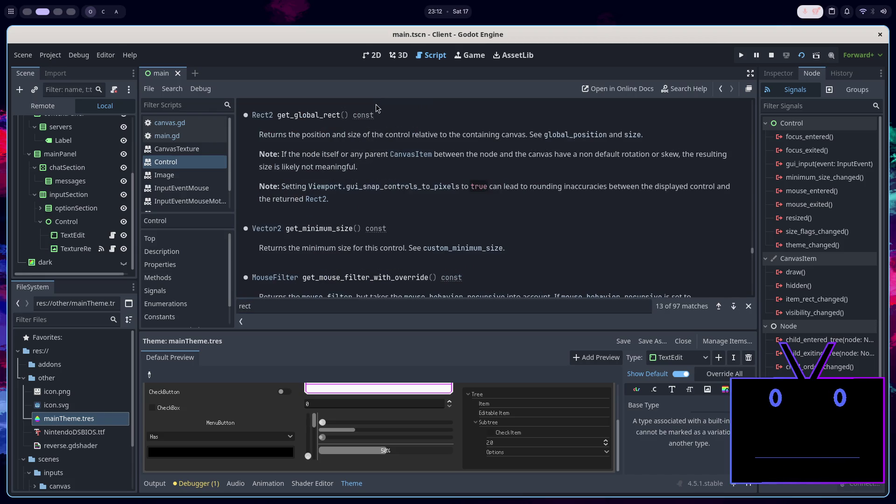
click(198, 136)
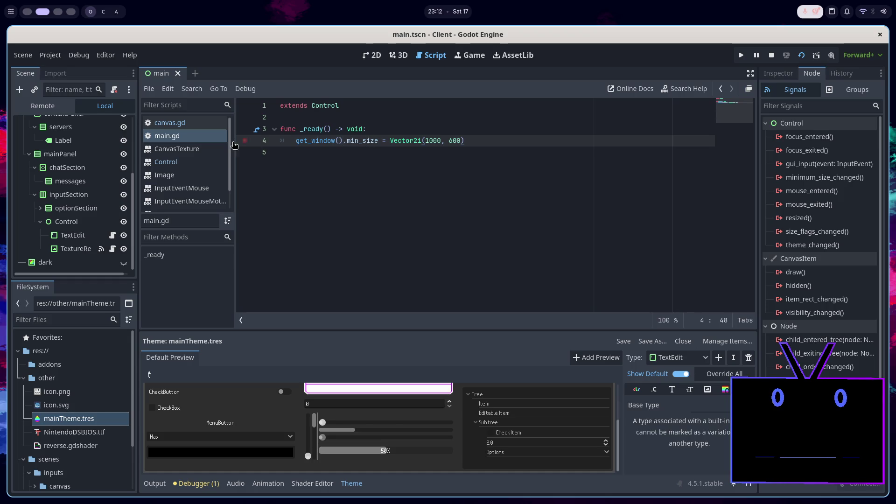
click(188, 122)
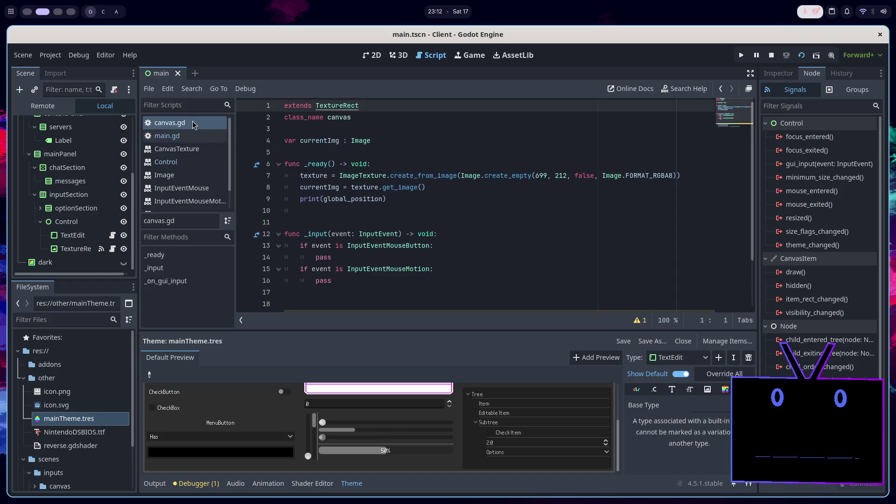
Change the _ready print to get_global_rect() and move it over the _on_gui_input print
double_click(365, 198)
text(get_)
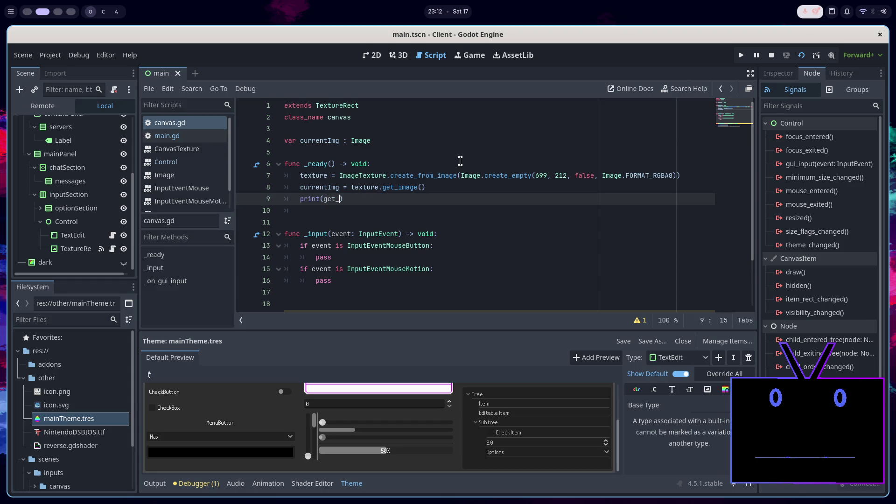
text(gl)
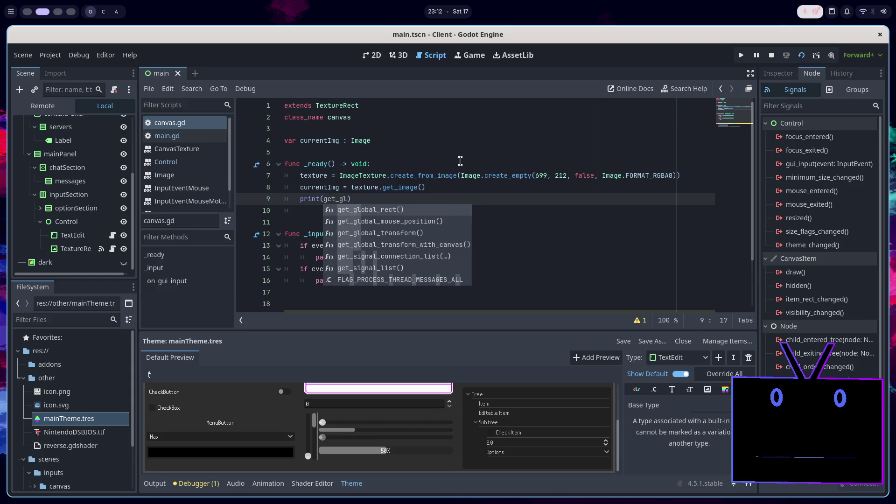
text(o)
key(Return)
key(ctrl+x)
scroll(382, 257, down, 2)
click(391, 270)
key(shift+Home)
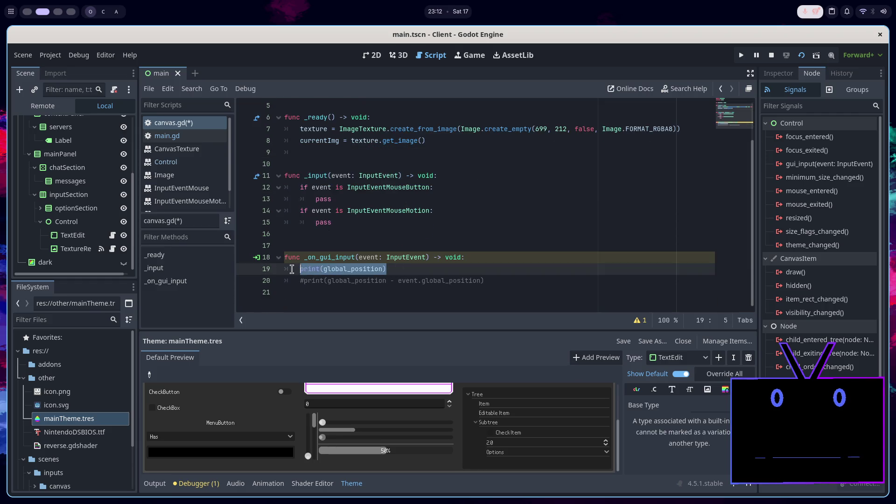
key(ctrl+v)
key(shift+Tab)
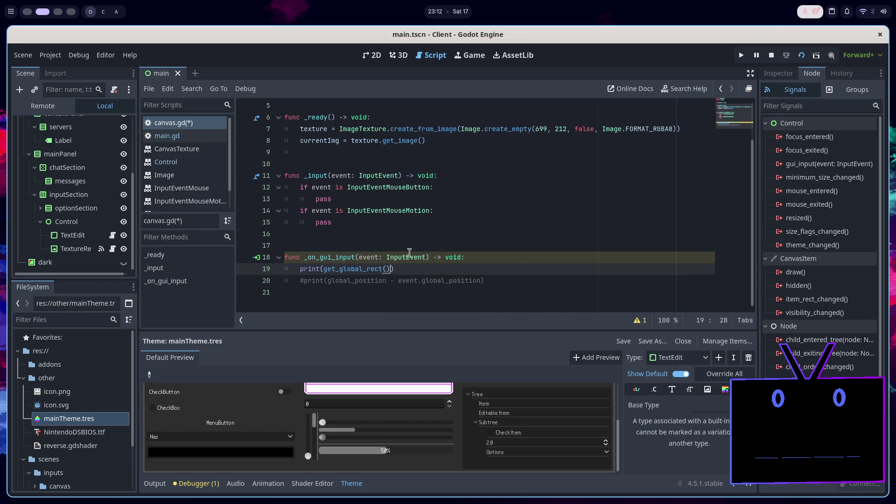
Append .position to the print, save canvas.gd, and test-run the game
text(.)
scroll(413, 248, down, 11)
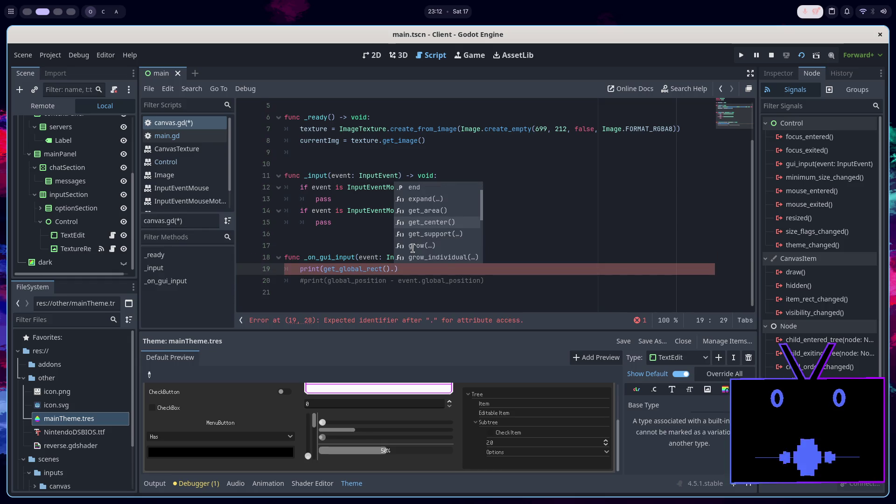
scroll(413, 248, down, 5)
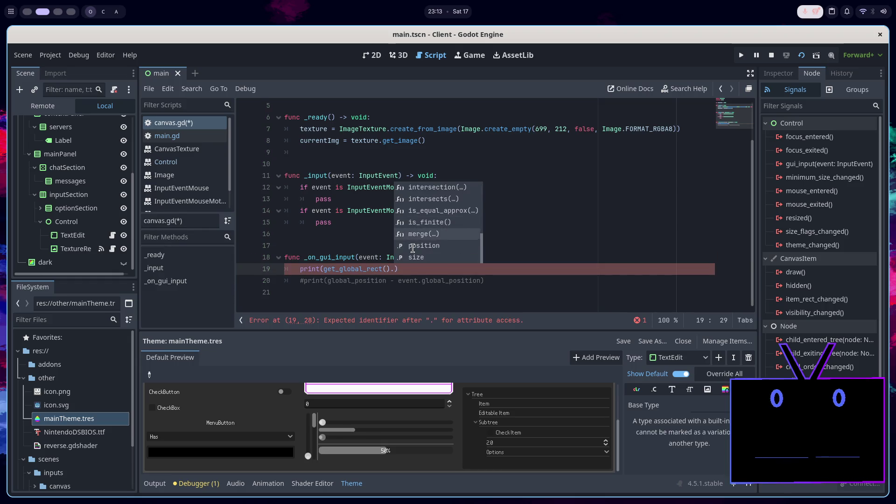
click(412, 248)
key(ctrl+s)
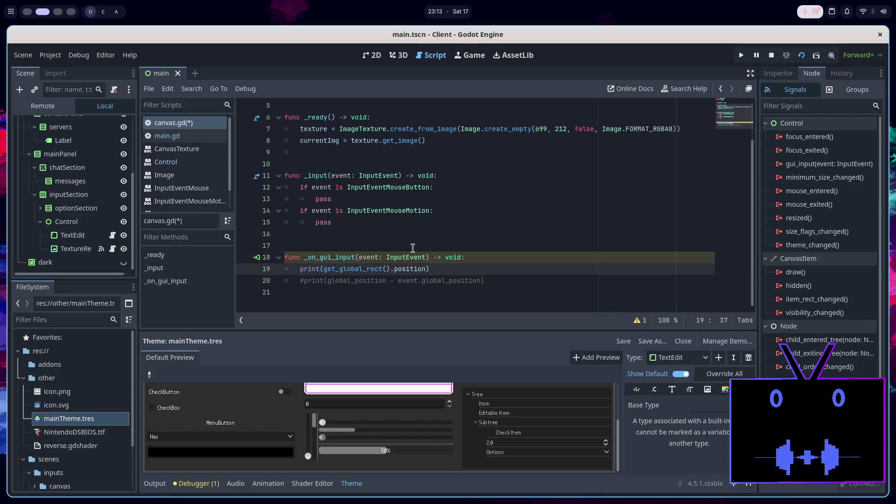
click(801, 55)
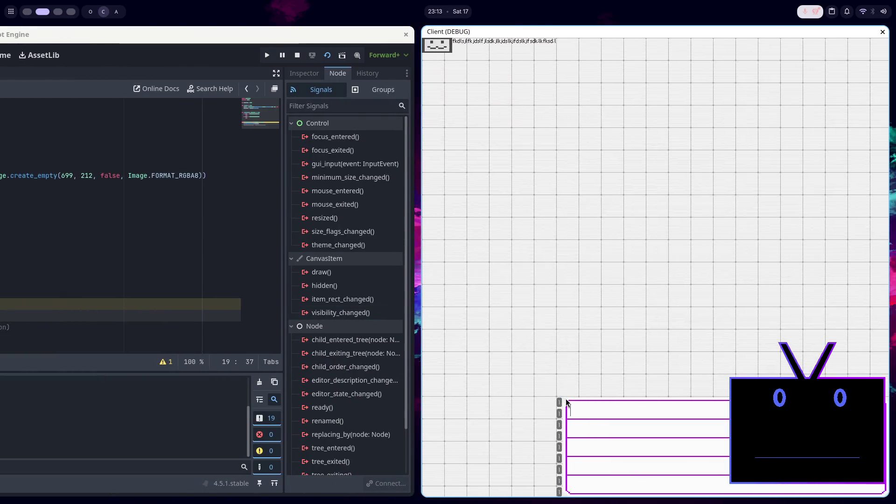
key(super+q)
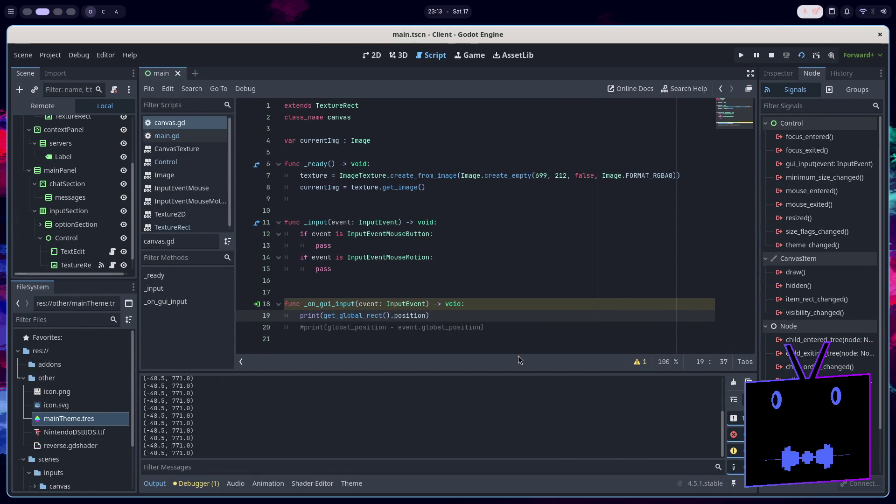
Follow get_global_rect to the Rect2 docs and read its properties, constructors and methods
ctrl+click(346, 317)
click(262, 116)
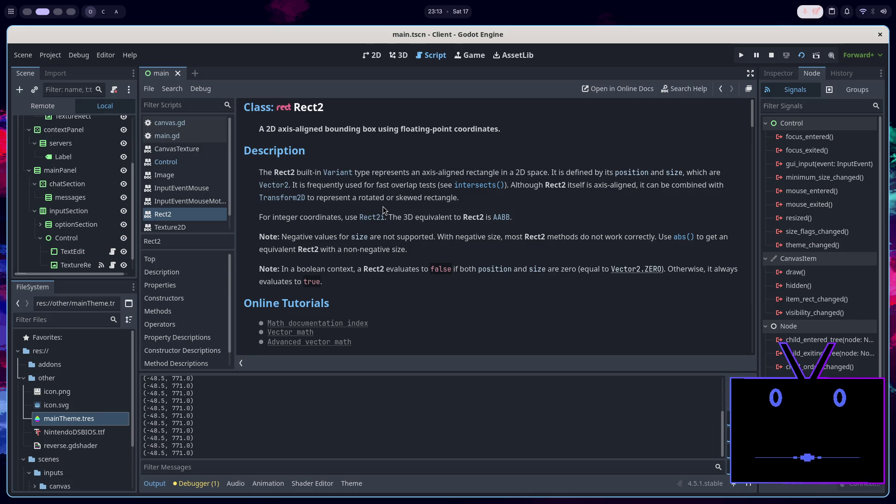
scroll(382, 210, down, 3)
scroll(383, 210, down, 5)
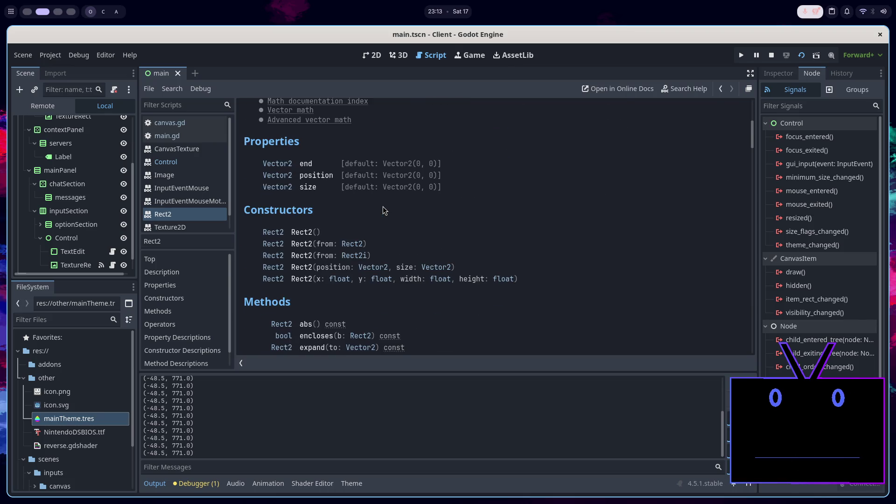
scroll(383, 210, down, 3)
scroll(383, 210, down, 5)
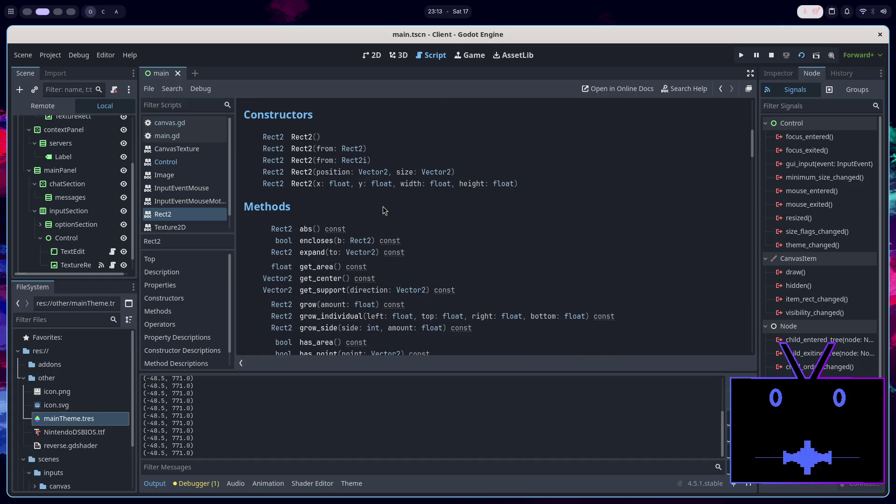
scroll(382, 210, down, 3)
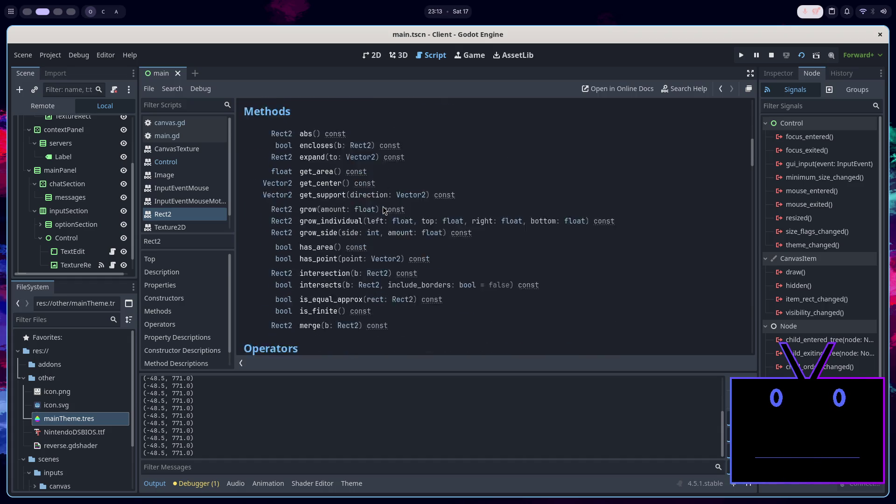
click(372, 55)
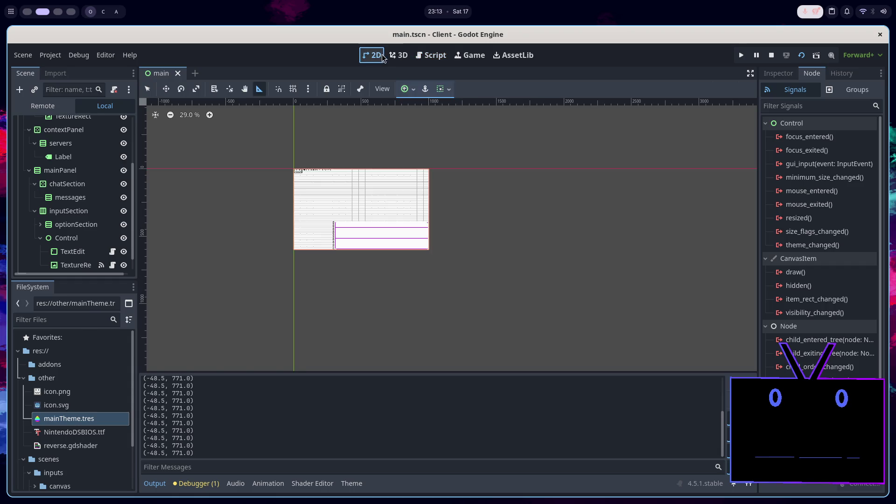
Stop and rerun the game, shrink its window, and watch it log (-48.5, 388.0)
scroll(355, 233, up, 4)
scroll(328, 204, down, 4)
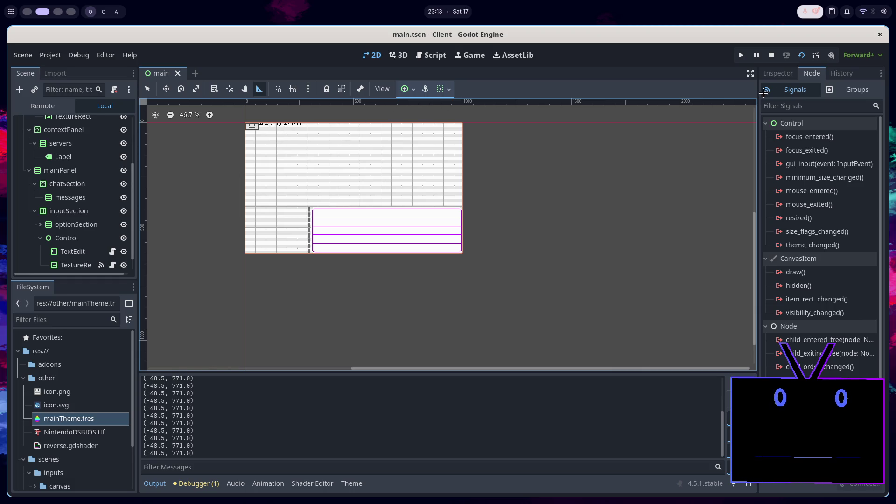
click(772, 52)
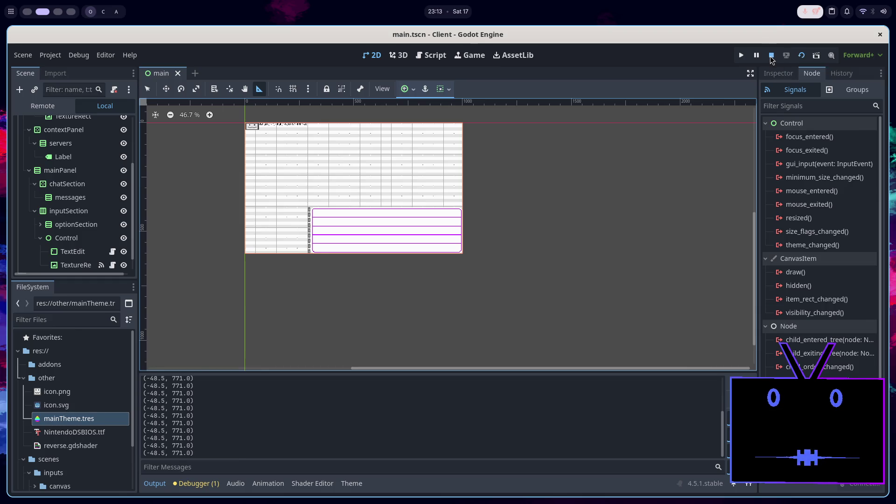
click(801, 56)
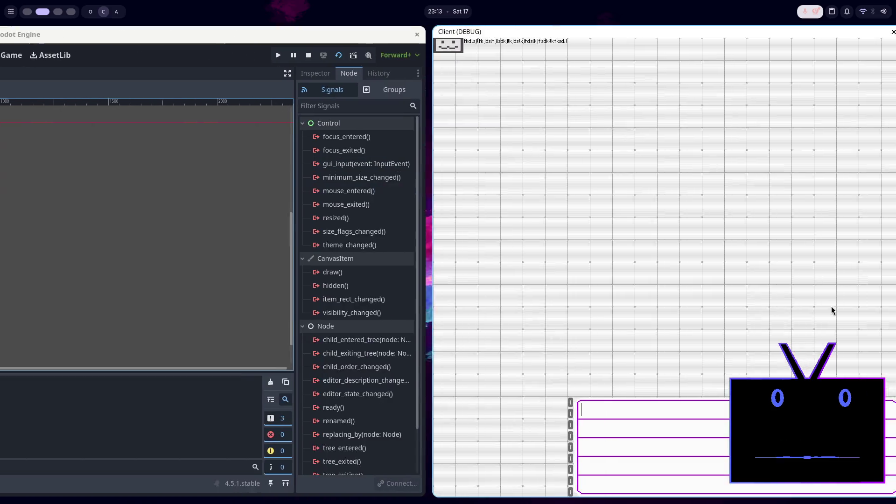
mouse_move(824, 366)
mouse_down()
mouse_move(747, 284)
mouse_move(709, 154)
mouse_move(886, 134)
mouse_move(876, 138)
mouse_up()
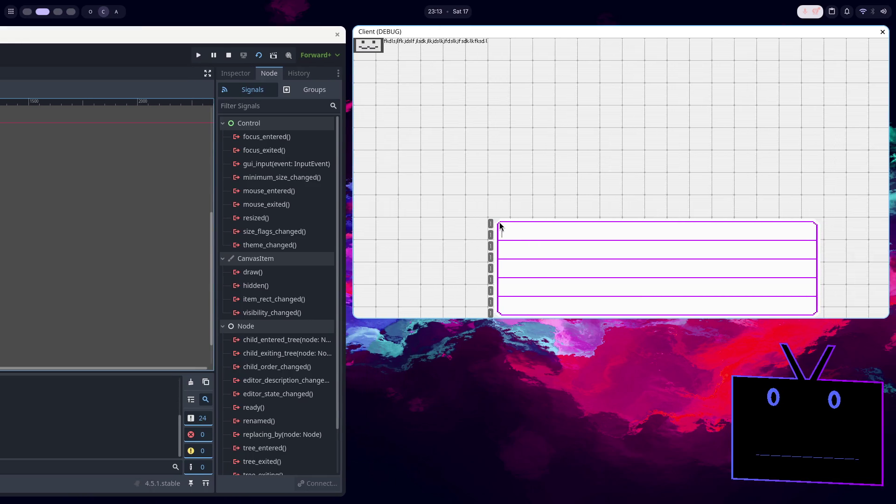
key(super+Left)
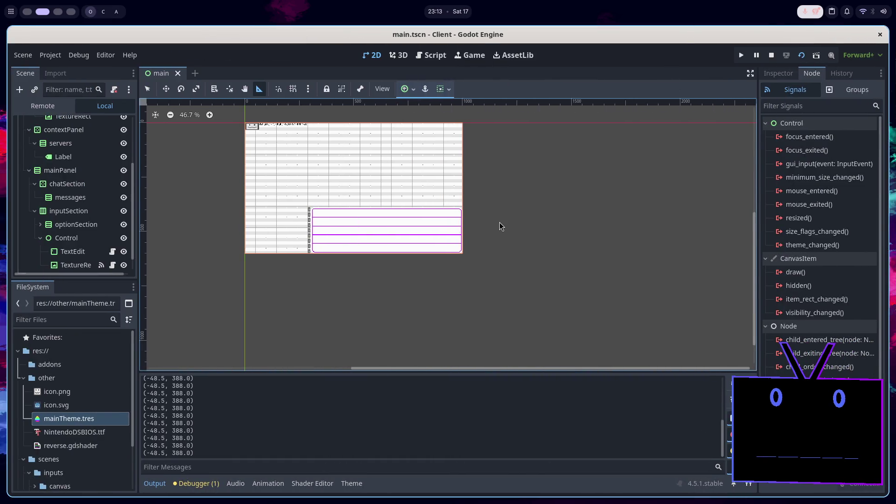
key(super+Right)
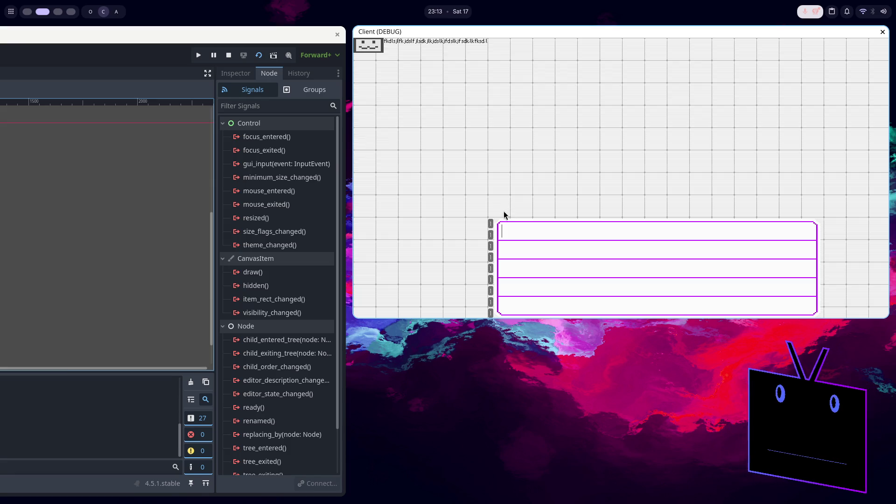
key(super+Left)
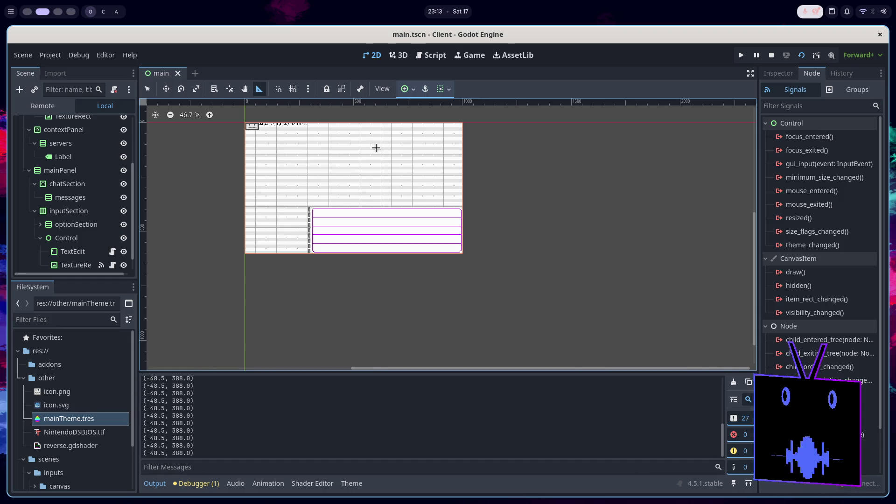
Measure layout distances with the Ruler, including 153 px up from the input box
scroll(340, 176, up, 4)
scroll(282, 247, up, 4)
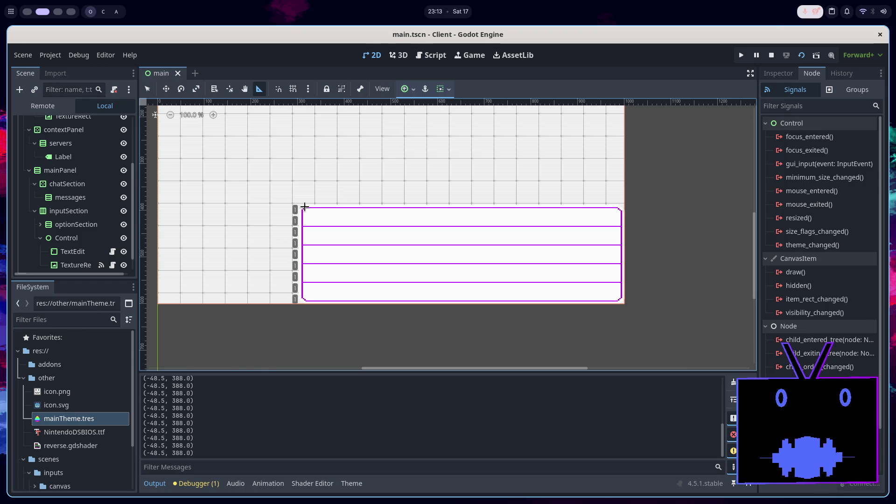
scroll(304, 207, down, 4)
scroll(261, 261, down, 3)
scroll(224, 299, up, 3)
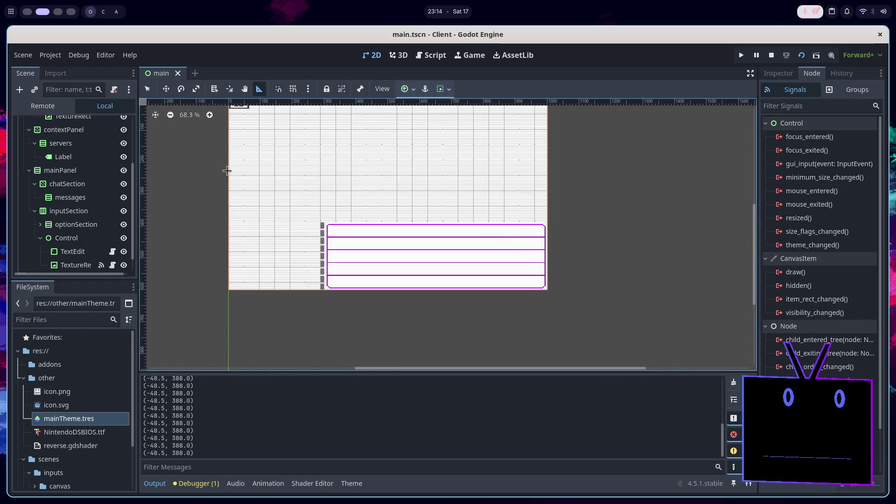
scroll(190, 323, down, 3)
scroll(226, 156, up, 2)
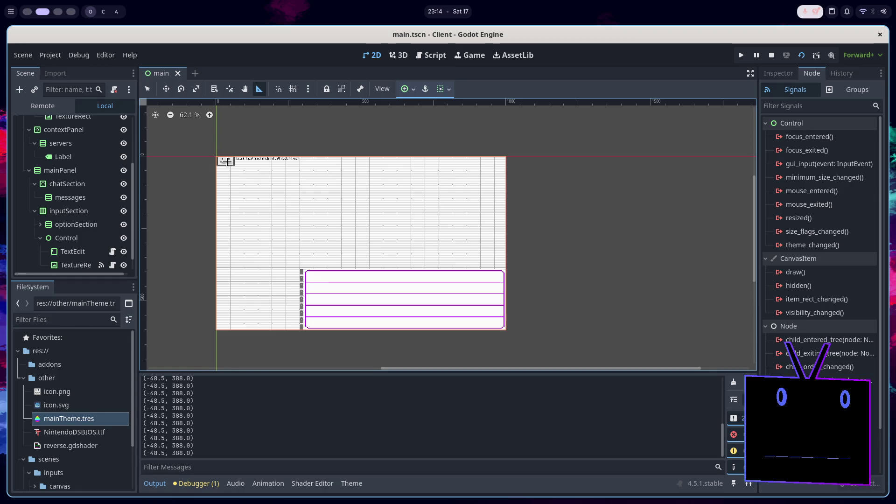
mouse_move(349, 239)
mouse_down()
mouse_move(304, 239)
mouse_move(344, 244)
mouse_move(296, 217)
mouse_move(308, 243)
mouse_up()
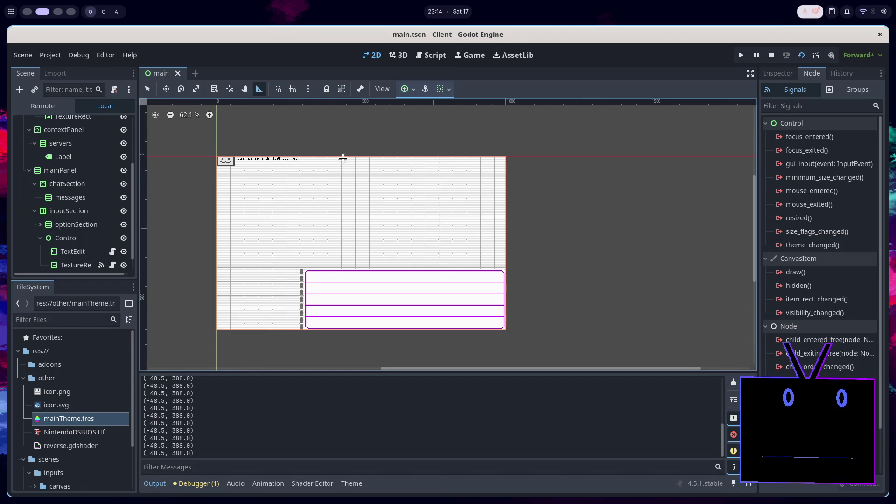
drag(353, 157, 346, 154)
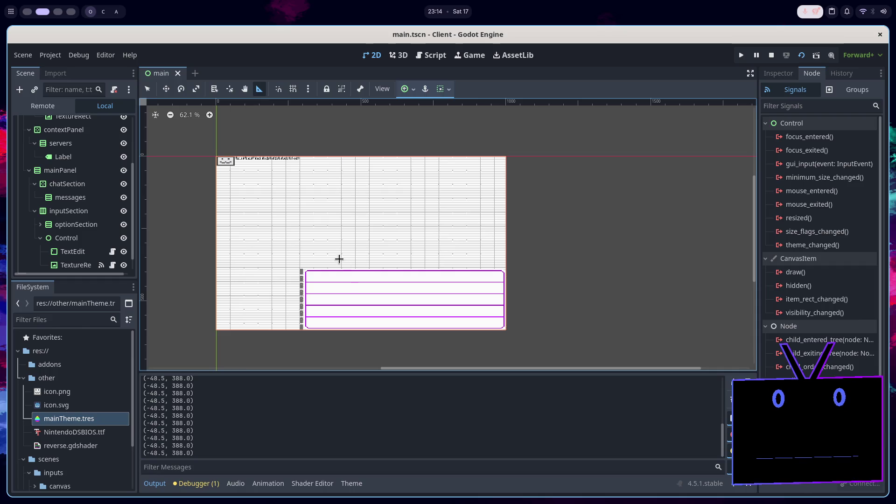
drag(304, 273, 303, 156)
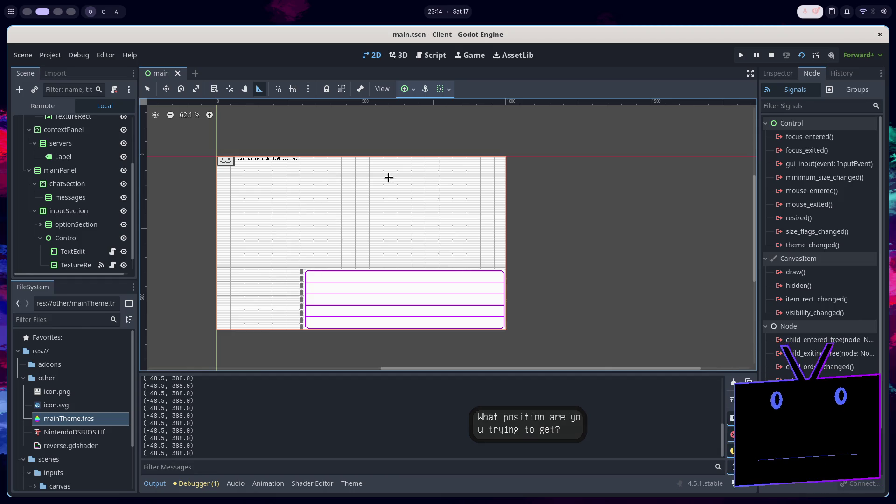
Select TextureRect, measure from the canvas's top-left corner, and view its gui_input connection
scroll(343, 196, up, 2)
scroll(303, 260, down, 2)
scroll(300, 297, up, 4)
scroll(301, 296, up, 3)
scroll(332, 178, down, 5)
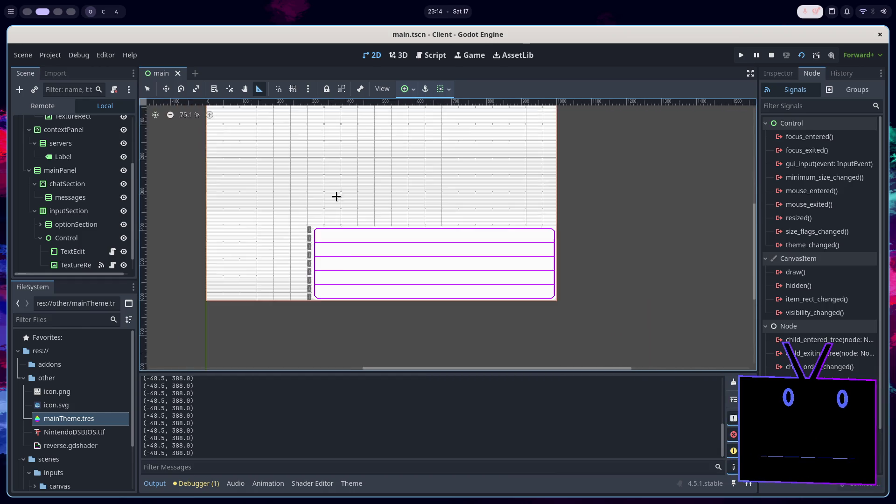
scroll(344, 280, up, 6)
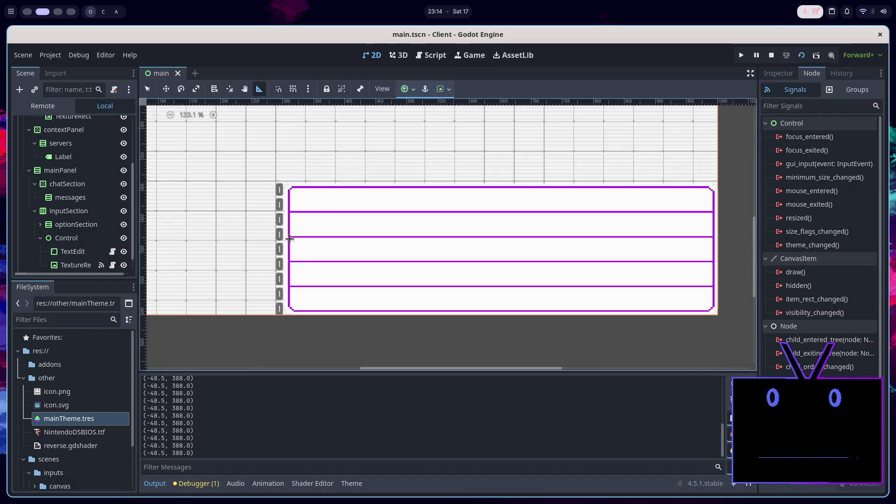
click(74, 265)
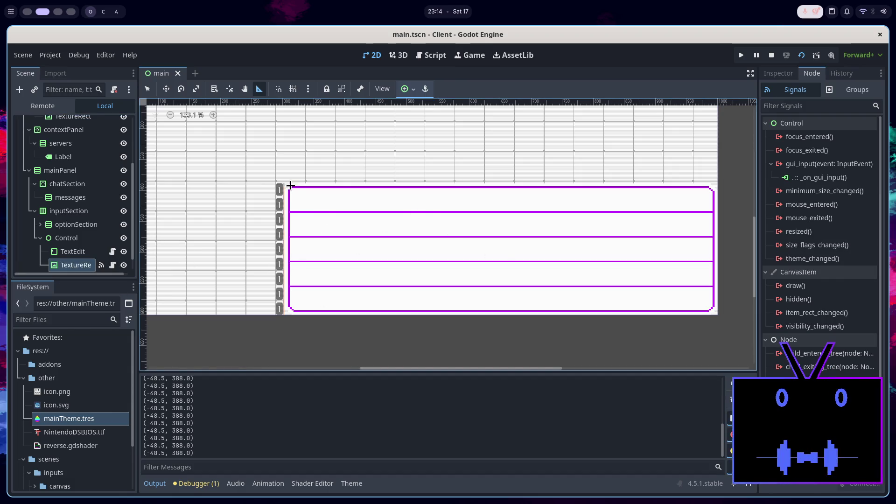
mouse_move(282, 185)
mouse_down()
mouse_move(540, 252)
mouse_move(714, 316)
mouse_up()
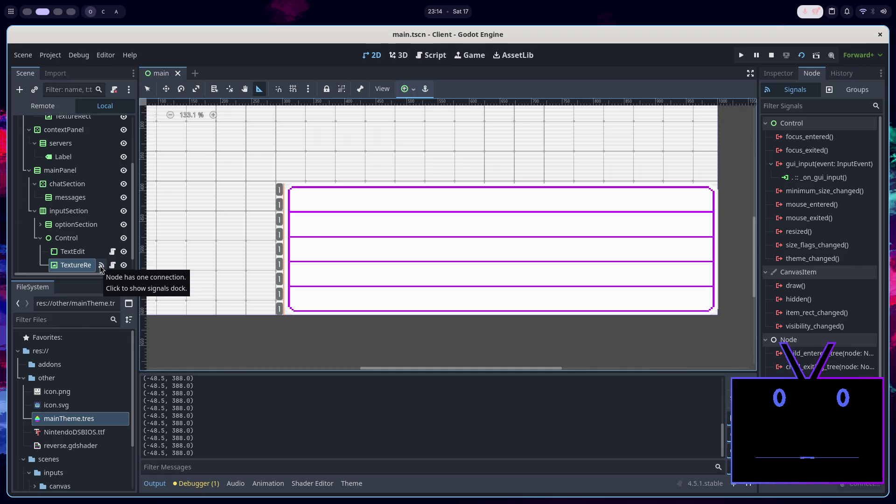
click(103, 269)
click(112, 265)
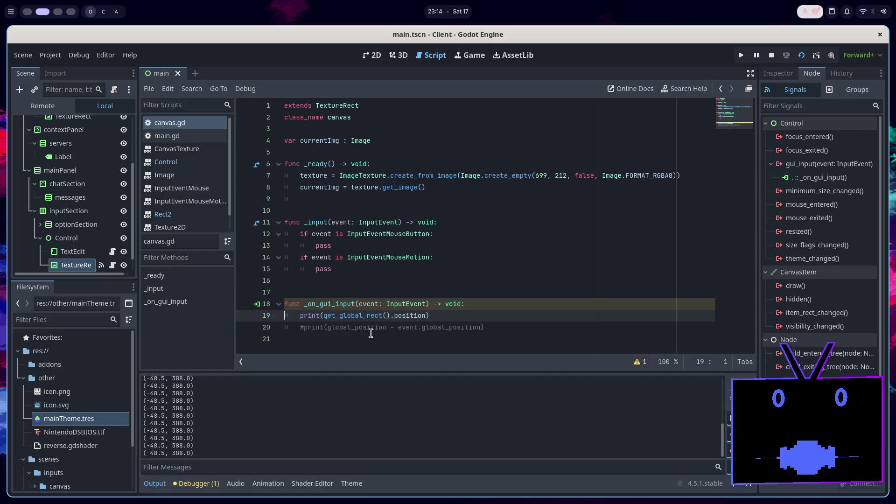
Read the tooltips for get_global_rect and position in line 19's print call
mouse_move(371, 319)
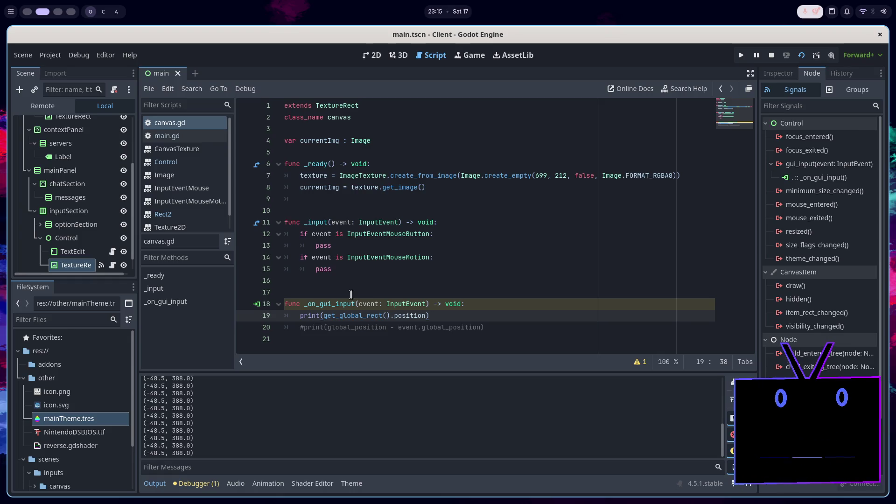
double_click(375, 315)
click(375, 315)
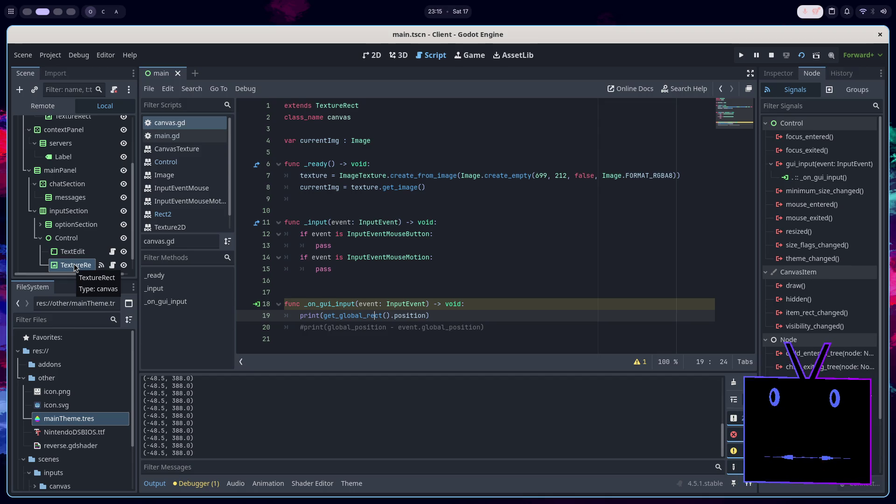
double_click(362, 316)
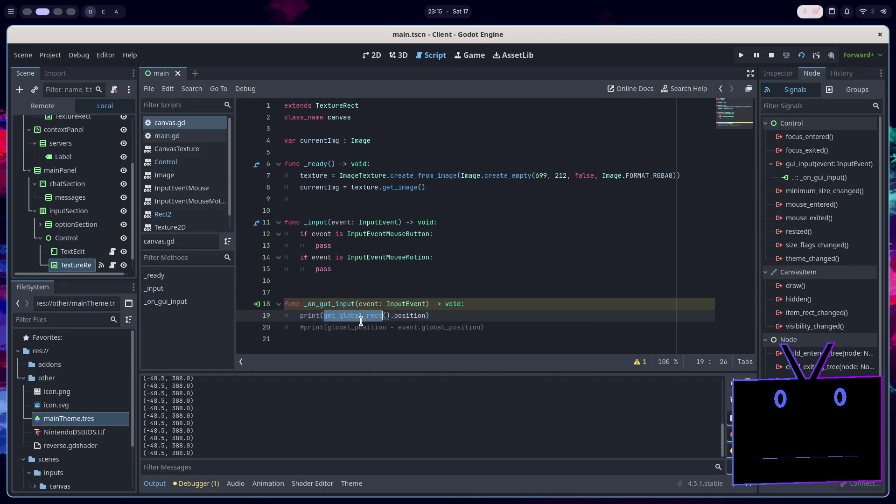
double_click(397, 316)
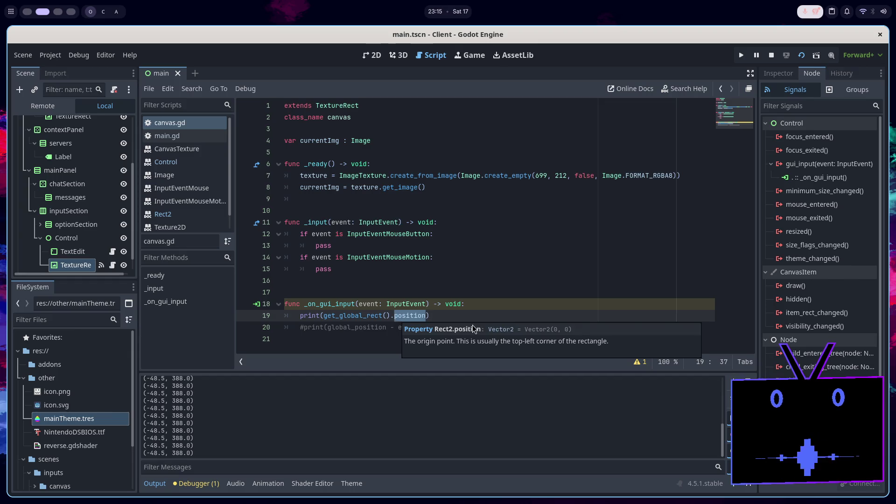
In the 2D view, measure the canvas's 388 px vertical offset up from the input box
click(372, 55)
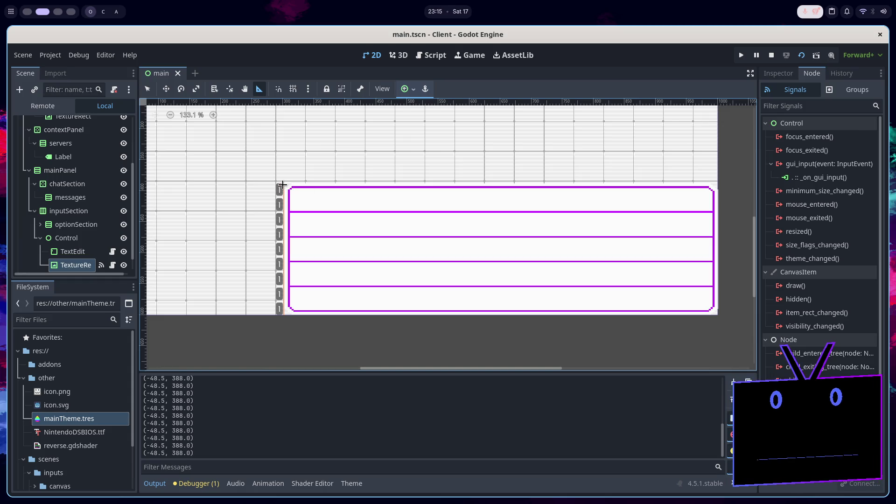
scroll(282, 185, down, 9)
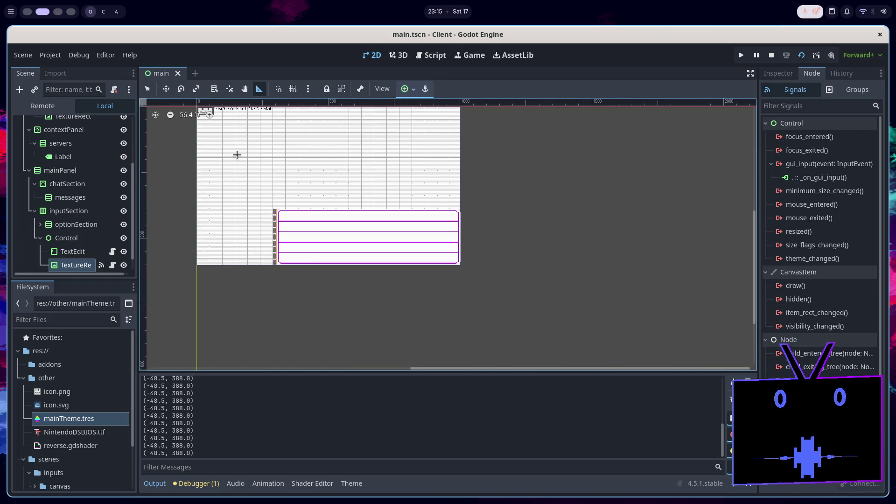
scroll(213, 208, up, 4)
scroll(246, 306, up, 4)
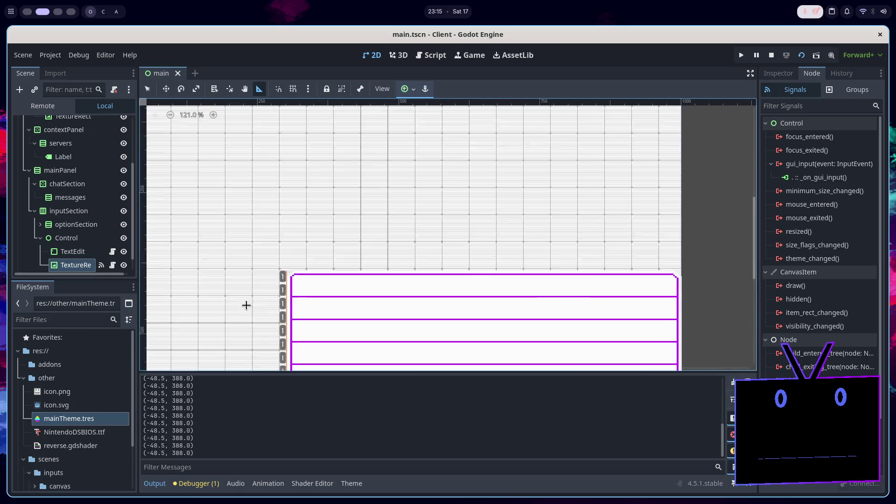
scroll(285, 272, down, 8)
drag(286, 272, 286, 170)
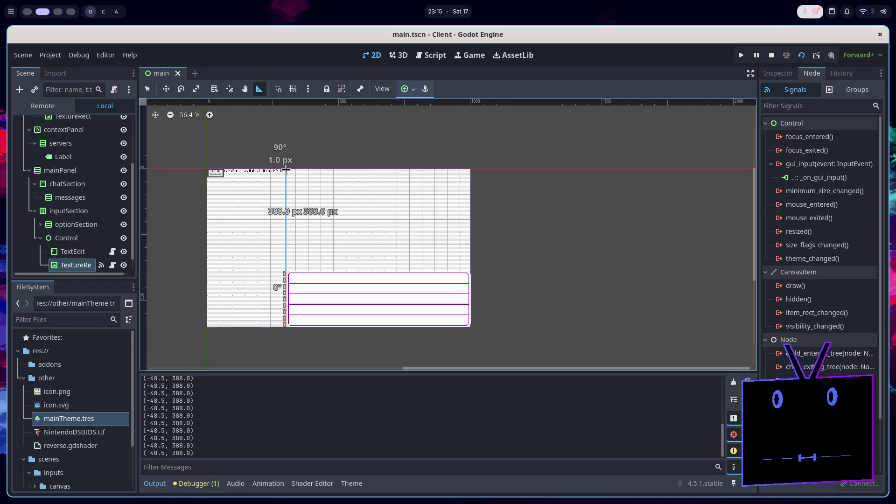
drag(285, 169, 285, 170)
Measure the canvas's 300 px left offset and distance to the layout's top-left, then stop the client
scroll(265, 269, up, 5)
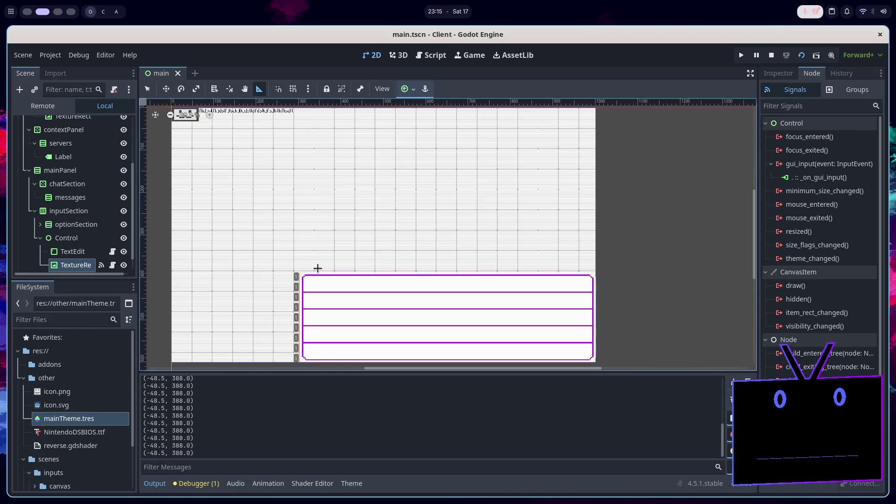
drag(299, 271, 171, 271)
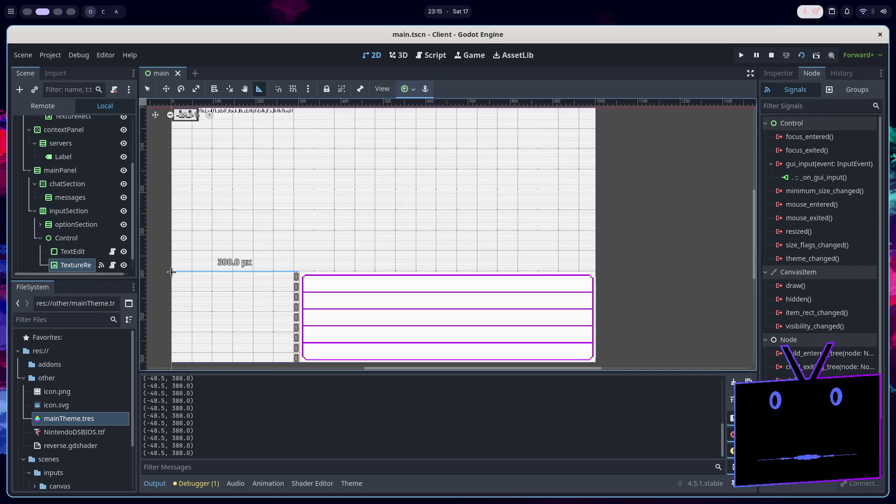
scroll(172, 272, down, 1)
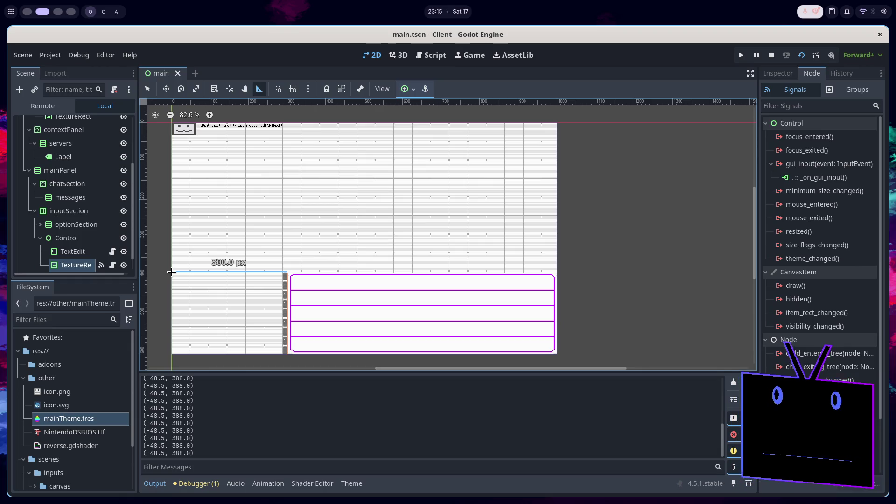
drag(171, 271, 172, 271)
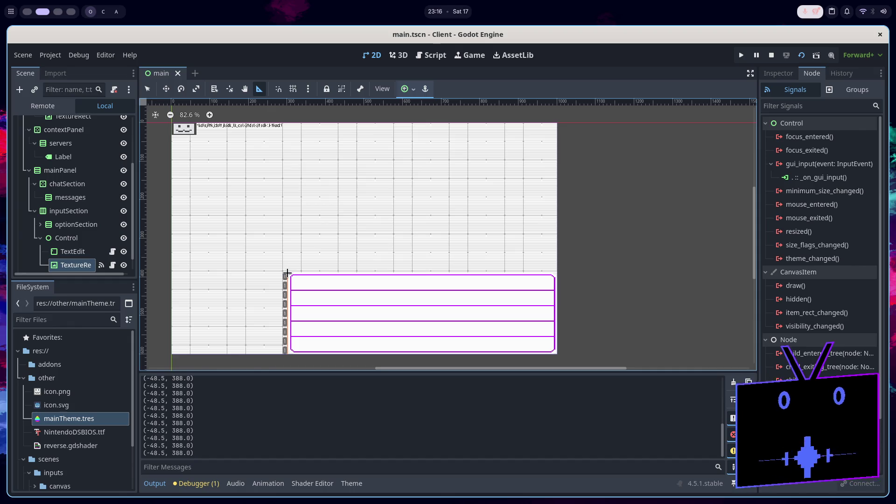
mouse_move(287, 272)
mouse_down()
mouse_move(286, 252)
mouse_move(330, 143)
mouse_move(315, 121)
mouse_move(306, 122)
mouse_up()
scroll(307, 121, down, 3)
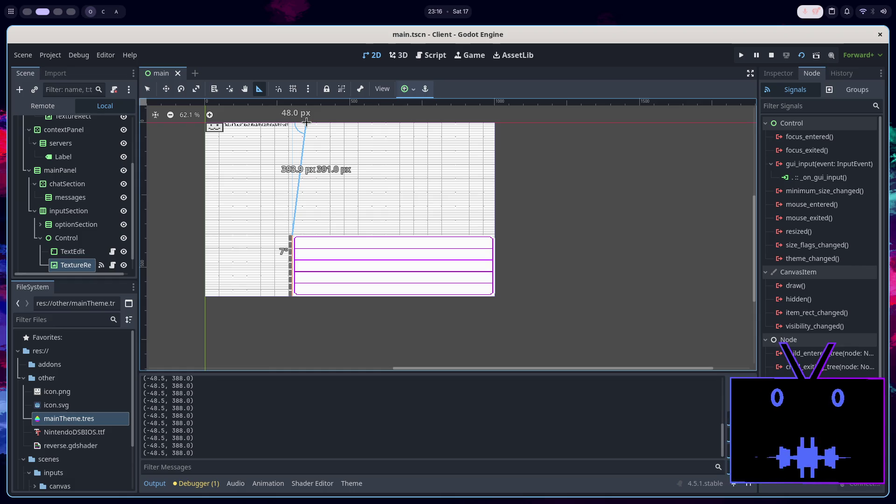
drag(306, 122, 205, 123)
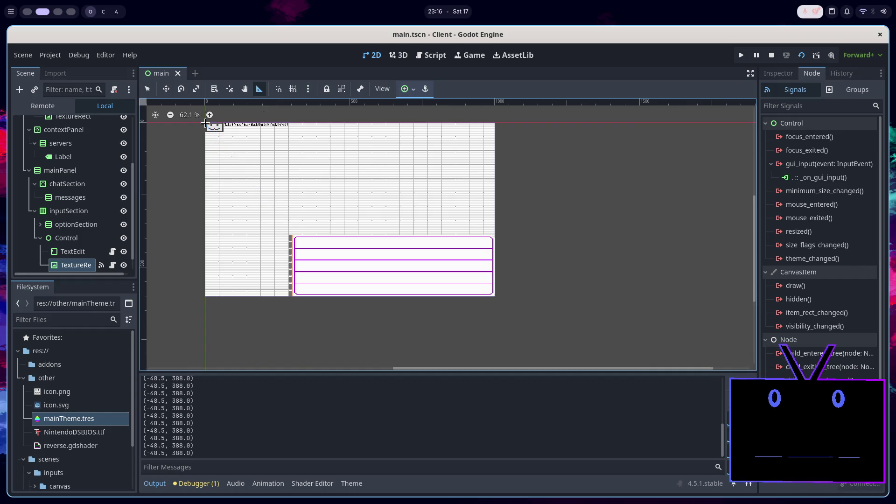
scroll(266, 236, down, 2)
scroll(259, 189, up, 3)
scroll(253, 183, up, 2)
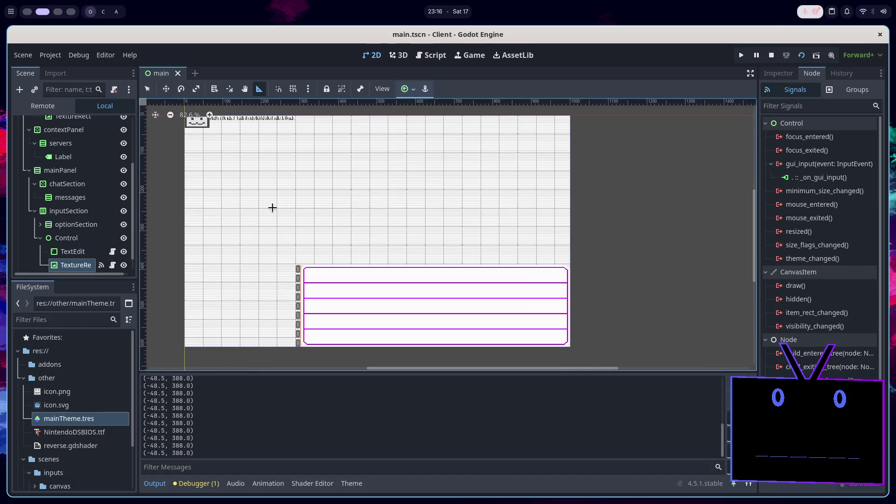
click(773, 55)
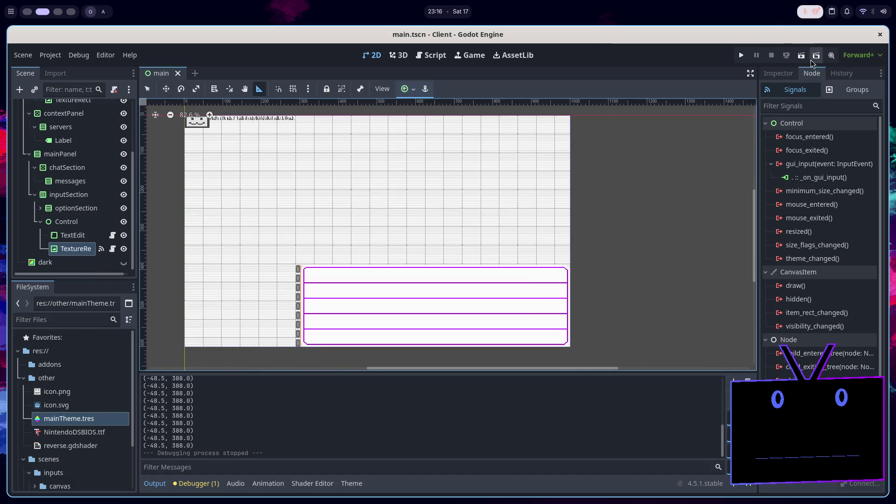
Relaunch the chat client and shorten its debug window so the drawing grid and input box fit
click(817, 55)
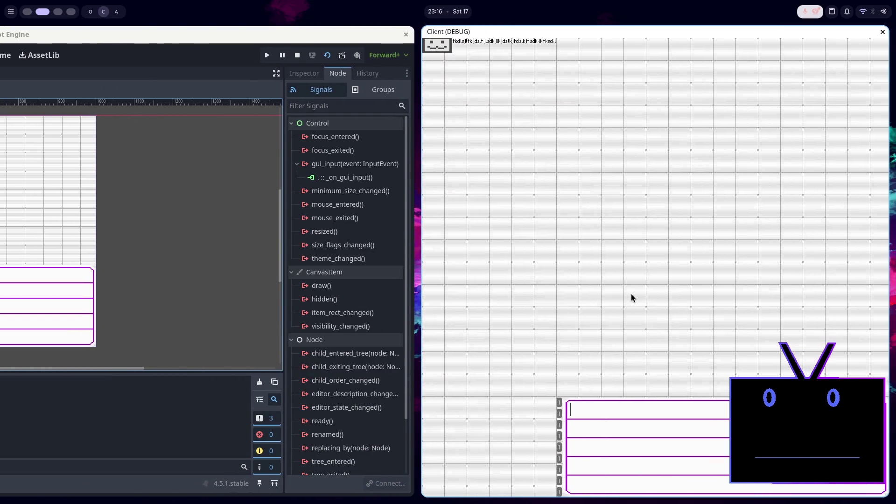
mouse_move(663, 284)
mouse_down()
mouse_move(740, 250)
mouse_move(730, 182)
mouse_up()
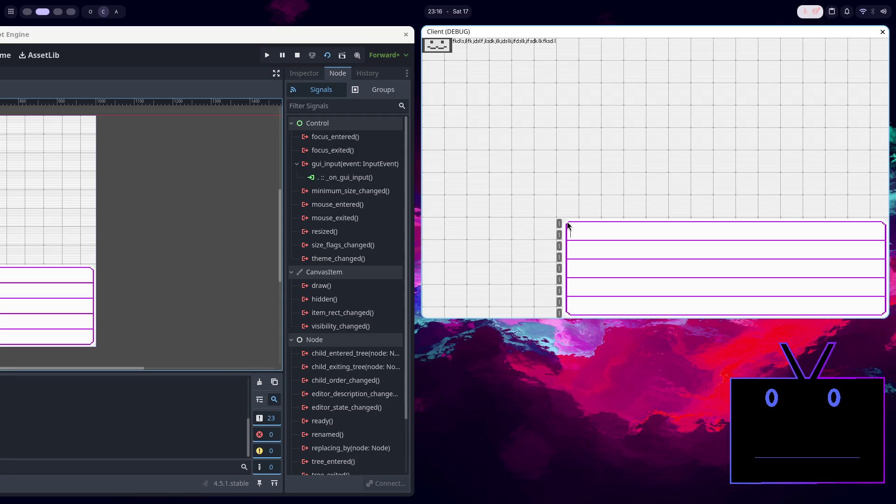
click(568, 225)
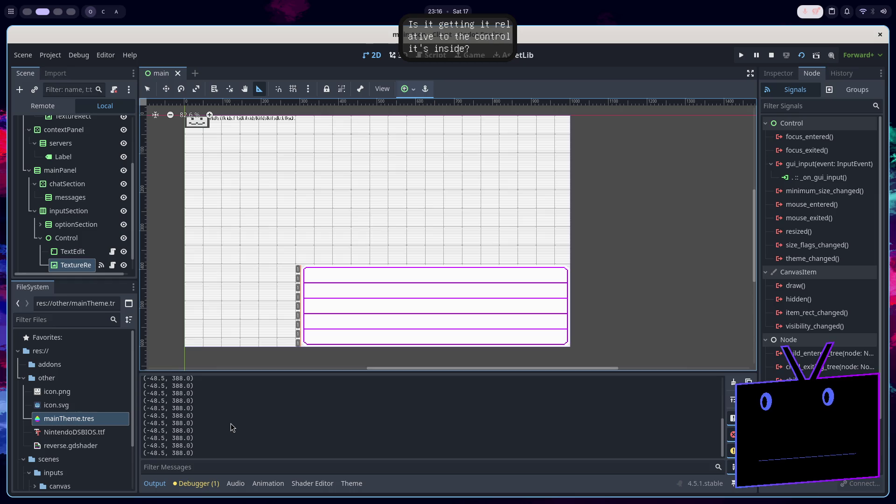
Change line 19 of canvas.gd to print(position), save, and run the client, logging (-349.5, 0.0)
click(431, 58)
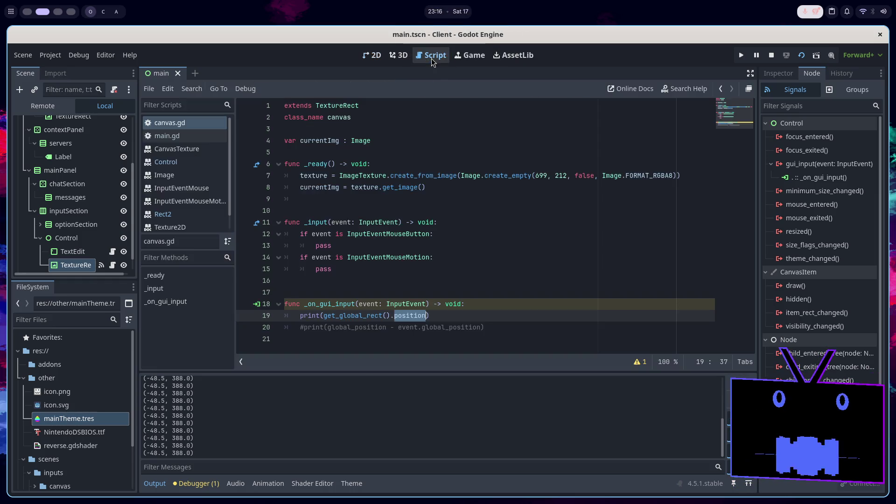
key(BackSpace)
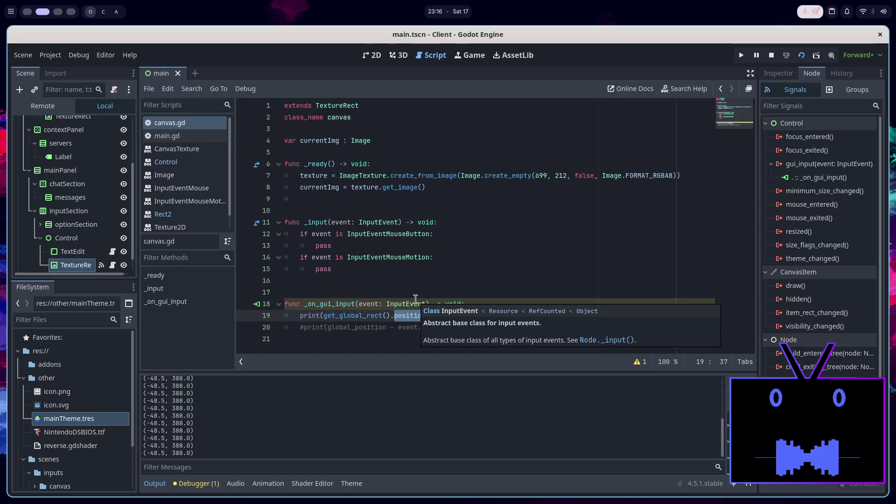
key(BackSpace)
key(BackSpace)
key(BackSpace)
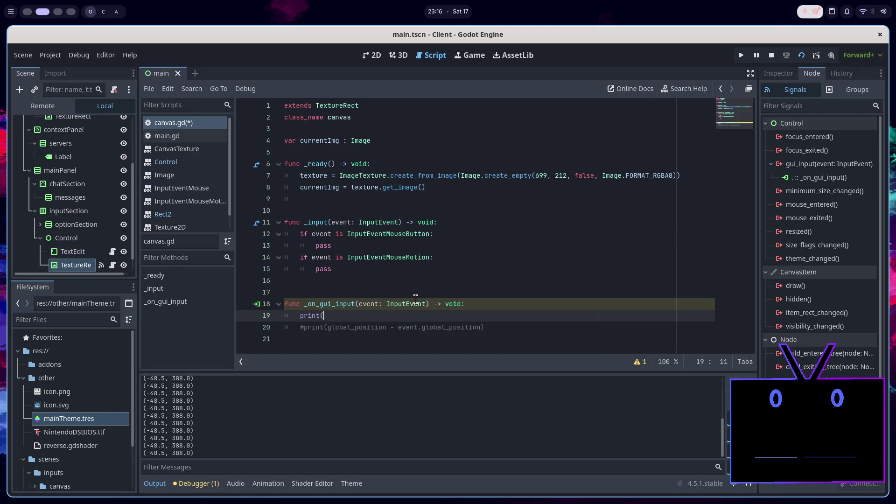
text(position))
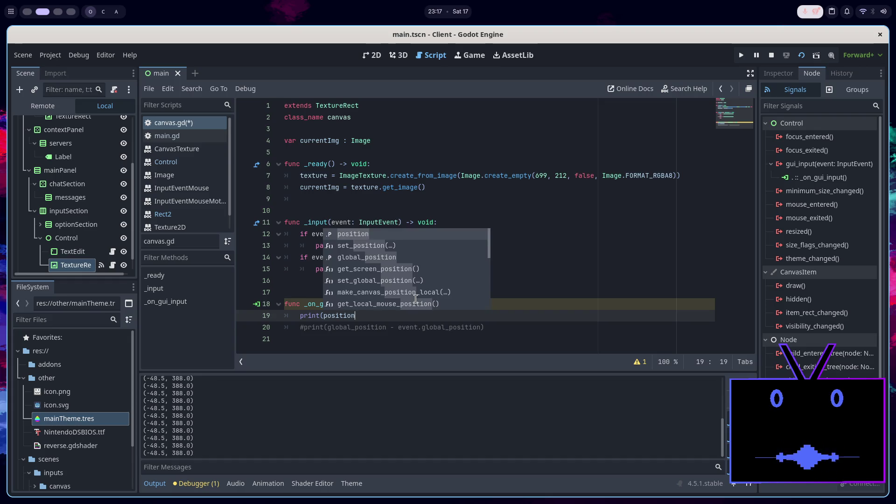
key(ctrl+s)
key(F5)
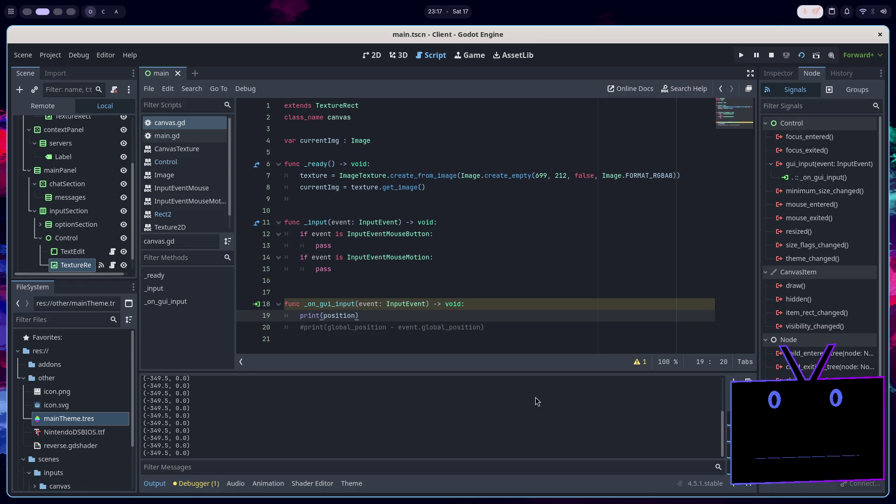
click(366, 55)
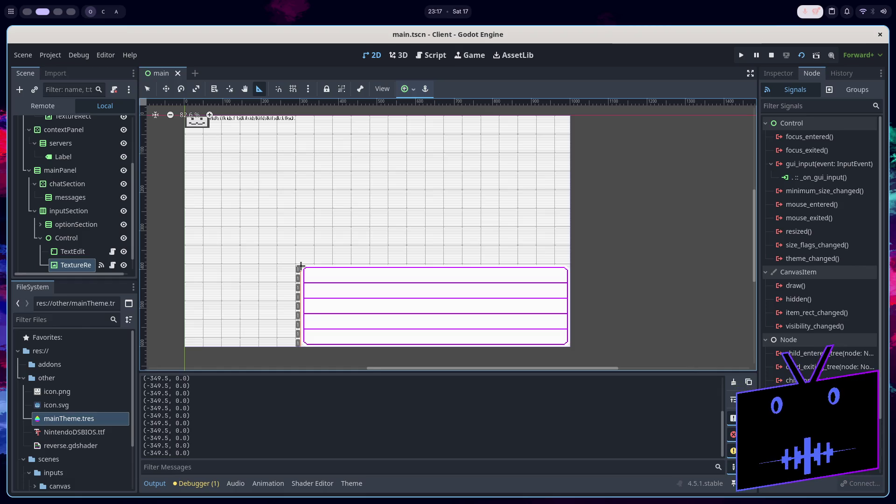
scroll(300, 266, up, 4)
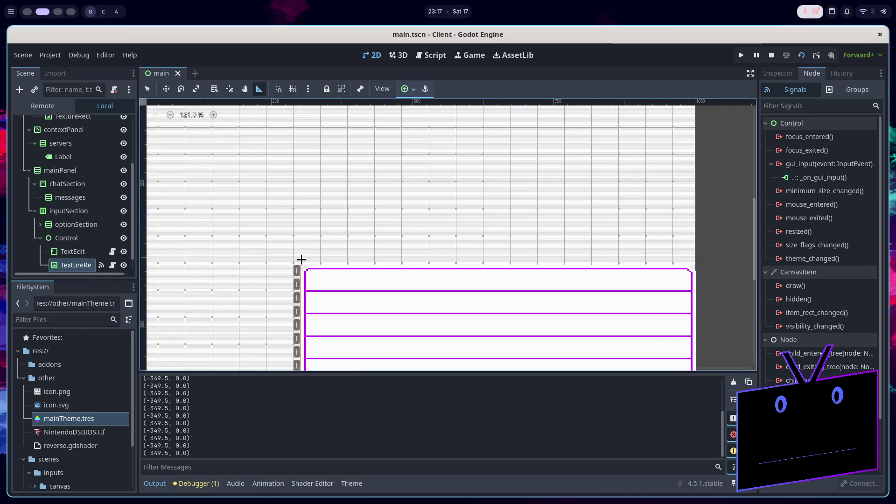
mouse_move(295, 265)
mouse_down()
mouse_move(287, 292)
mouse_move(209, 280)
mouse_move(289, 260)
mouse_move(282, 249)
mouse_move(232, 259)
mouse_move(228, 271)
mouse_move(176, 254)
mouse_move(162, 259)
mouse_move(447, 237)
mouse_move(250, 272)
mouse_move(174, 266)
mouse_move(180, 245)
mouse_move(208, 266)
mouse_move(237, 252)
mouse_up()
scroll(279, 252, down, 4)
scroll(232, 260, up, 3)
scroll(166, 260, down, 3)
scroll(190, 256, down, 1)
scroll(447, 237, up, 2)
scroll(447, 237, down, 3)
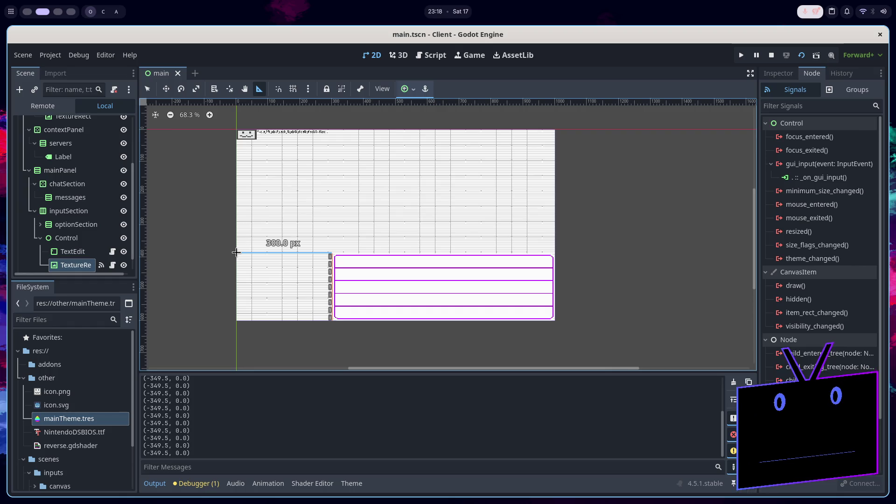
drag(236, 252, 236, 252)
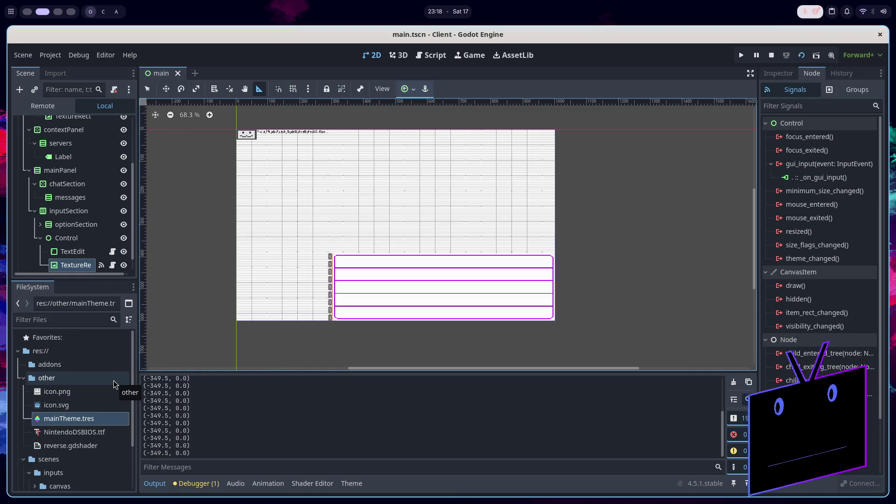
scroll(341, 255, up, 3)
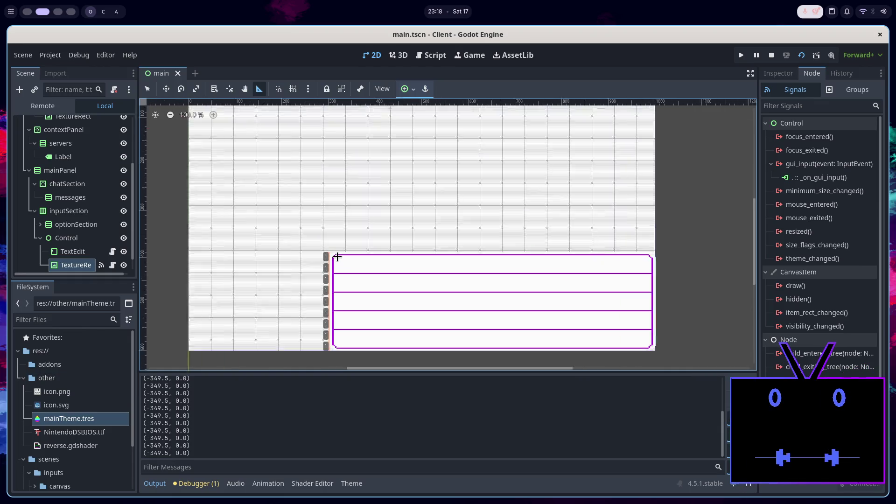
Show the selected node's properties in the Inspector and highlight a logged position value
scroll(341, 255, down, 2)
click(791, 76)
scroll(794, 323, down, 4)
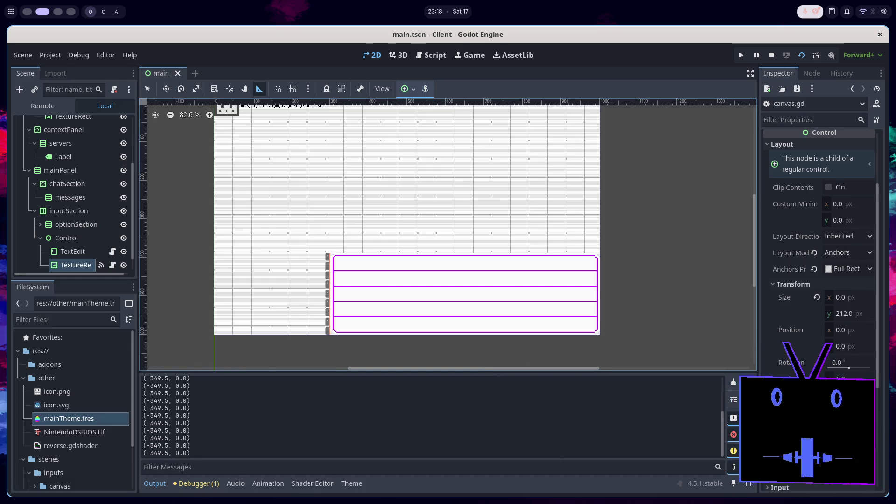
scroll(798, 293, down, 4)
scroll(798, 293, up, 3)
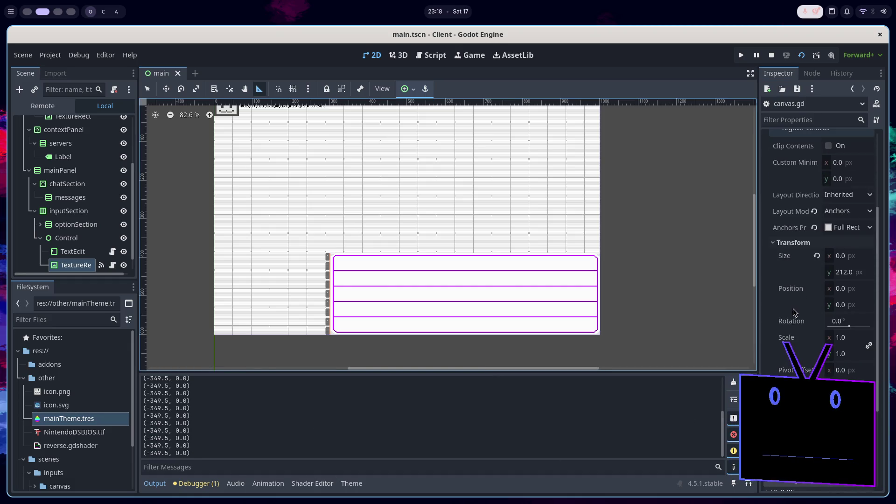
scroll(793, 308, up, 3)
scroll(793, 312, down, 3)
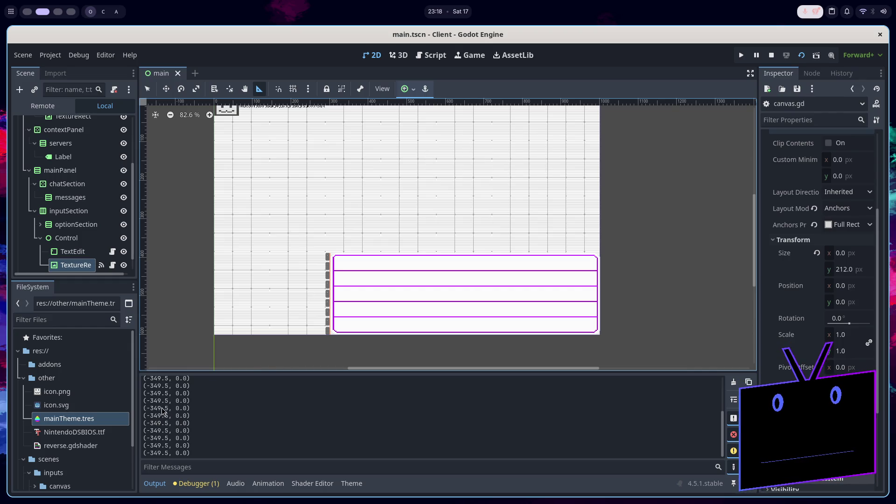
drag(155, 409, 169, 408)
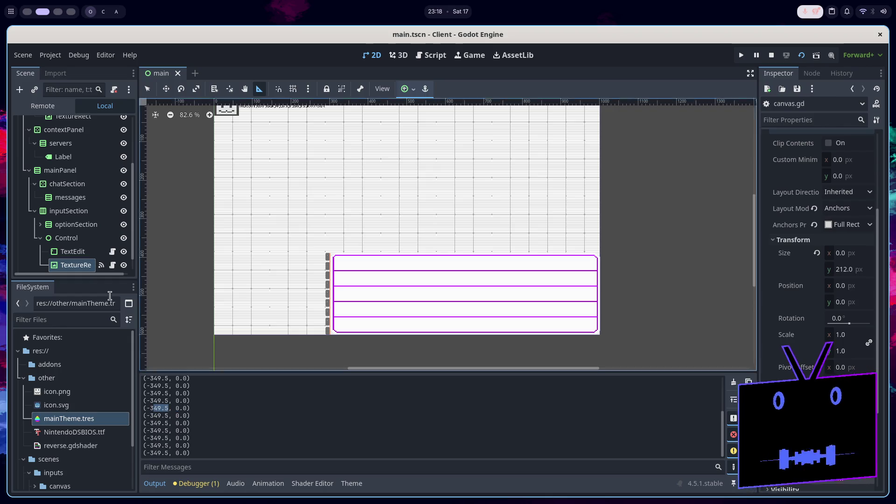
Check the Layout > Transform size and position of inputSection and mainPanel
click(462, 326)
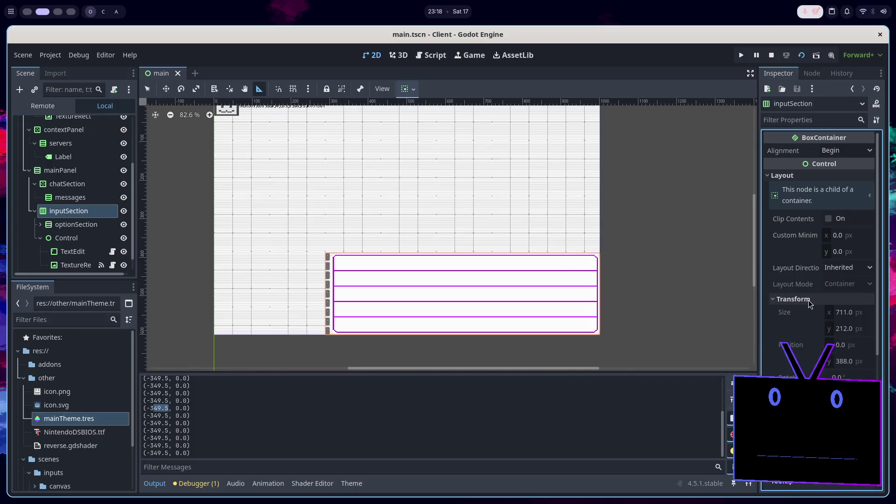
click(809, 303)
click(60, 173)
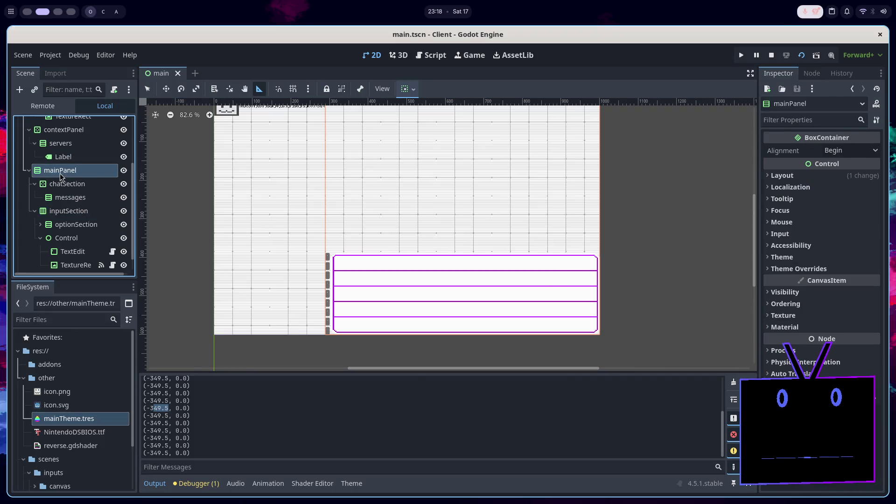
click(799, 177)
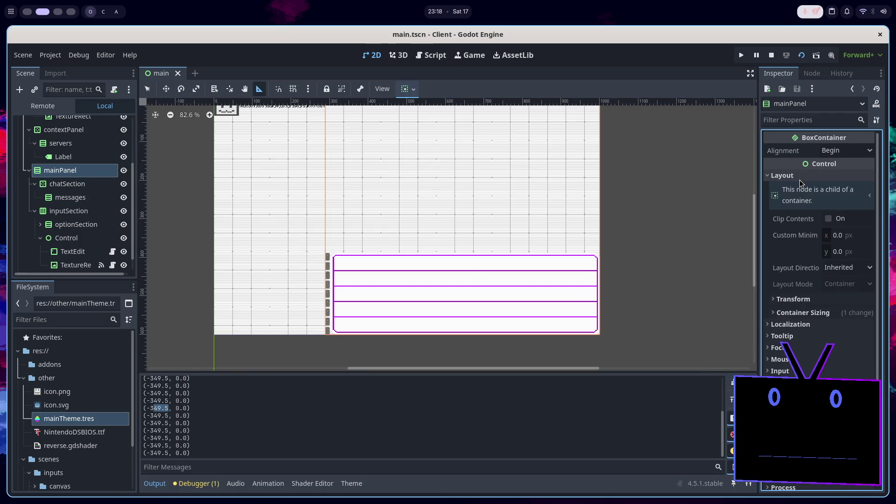
click(808, 302)
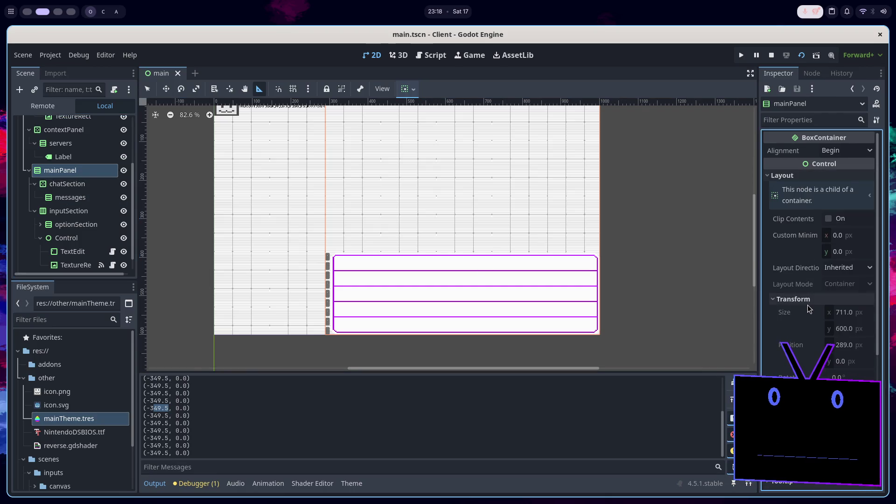
click(808, 305)
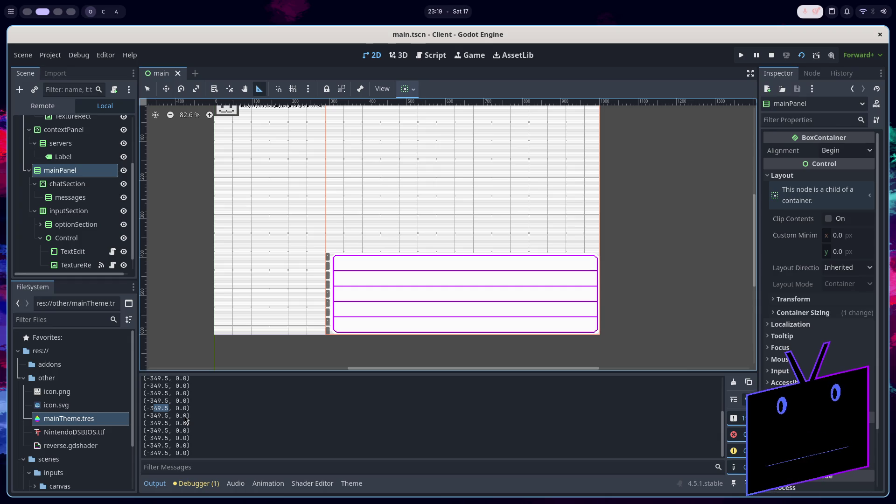
Highlight the -349 value in the output log
click(150, 410)
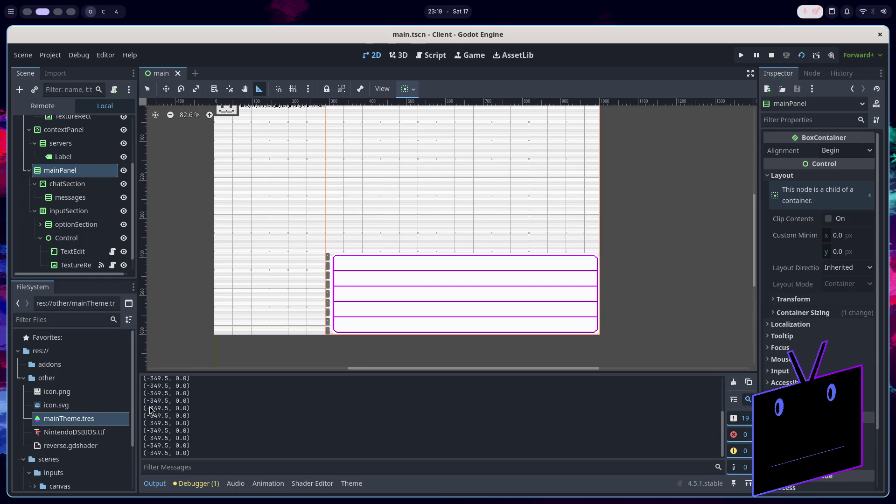
drag(146, 408, 169, 409)
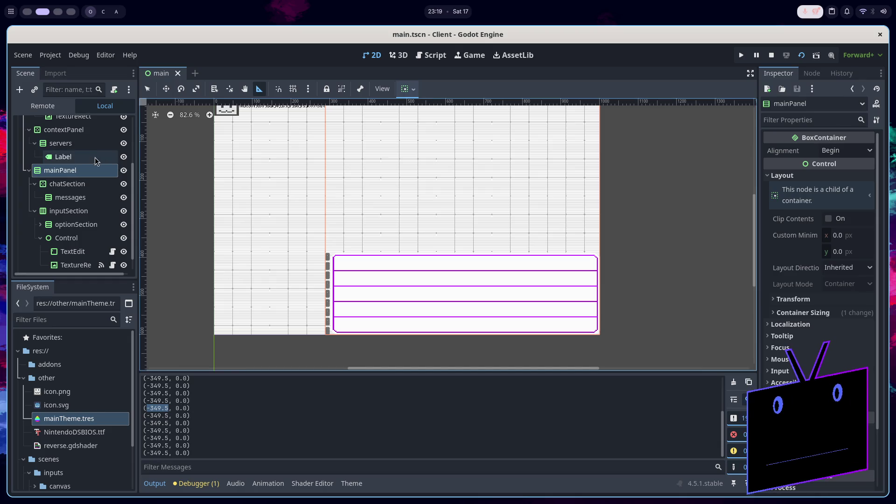
scroll(260, 246, down, 2)
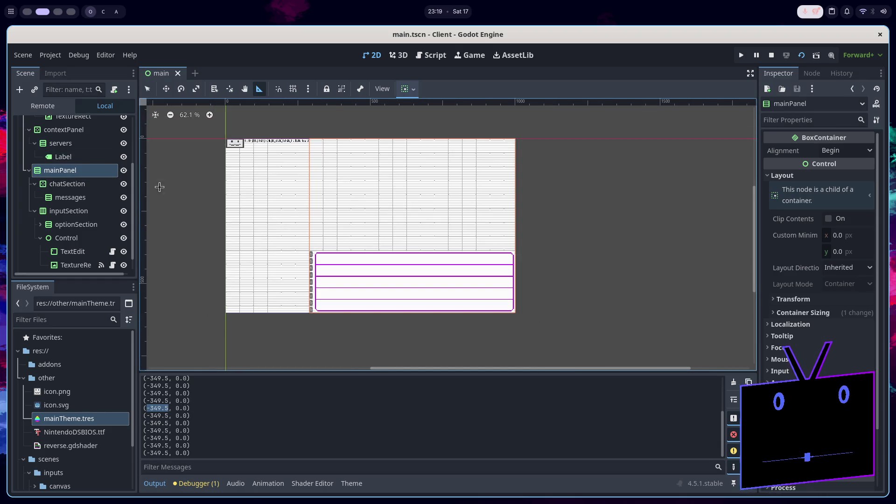
scroll(70, 201, up, 3)
Collapse contextPanel and serverPanel, check the sections node's transform, and select Main
click(29, 204)
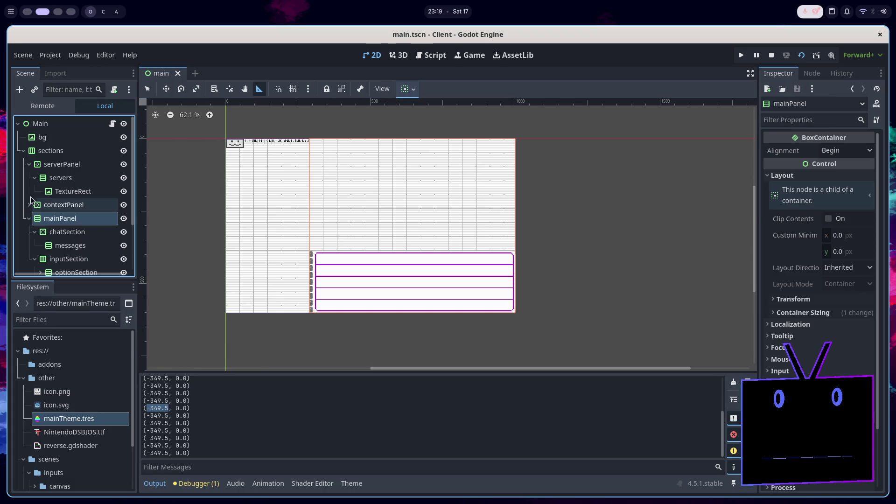
click(29, 164)
click(50, 150)
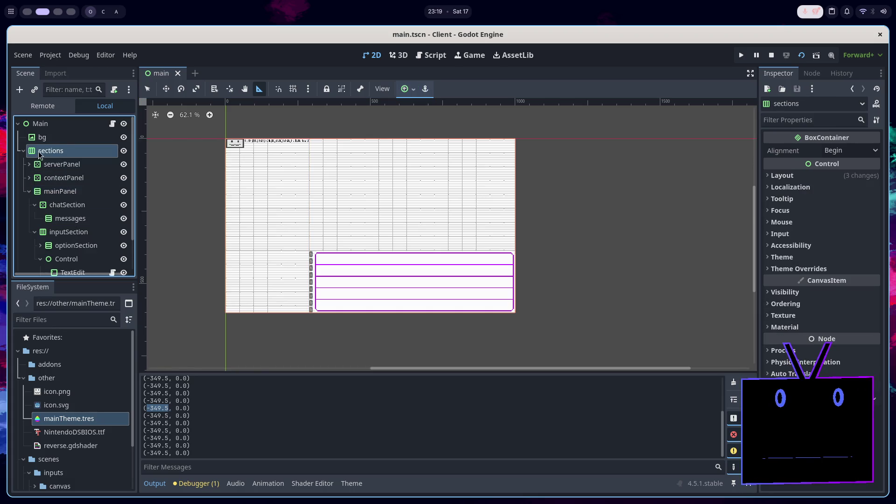
click(834, 174)
click(836, 315)
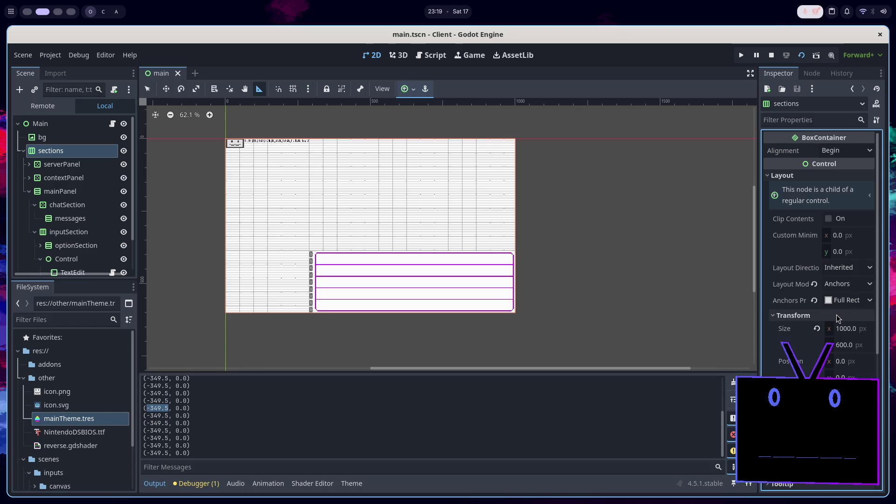
click(836, 315)
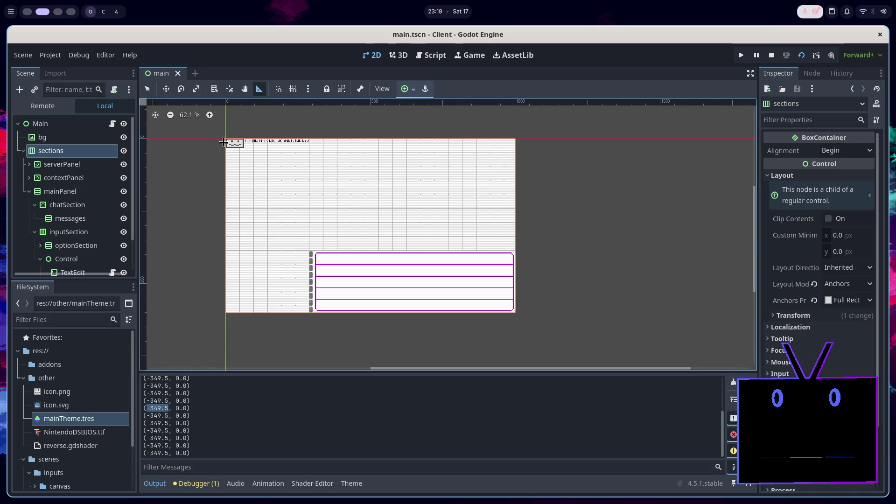
click(78, 138)
click(88, 123)
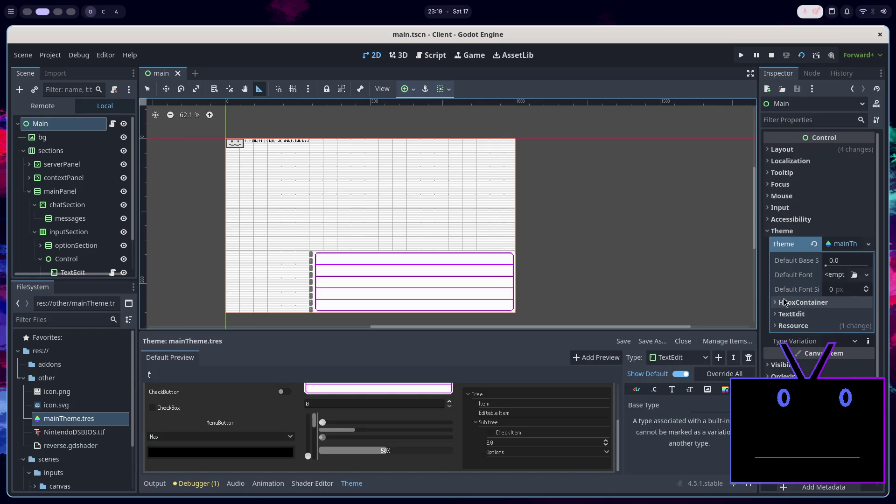
Check the root Main node's Layout > Transform size and position
click(799, 229)
click(801, 150)
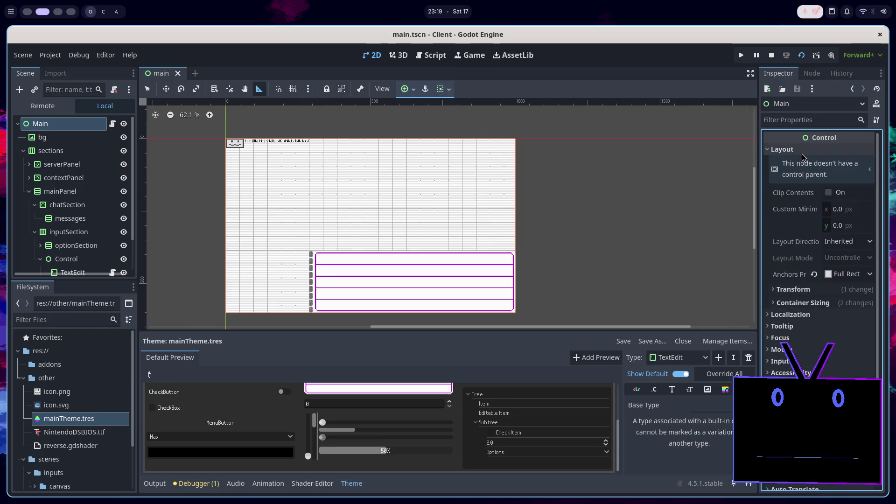
click(819, 290)
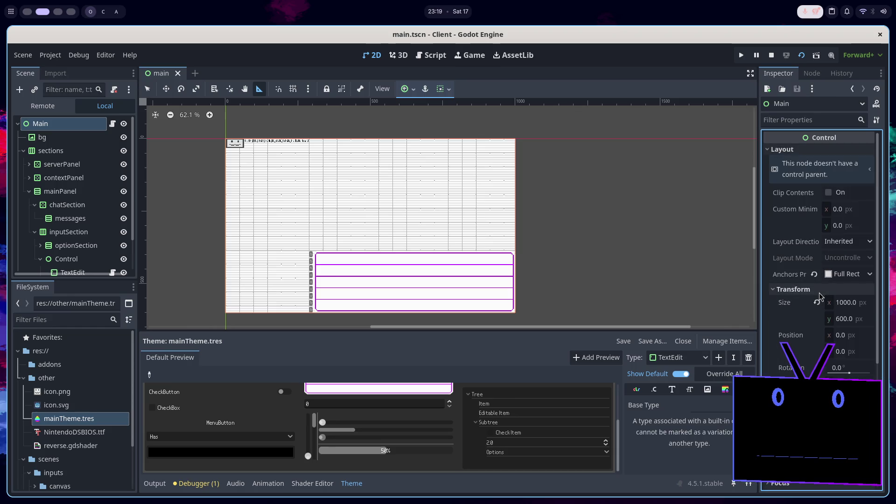
click(819, 290)
scroll(71, 240, down, 2)
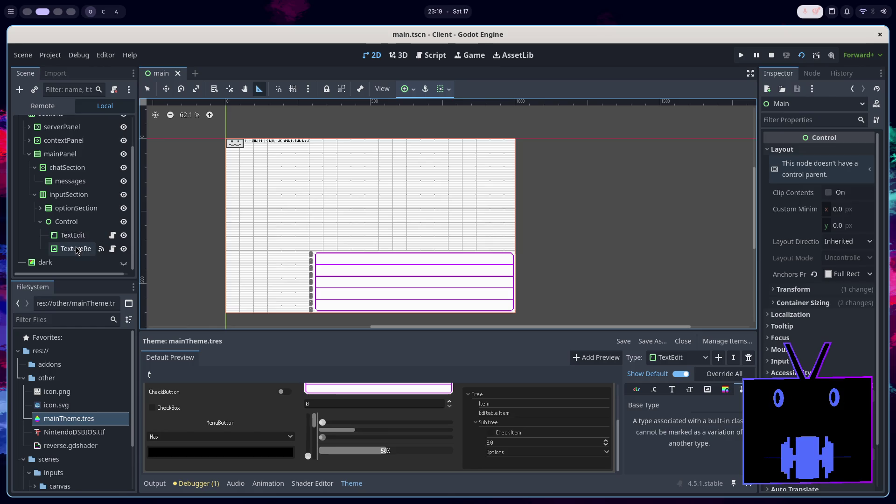
Select the TextureRect canvas node and open its attached canvas.gd script
click(72, 250)
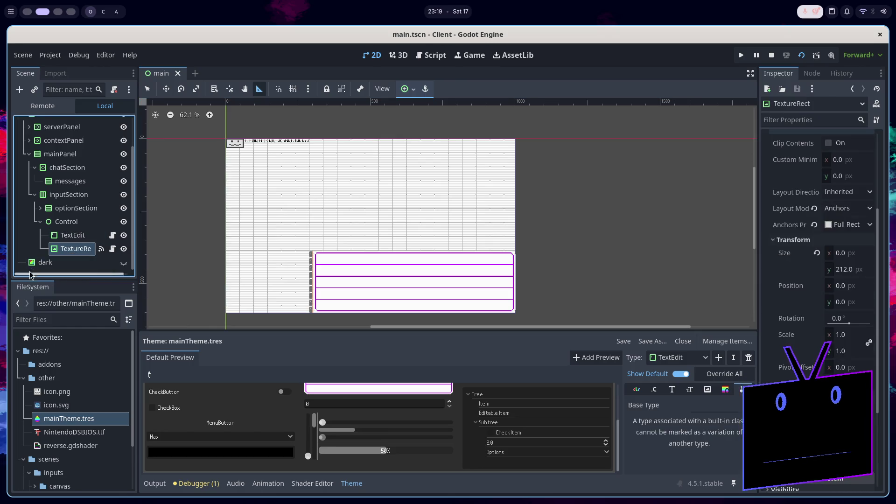
click(124, 262)
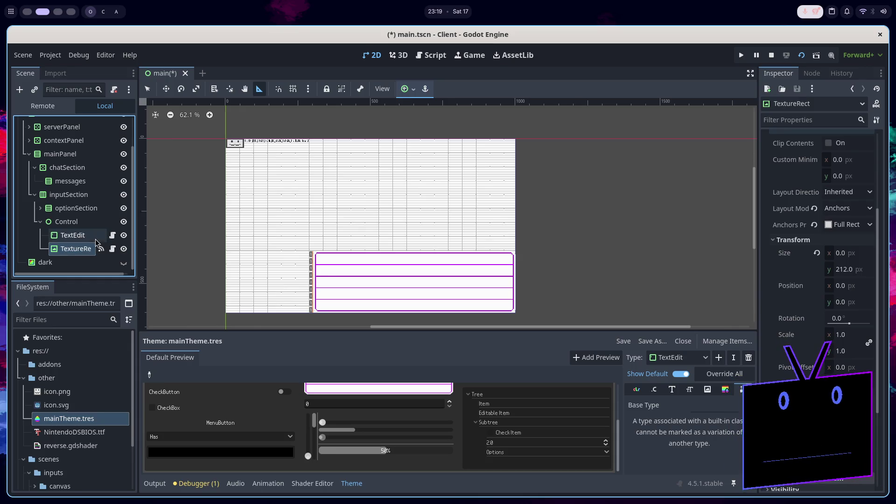
click(72, 235)
click(76, 248)
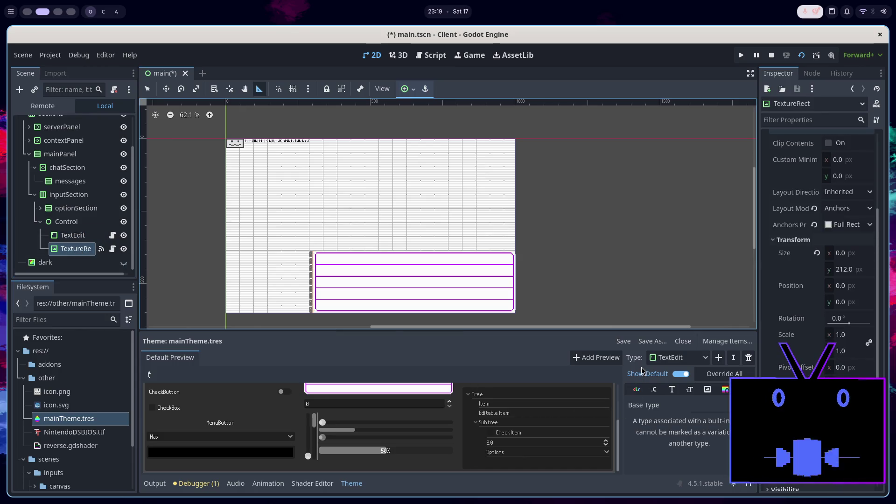
click(112, 235)
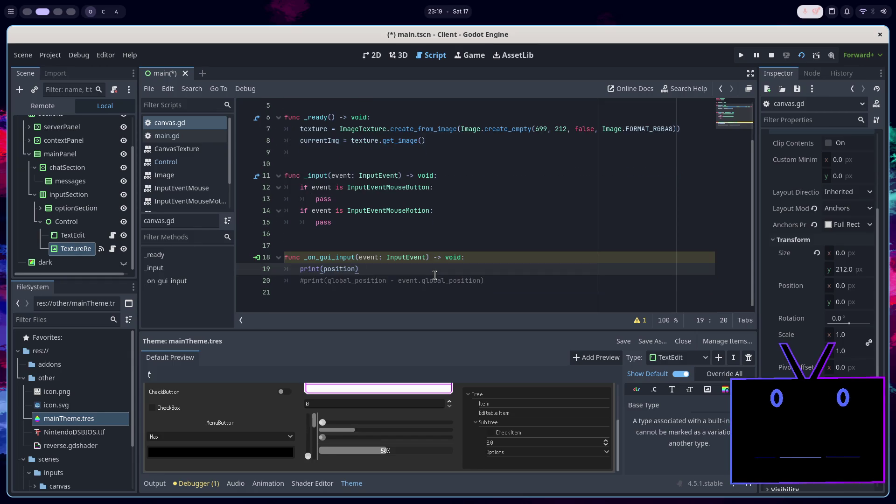
Show the output log and check the position call on line 19
click(155, 484)
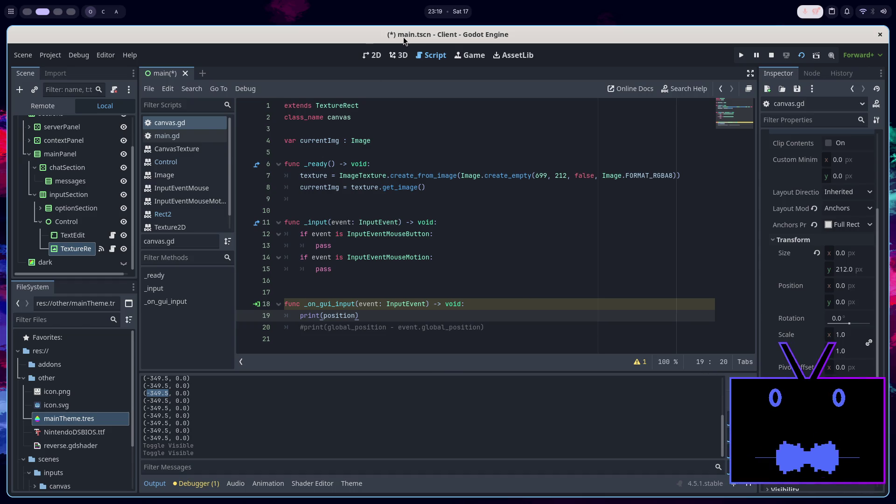
double_click(343, 319)
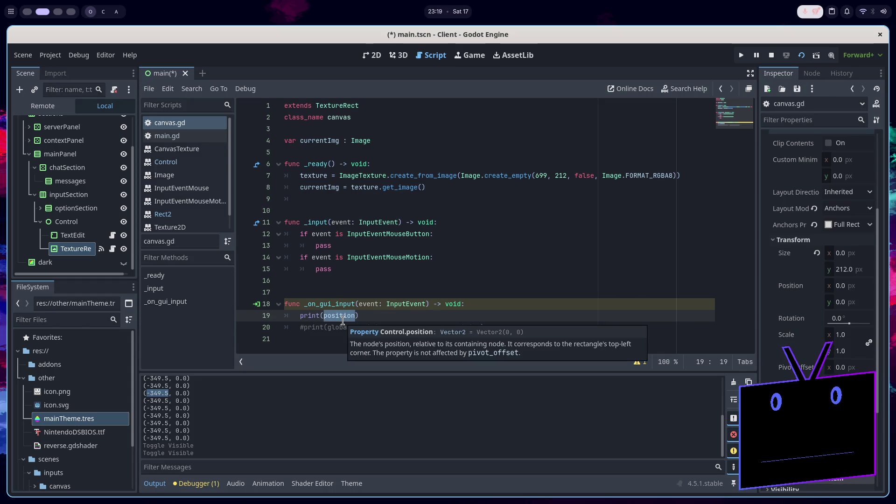
click(343, 317)
Read the Control container's transform: size 0 × 212, position (12, 0), then return to 2D
click(71, 233)
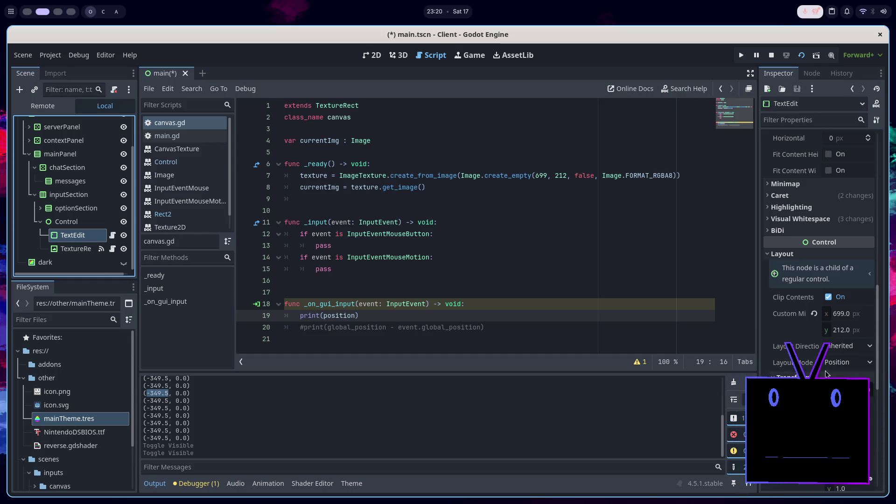
click(77, 223)
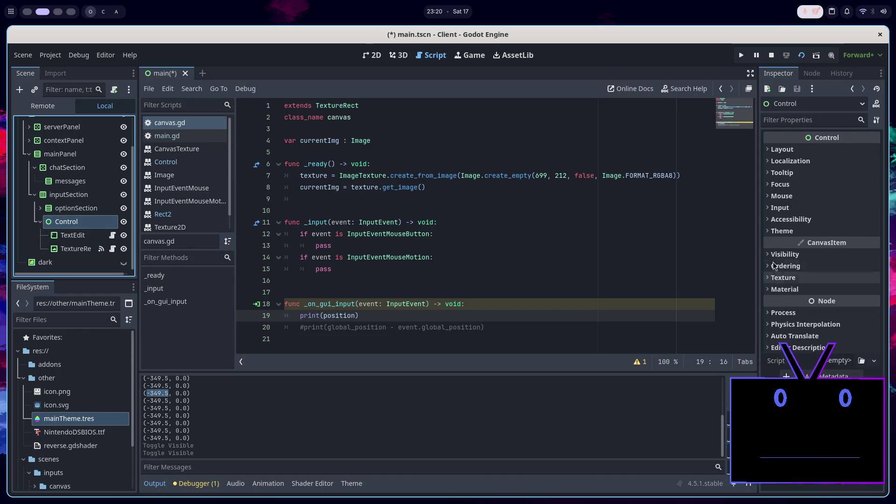
click(793, 149)
click(831, 272)
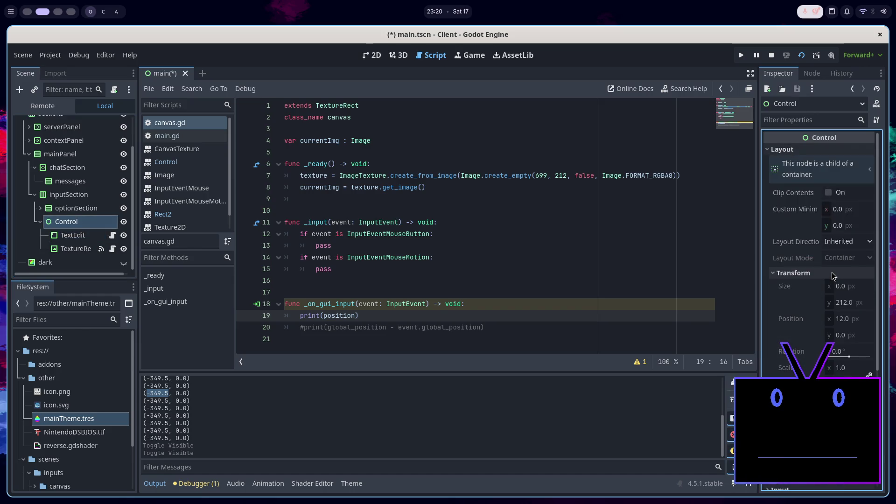
click(831, 273)
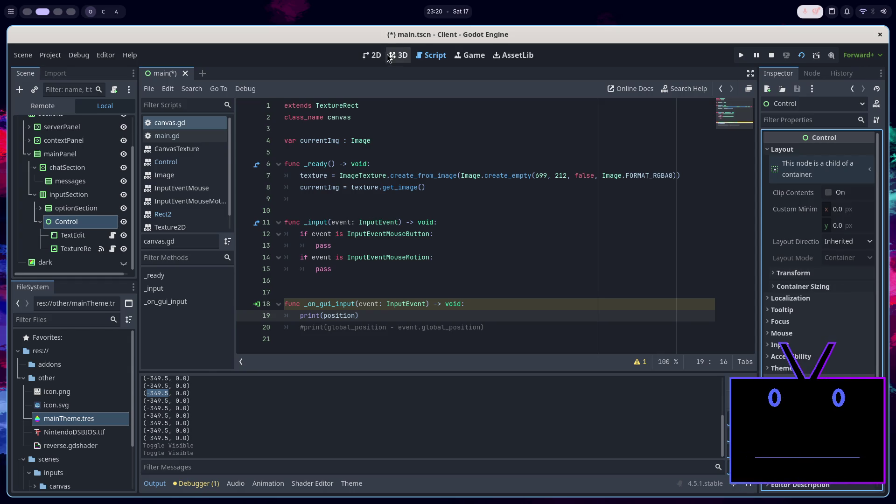
click(372, 55)
click(792, 272)
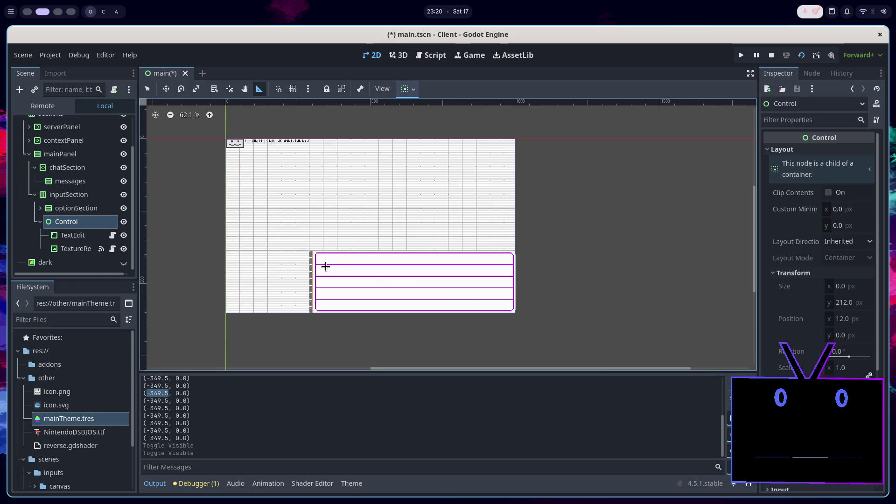
Confirm the TextureRect's transform shows size 0 × 212 and position (0, 0), then reopen canvas.gd
scroll(312, 256, up, 10)
scroll(303, 251, up, 5)
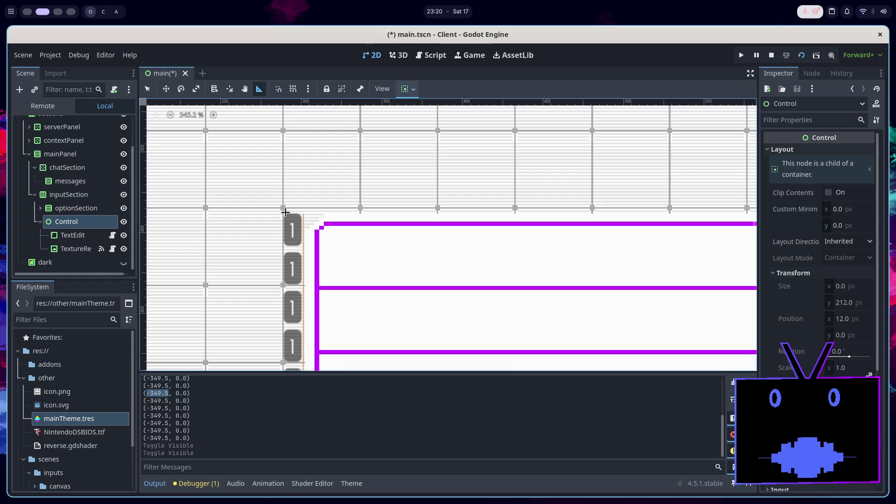
click(76, 249)
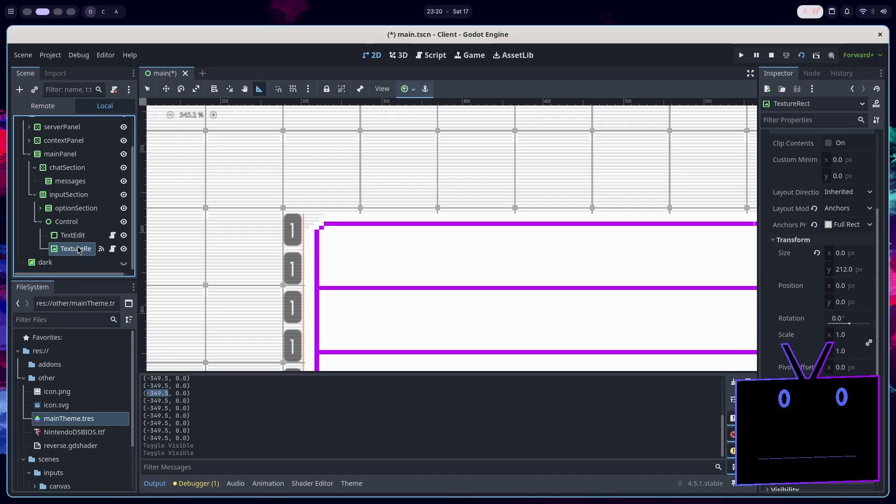
click(79, 226)
click(80, 250)
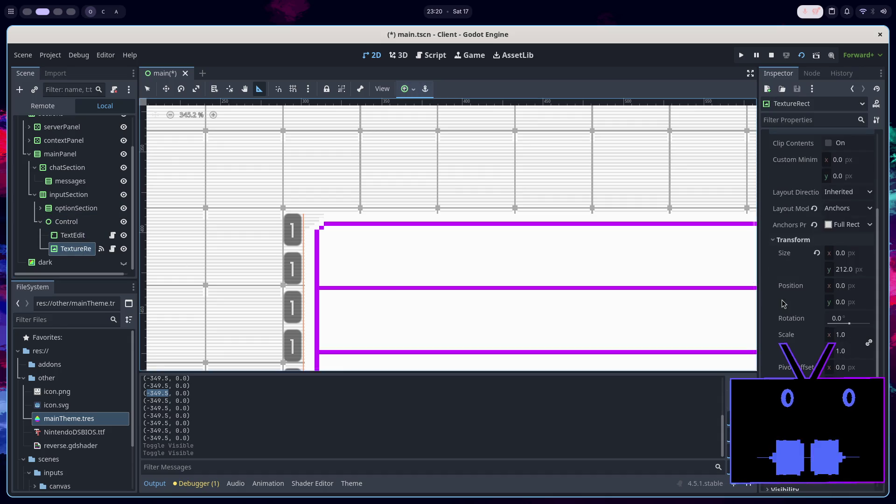
click(801, 286)
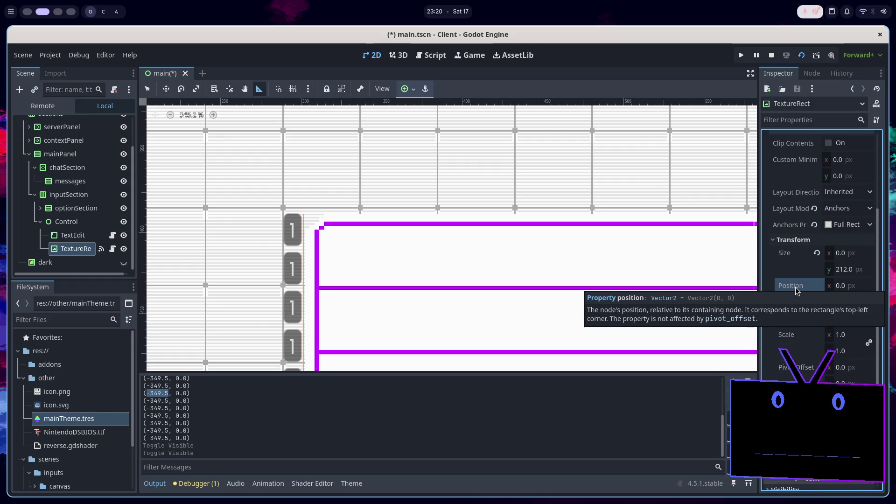
scroll(309, 184, down, 5)
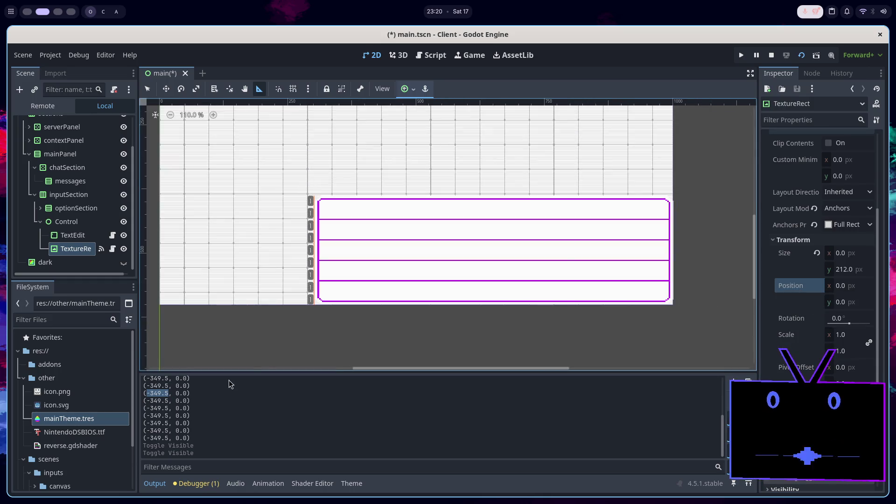
click(429, 55)
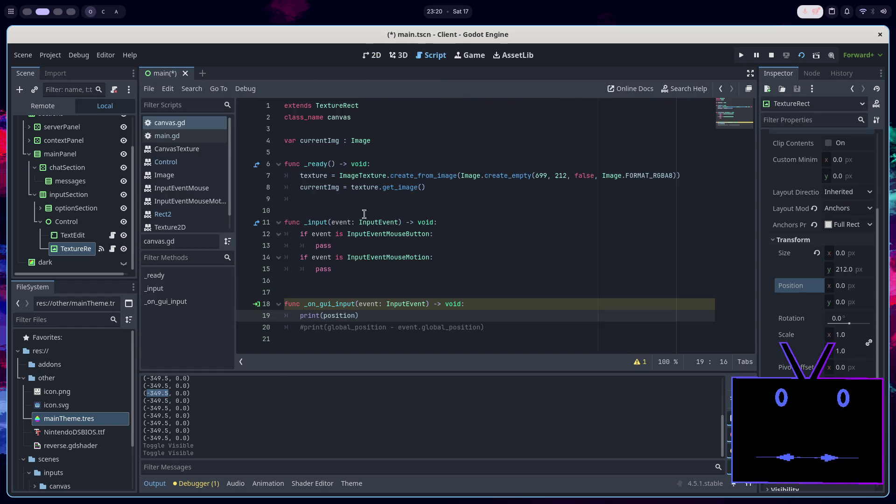
Paste print(position) at the top of _input, save, and test-run the scene
click(374, 320)
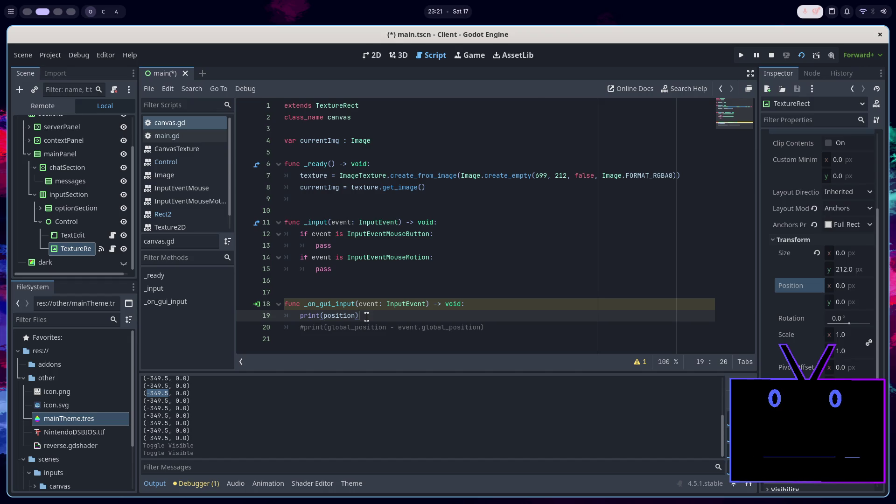
click(435, 189)
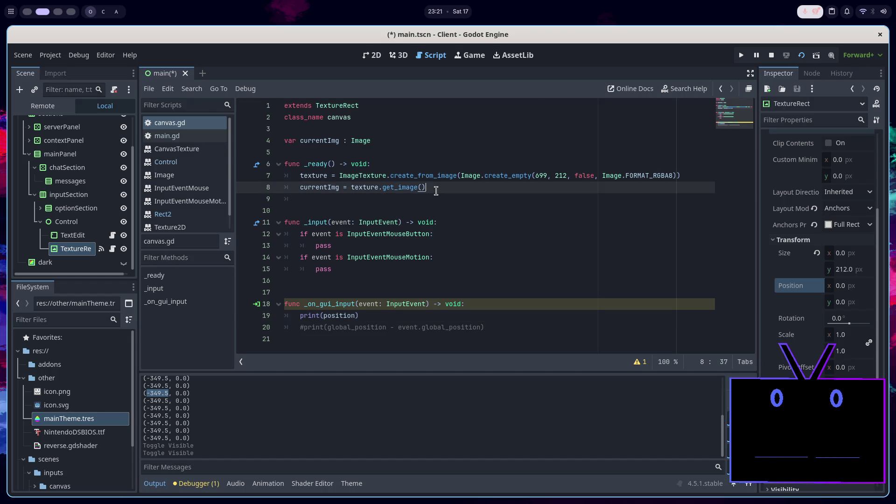
click(447, 224)
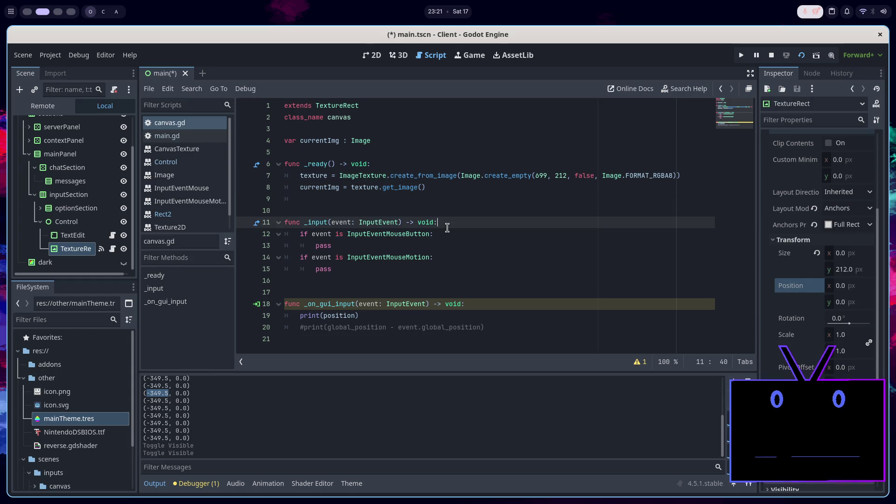
key(Down)
key(Down)
key(Down)
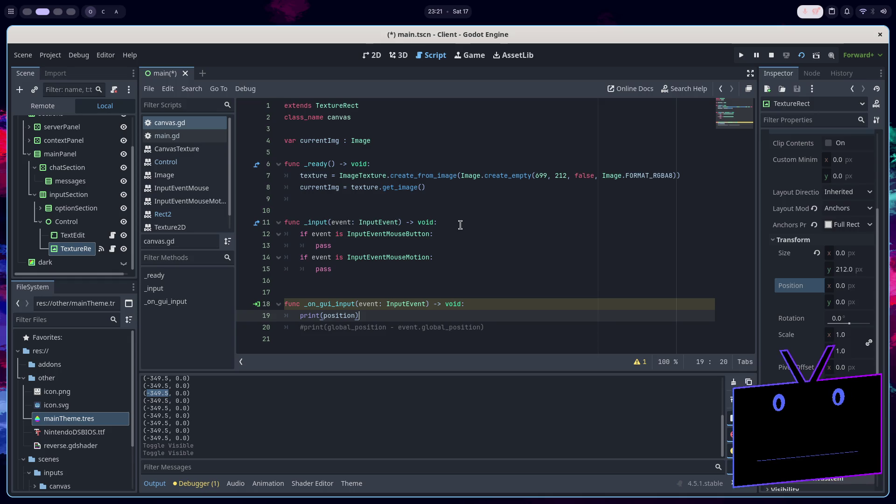
click(460, 223)
key(Return)
key(ctrl+v)
key(Return)
key(ctrl+s)
click(801, 56)
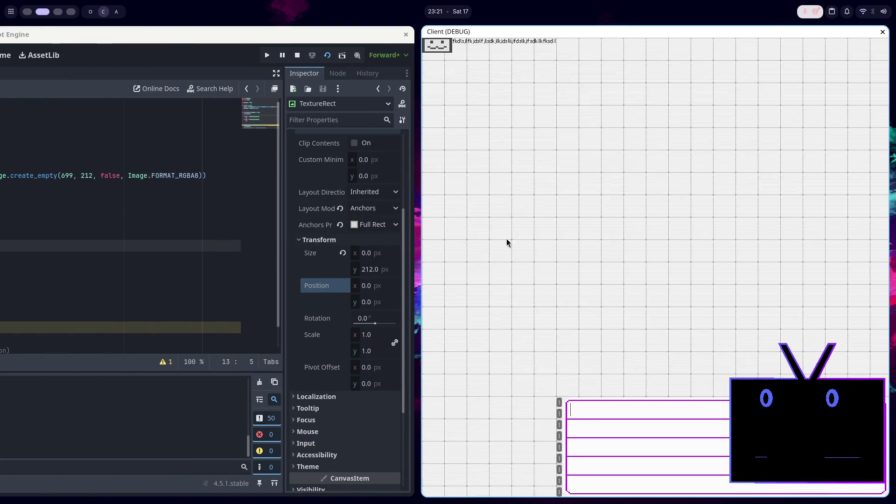
key(super+q)
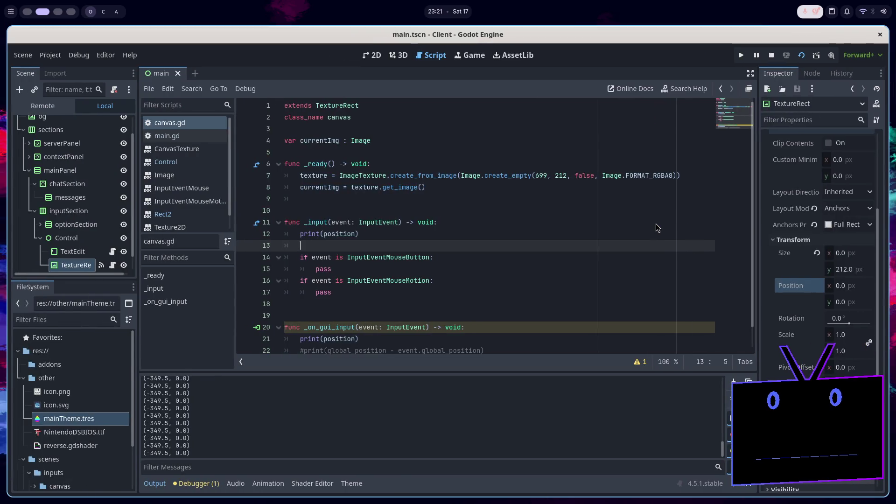
Paste print(position) after line 8 in _ready, save, and rerun, logging (0.0, 0.0)
click(400, 231)
click(455, 188)
key(Return)
text(print(position))
key(Return)
key(ctrl+s)
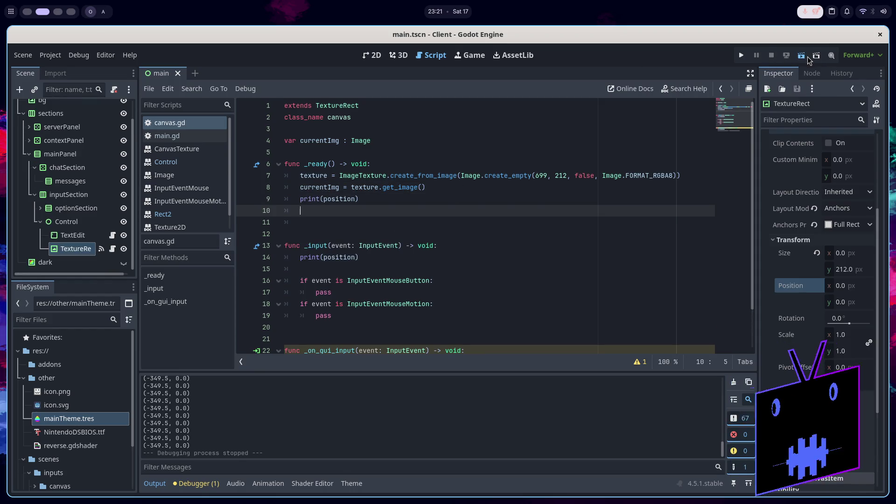
click(806, 59)
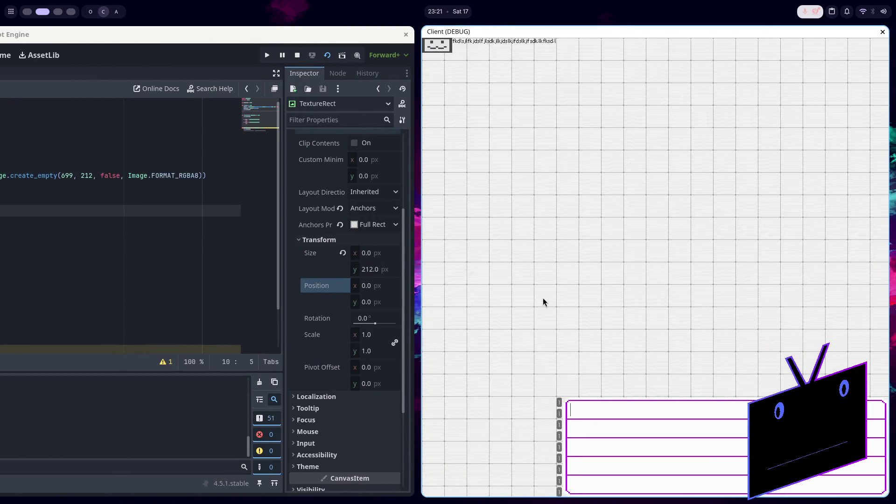
key(super+q)
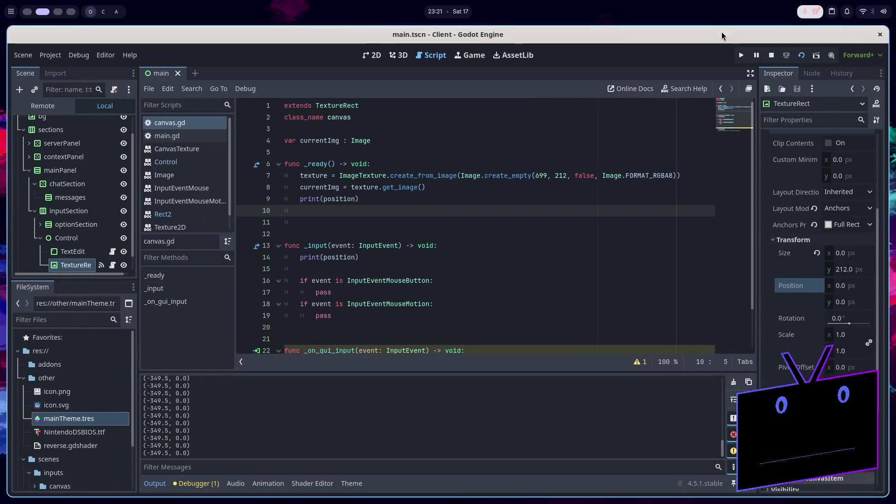
click(802, 57)
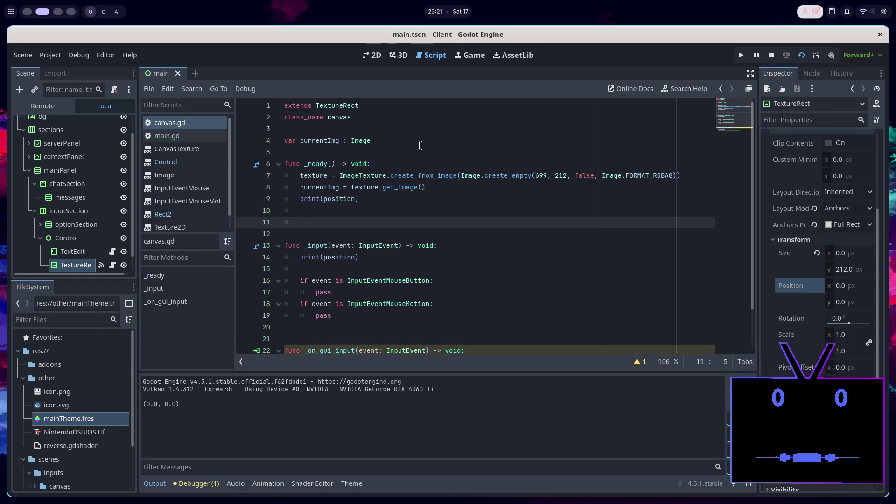
Change the _ready print to global_position and relaunch the scene
double_click(353, 199)
text(g)
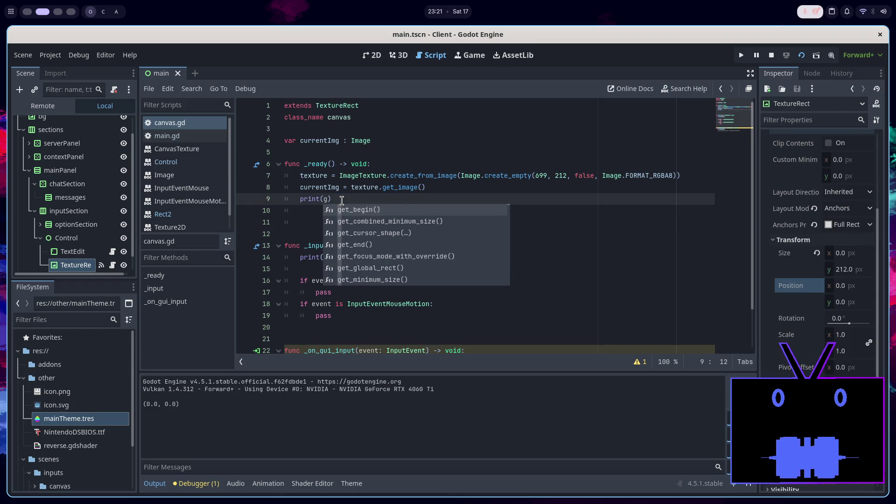
text(lobal_position)
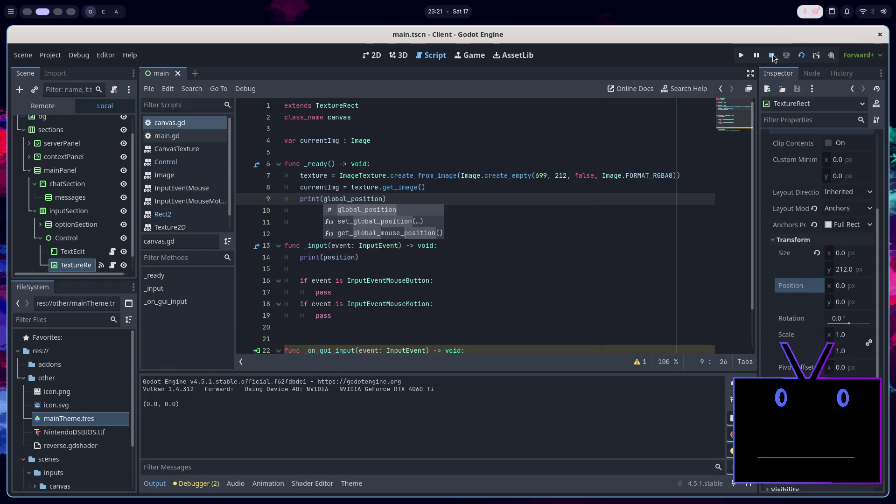
click(772, 56)
click(801, 55)
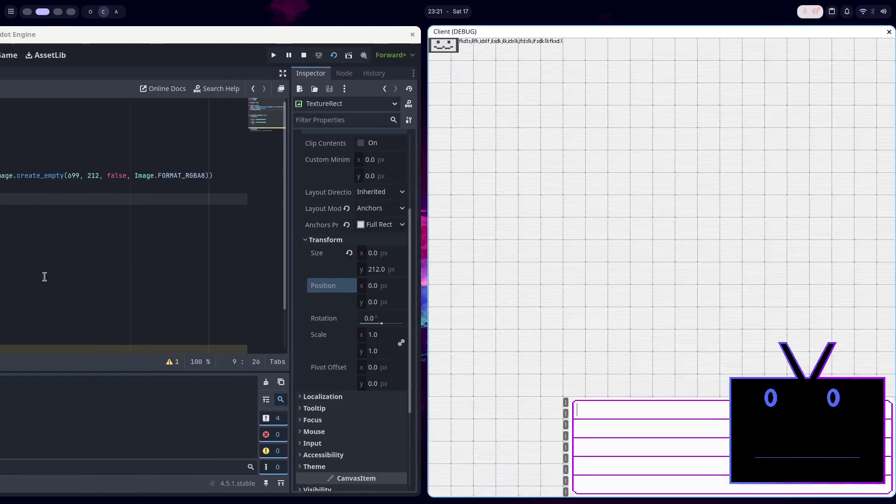
click(44, 276)
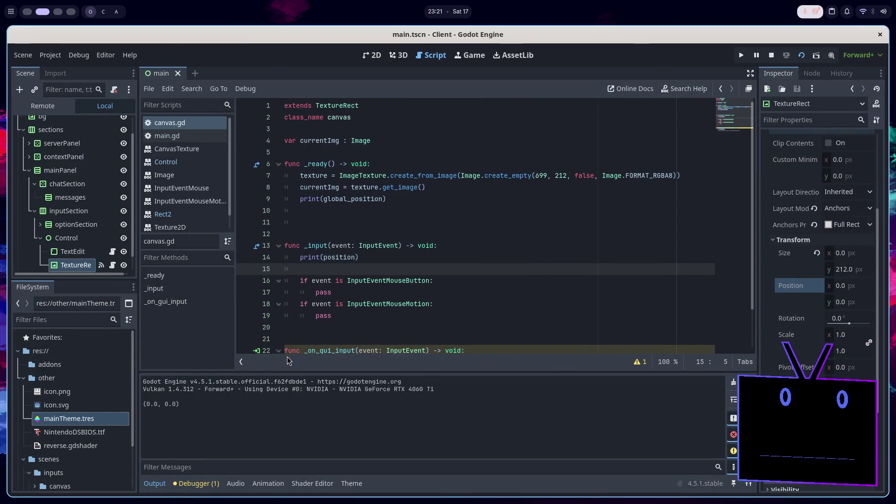
mouse_move(386, 283)
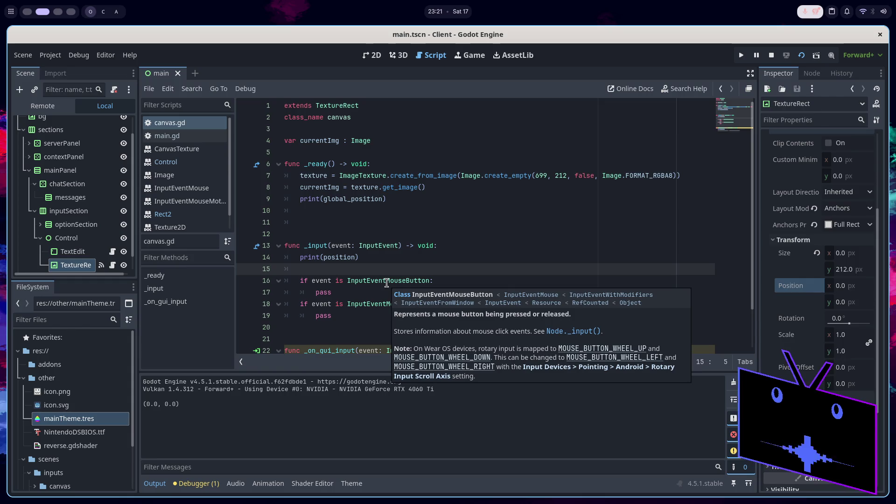
Delete the blank lines after _ready and the print(position) call in _input
click(393, 202)
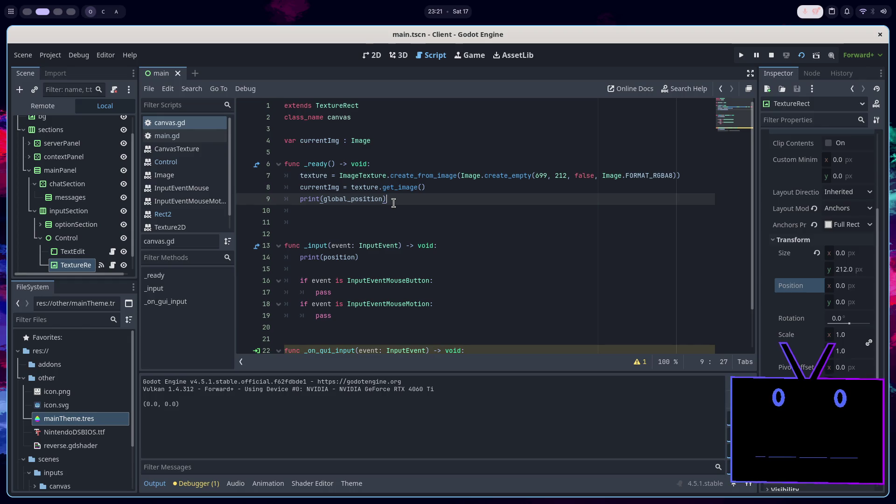
mouse_move(394, 203)
mouse_down()
mouse_move(411, 224)
mouse_move(424, 204)
mouse_up()
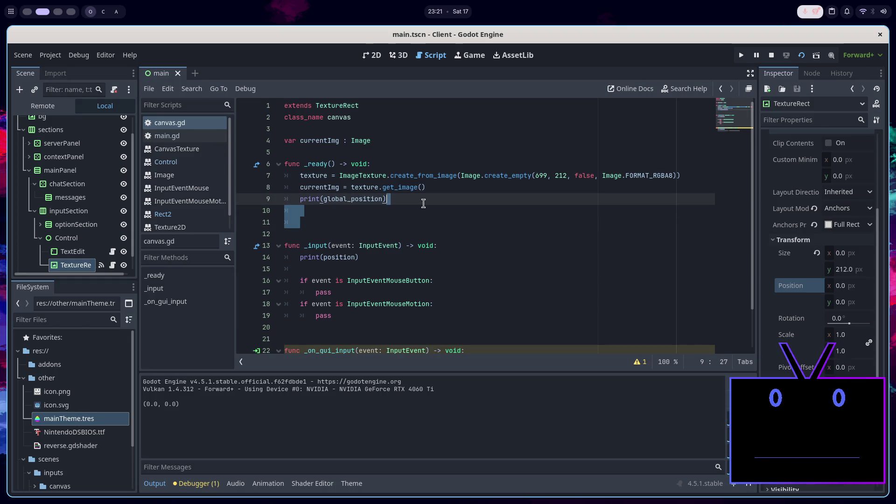
key(BackSpace)
drag(378, 242, 391, 235)
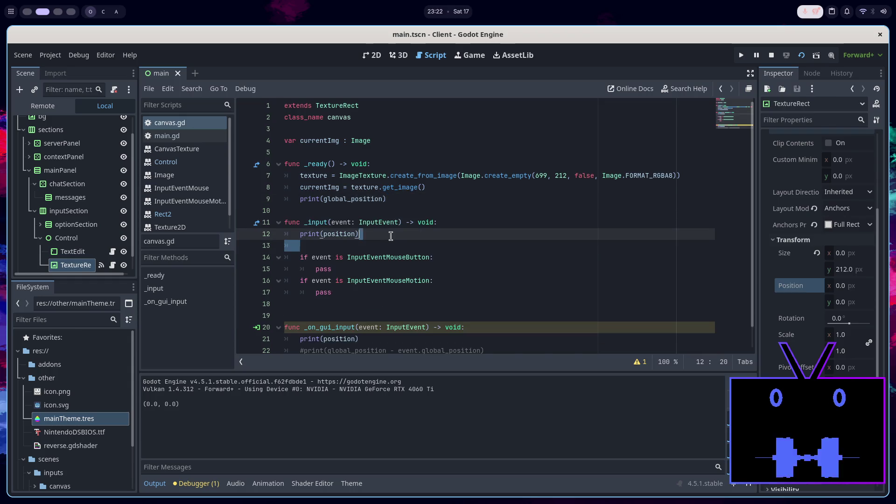
shift+click(483, 222)
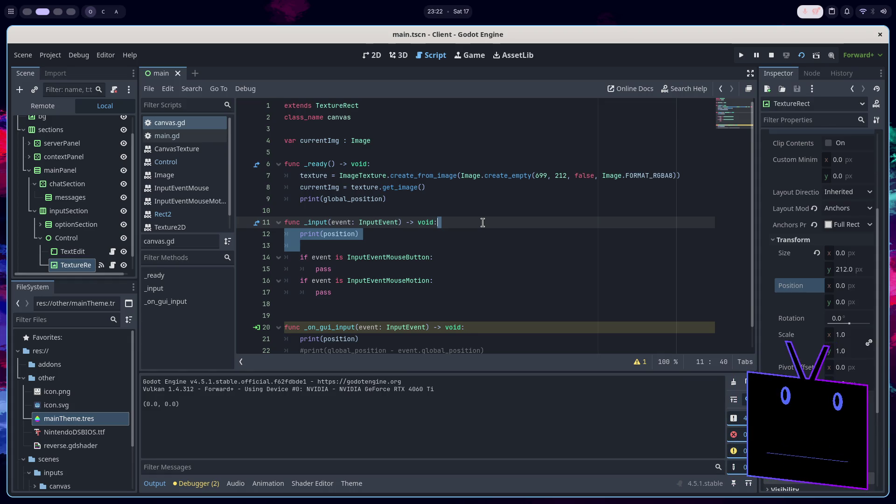
key(BackSpace)
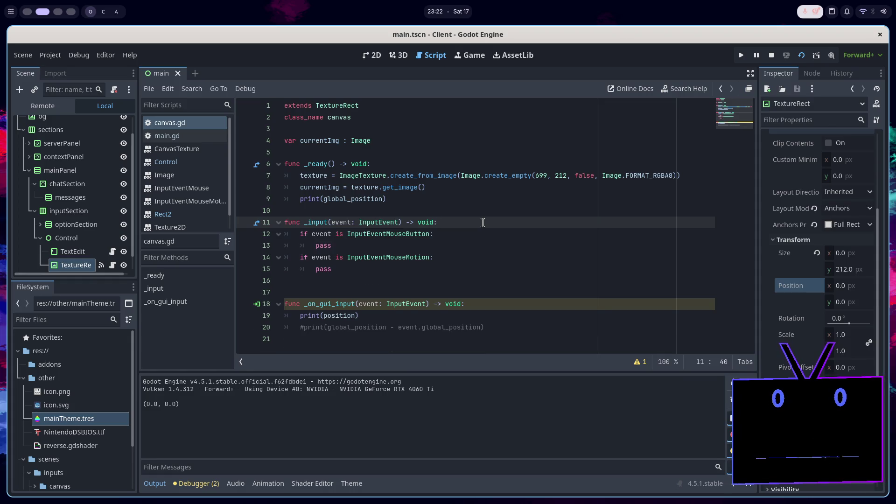
key(Up)
key(Up)
key(super+1)
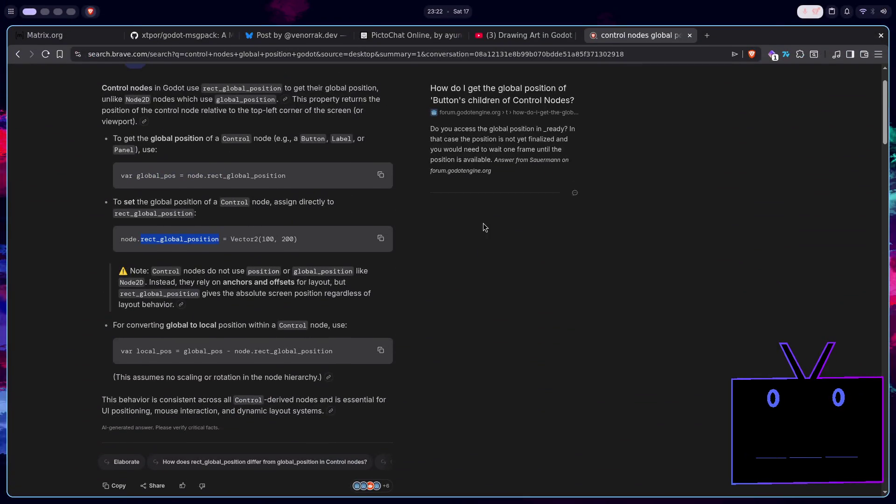
Read a Godot Forum thread about global positions, then go back to the results
scroll(485, 222, down, 8)
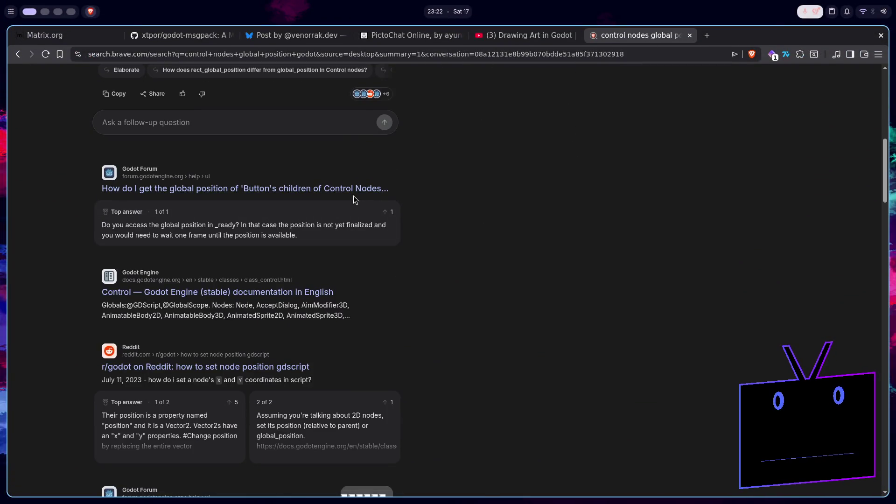
click(342, 192)
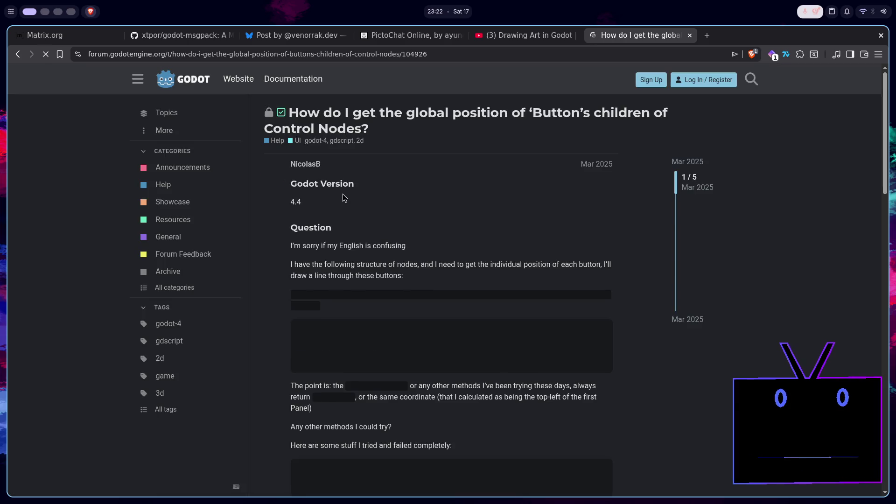
scroll(410, 246, down, 6)
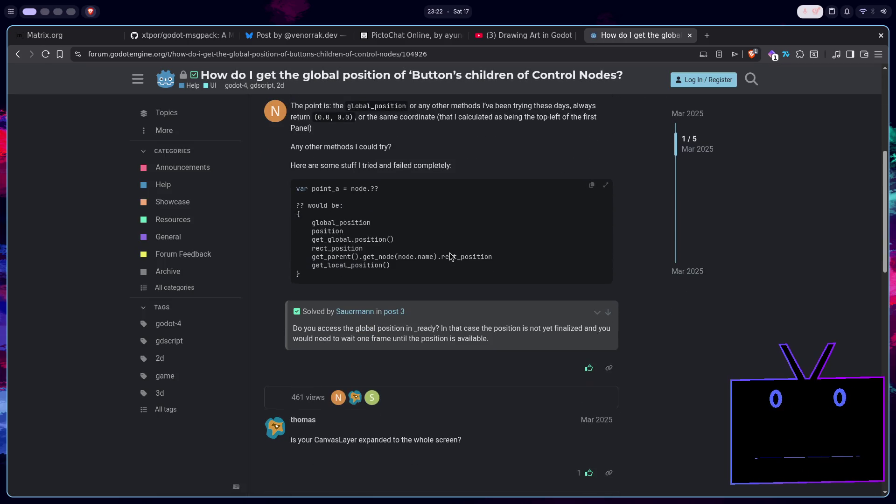
scroll(451, 256, down, 6)
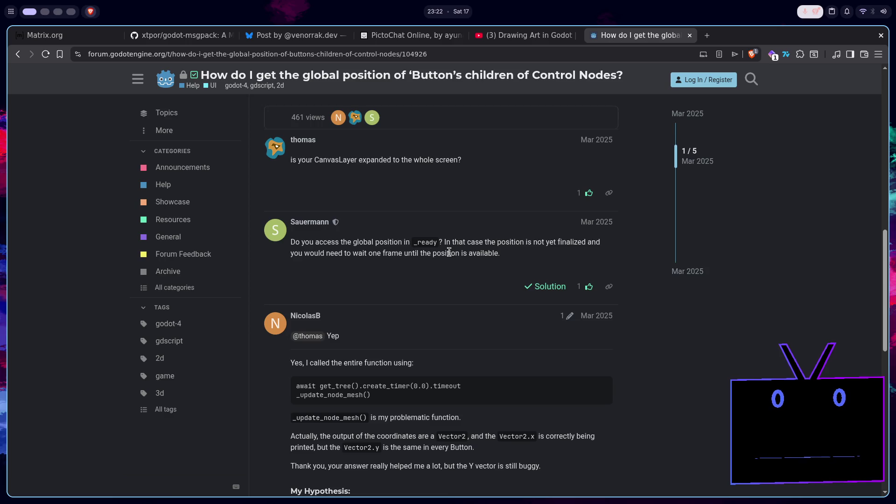
scroll(444, 269, down, 2)
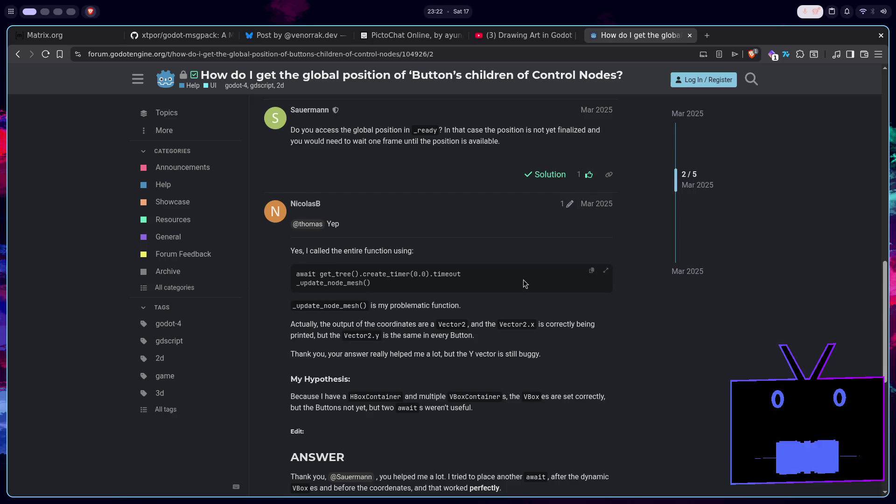
scroll(522, 279, down, 4)
scroll(522, 280, down, 3)
key(alt+Left)
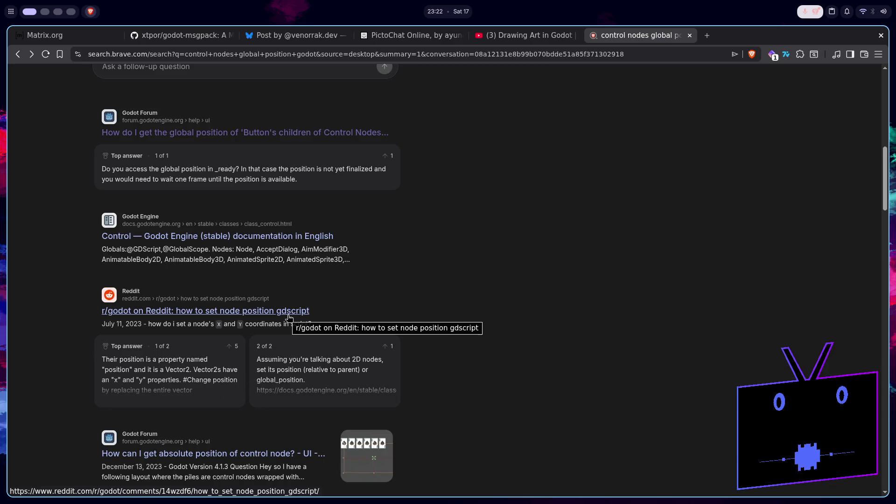
Open the thread on Control nodes' absolute position and copy get_global_rect().position
scroll(289, 318, down, 4)
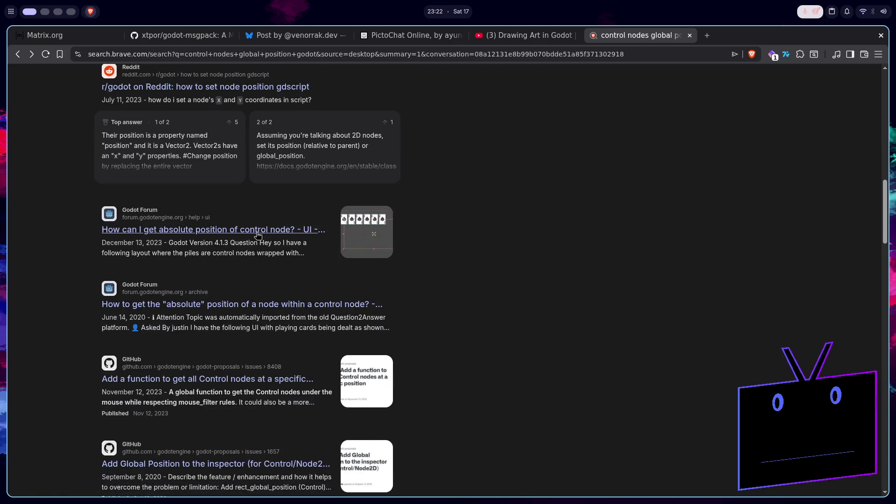
click(259, 236)
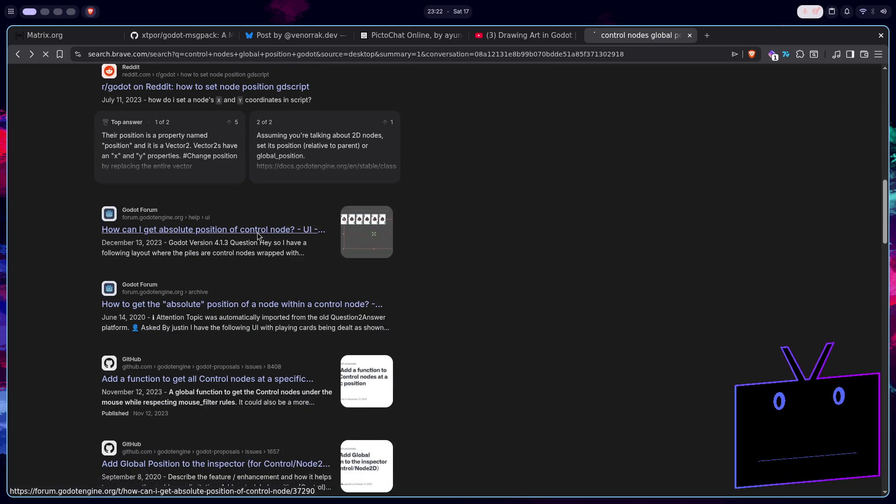
scroll(354, 297, down, 1)
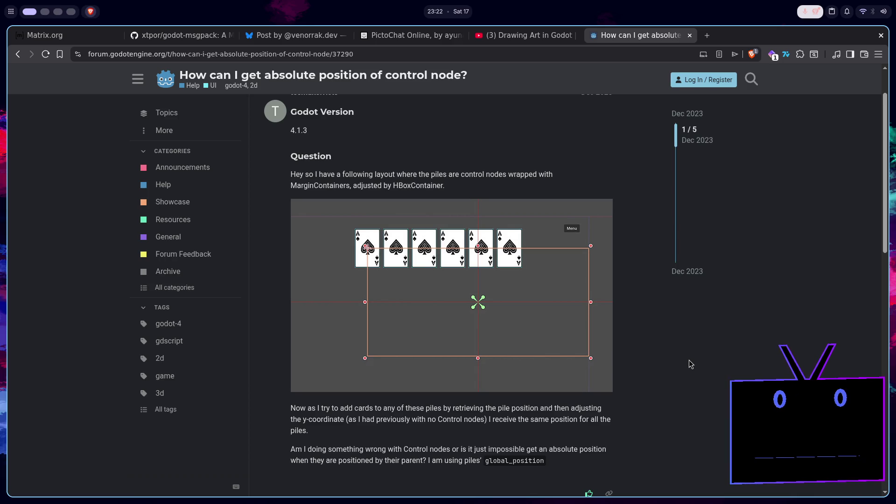
scroll(688, 359, down, 5)
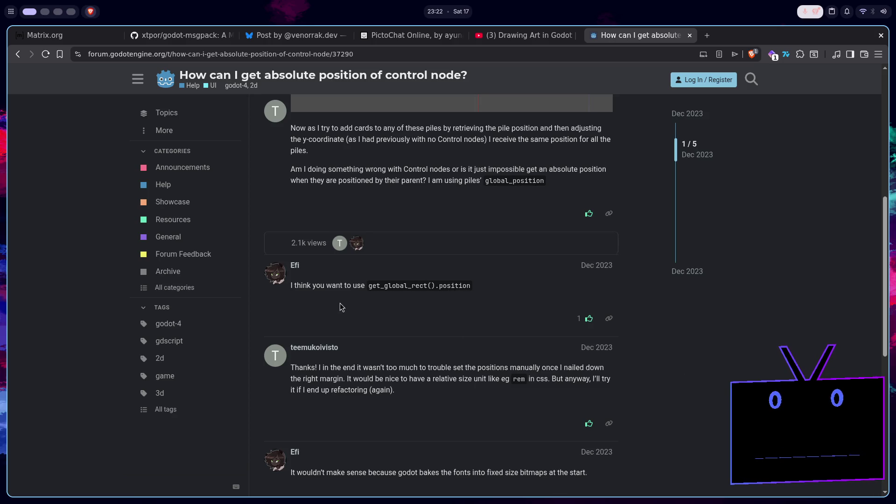
scroll(341, 306, down, 2)
scroll(348, 322, down, 2)
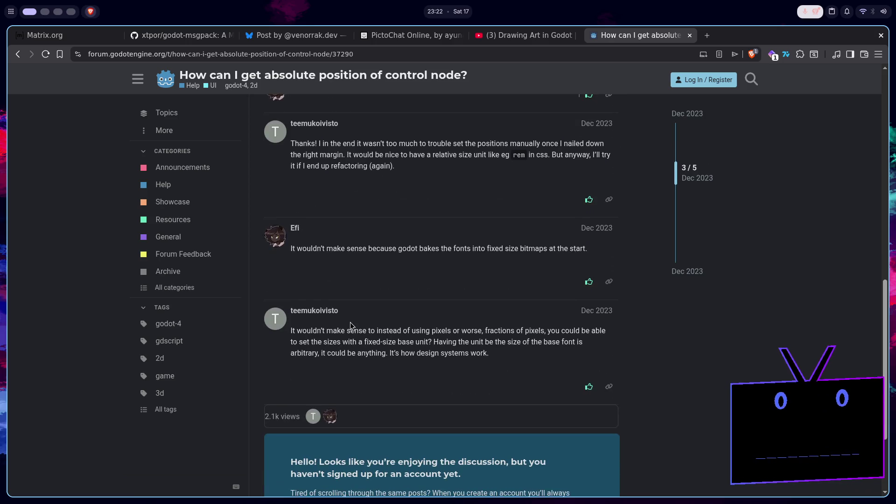
scroll(396, 301, up, 4)
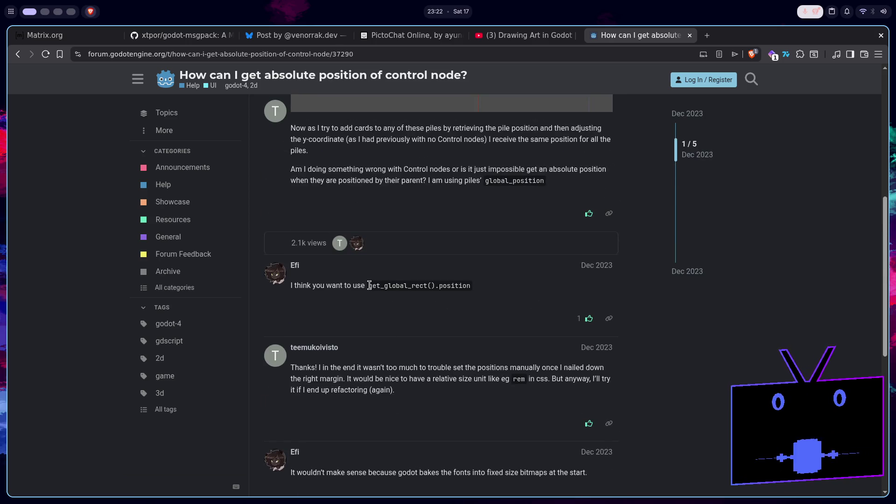
drag(368, 285, 482, 290)
key(ctrl+c)
key(super+2)
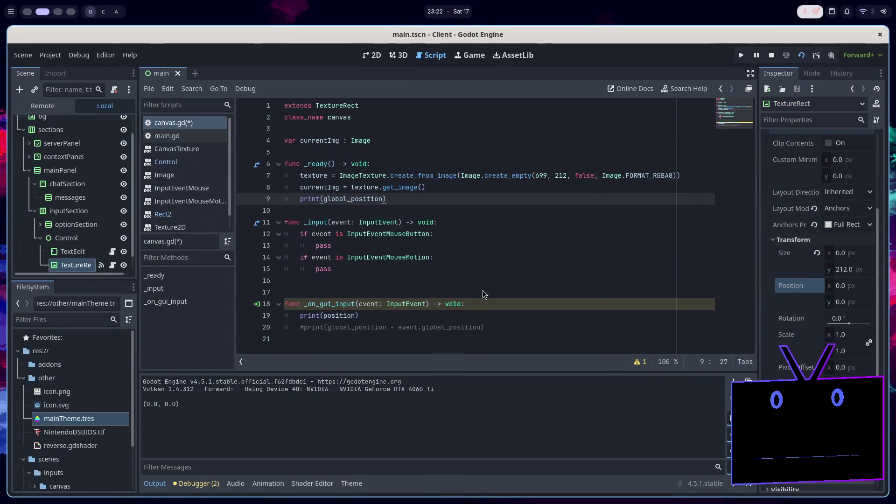
Replace global_position on line 9 with get_global_rect().position, save, and run the scene
double_click(359, 200)
key(ctrl+v)
key(ctrl+s)
click(771, 56)
click(800, 57)
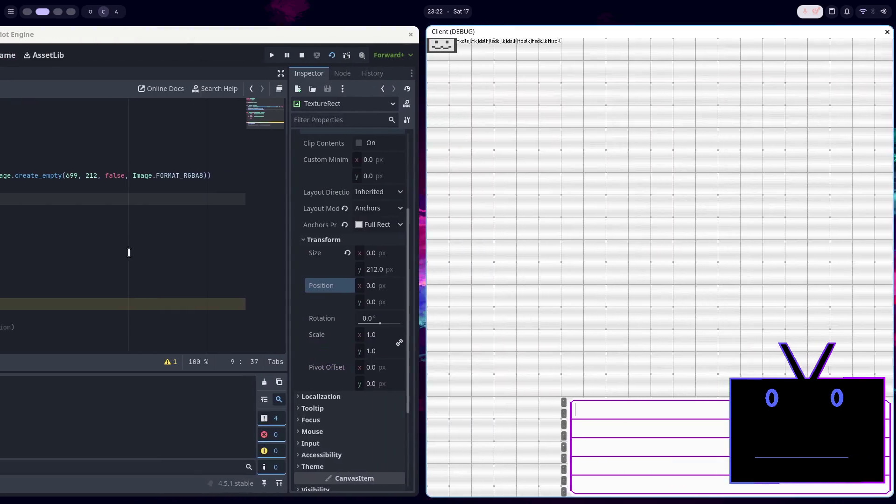
click(127, 255)
click(462, 211)
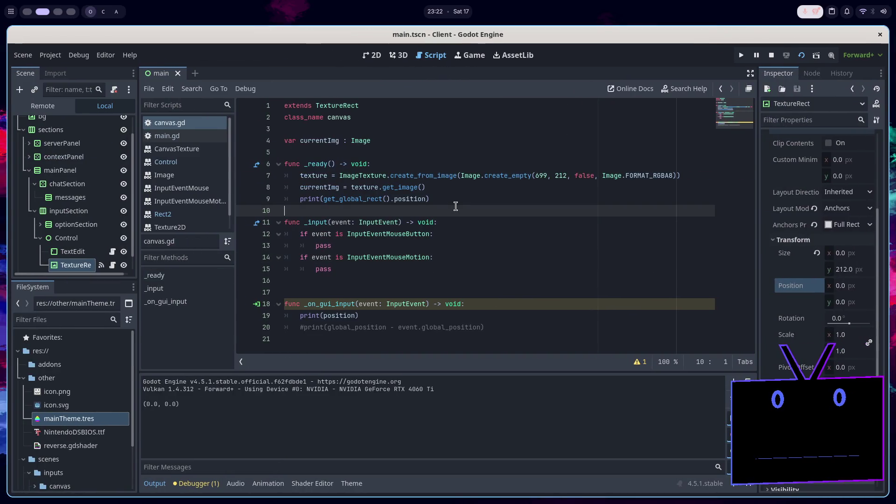
click(453, 201)
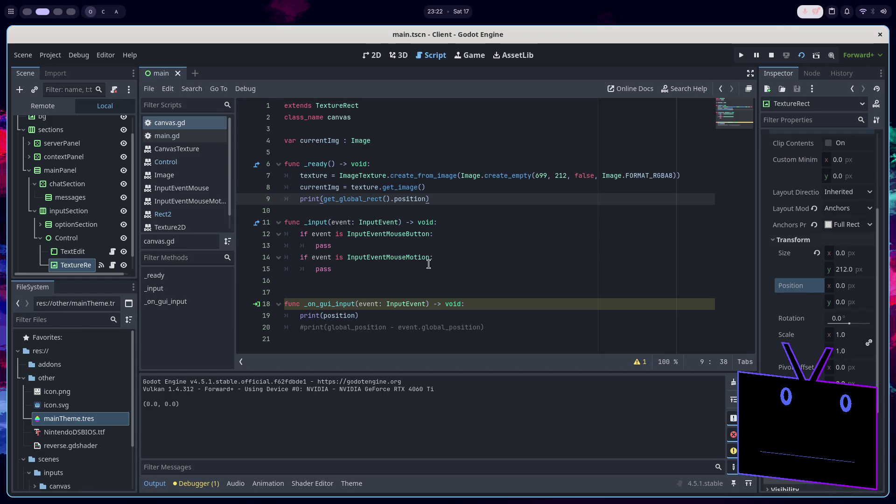
Print get_global_rect().position on line 19 too and rerun, logging (-48.5, 771.0)
double_click(345, 315)
key(ctrl+v)
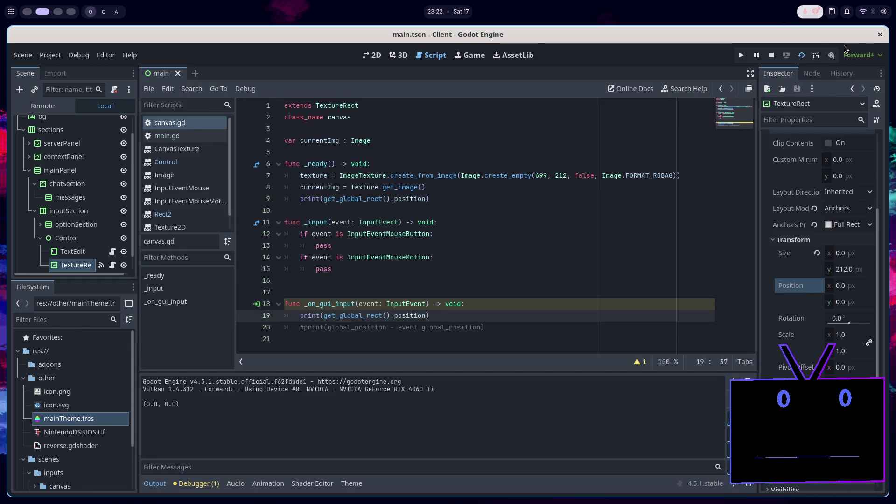
click(771, 55)
key(F5)
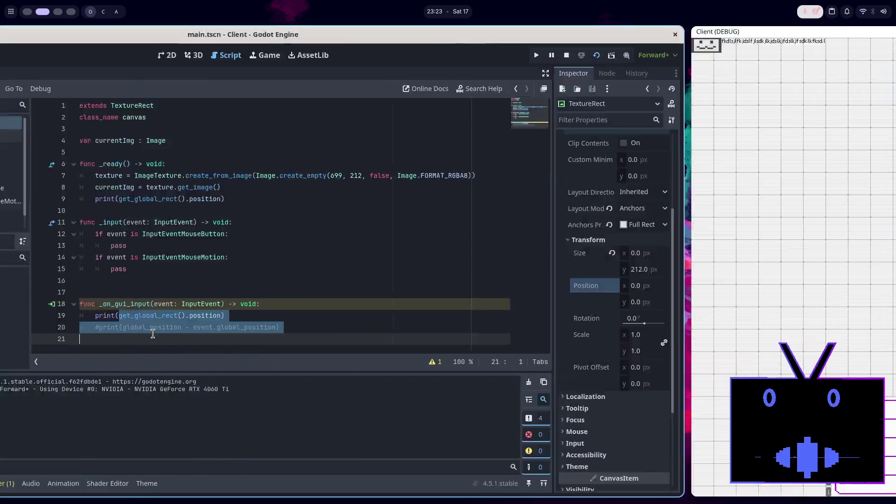
click(462, 338)
click(456, 307)
click(462, 319)
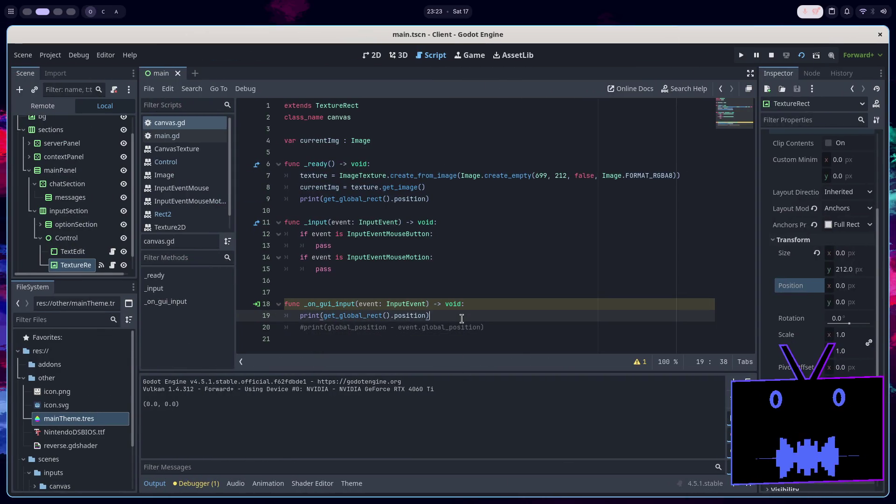
key(super+Right)
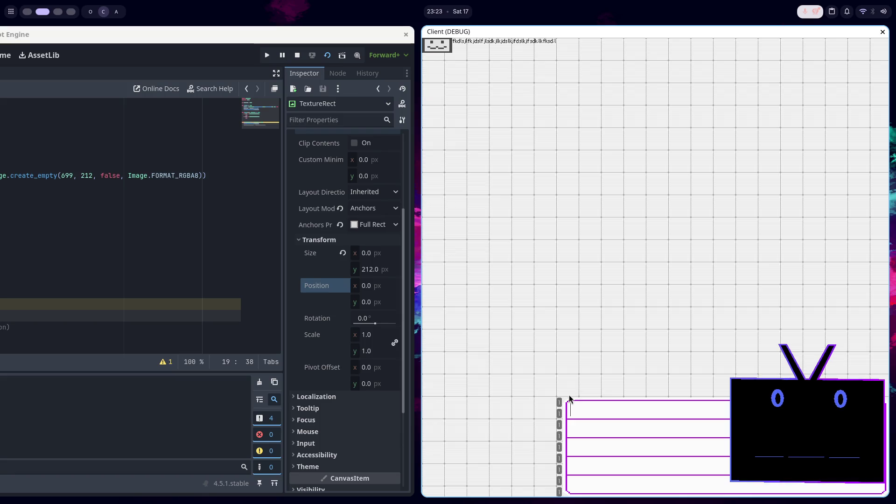
key(super+Left)
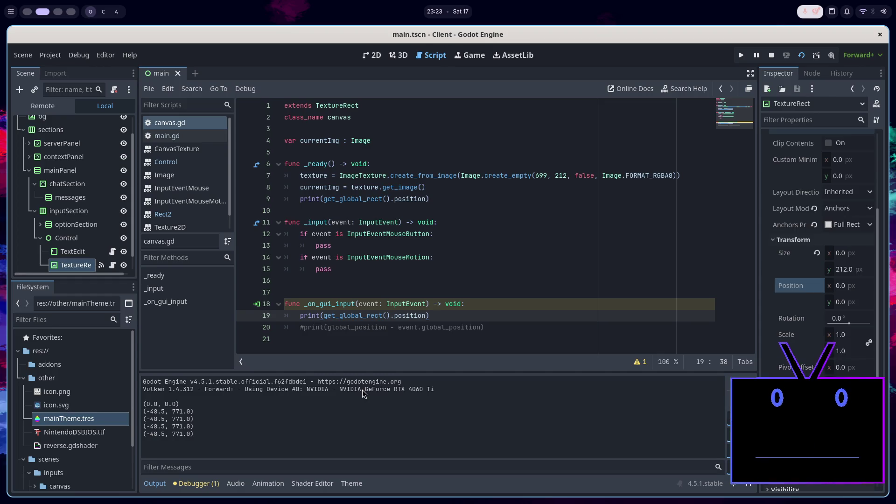
click(387, 327)
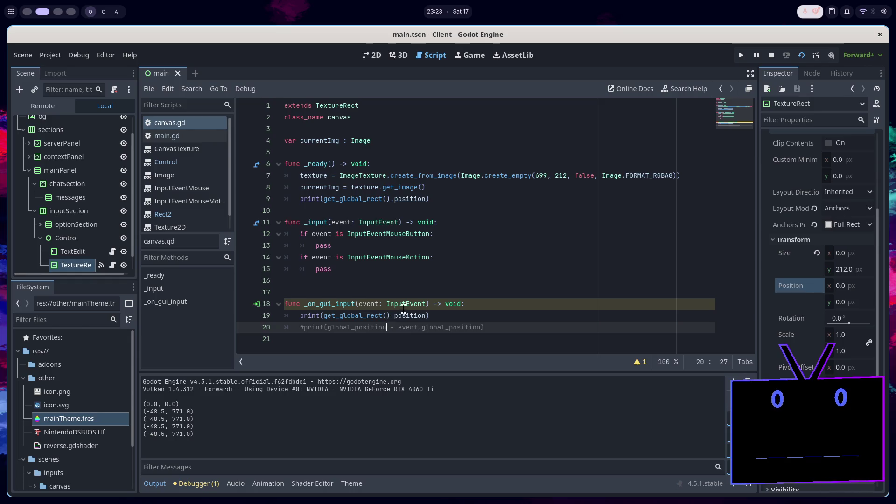
Below the print line, declare globalposition : Vector2 = get_global_rect().position + Vector2(348.5, 0)
click(441, 315)
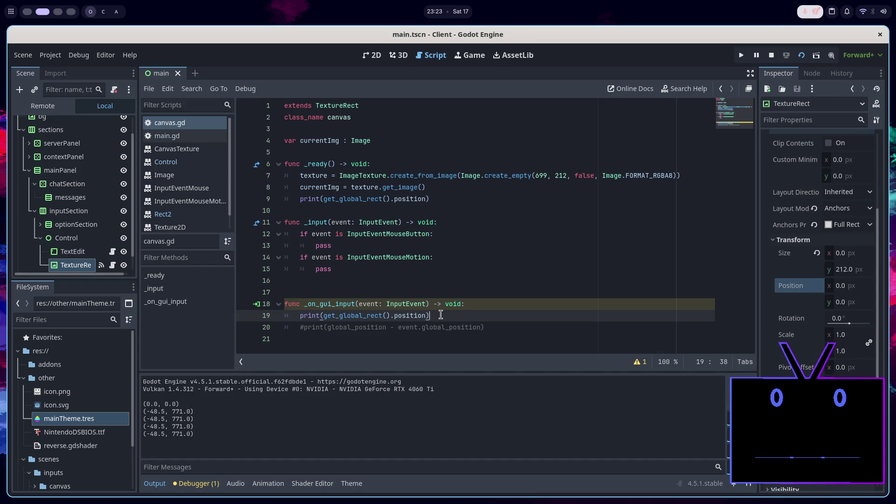
key(Return)
text(var globalp)
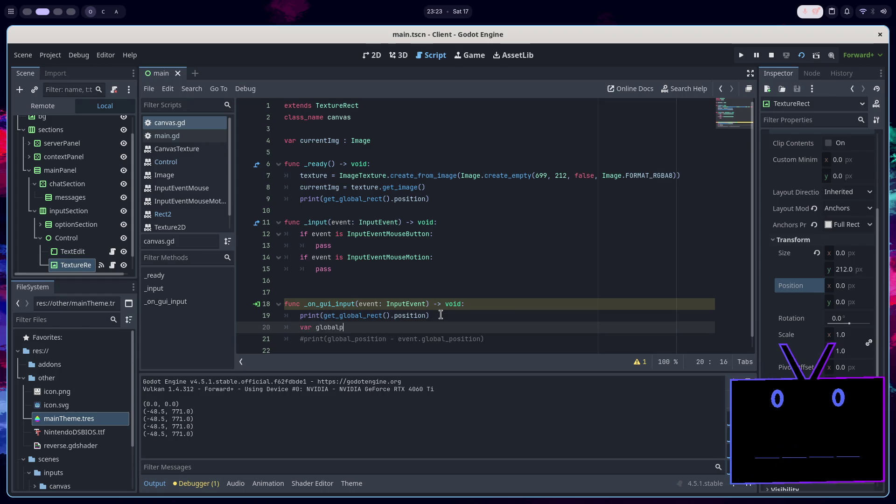
text(osition : V)
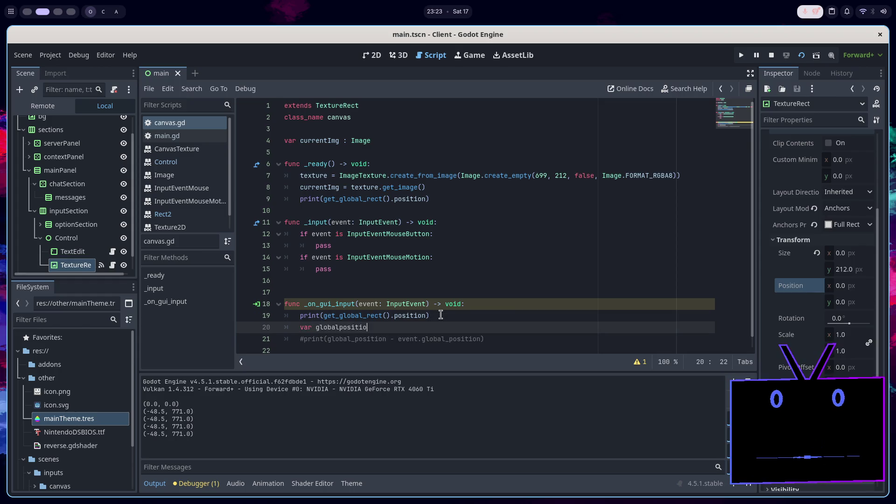
text(ec)
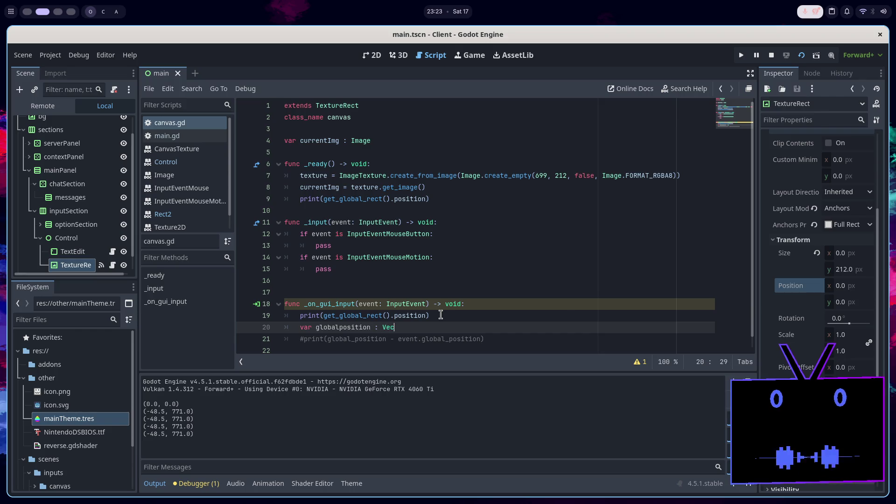
text(tor2 = get_global_rect().position)
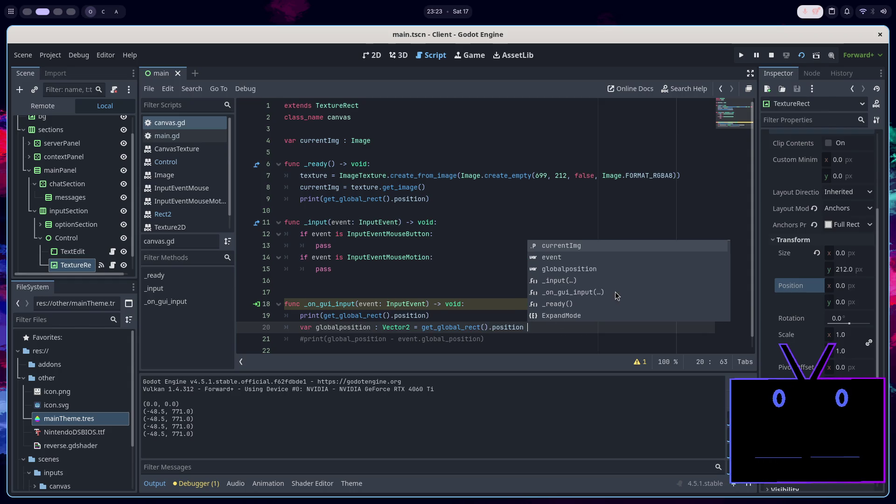
text( + V)
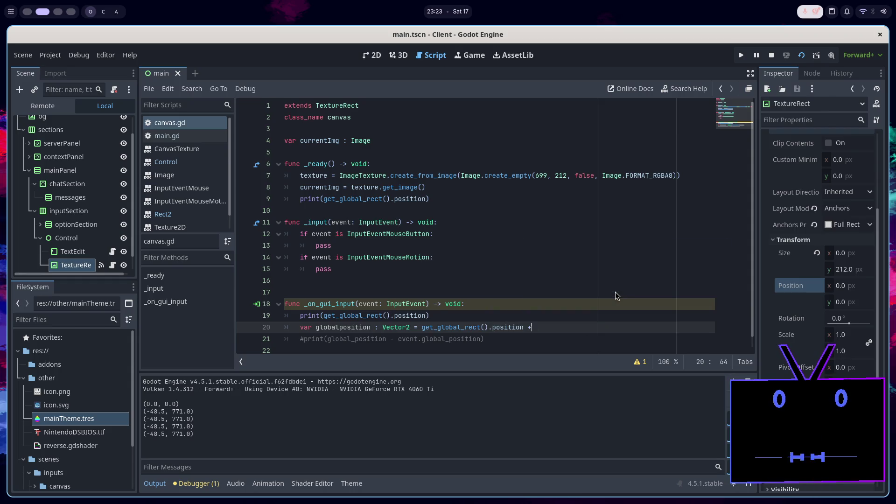
key(Down)
key(Down)
key(Down)
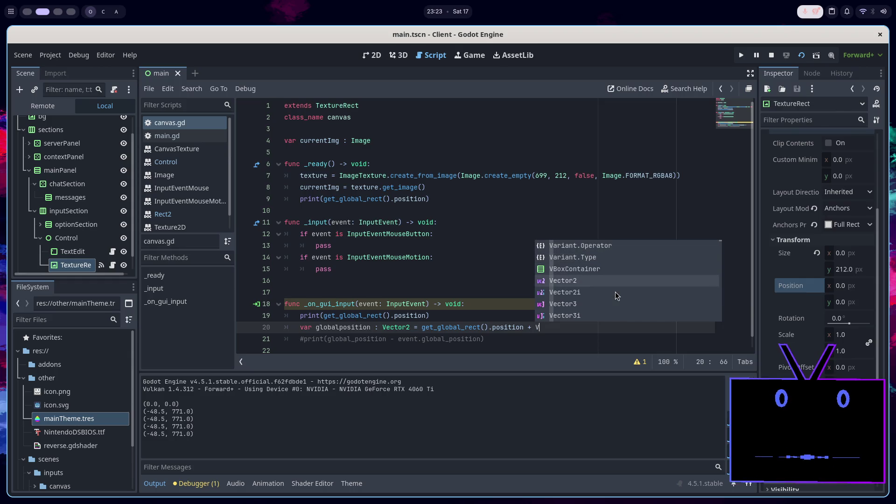
key(Return)
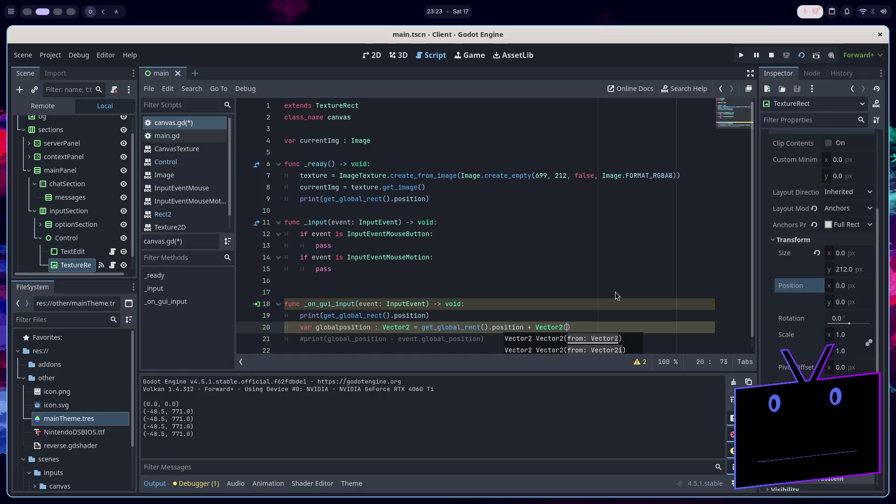
text(34)
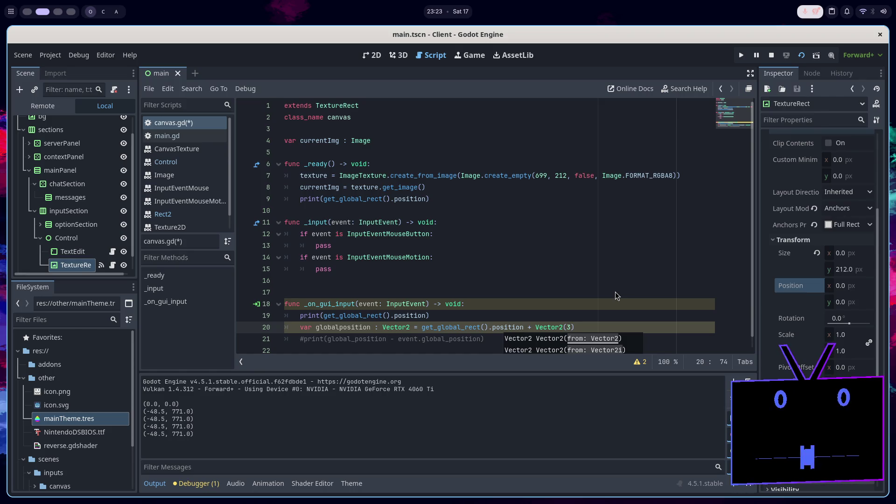
text(8.5)
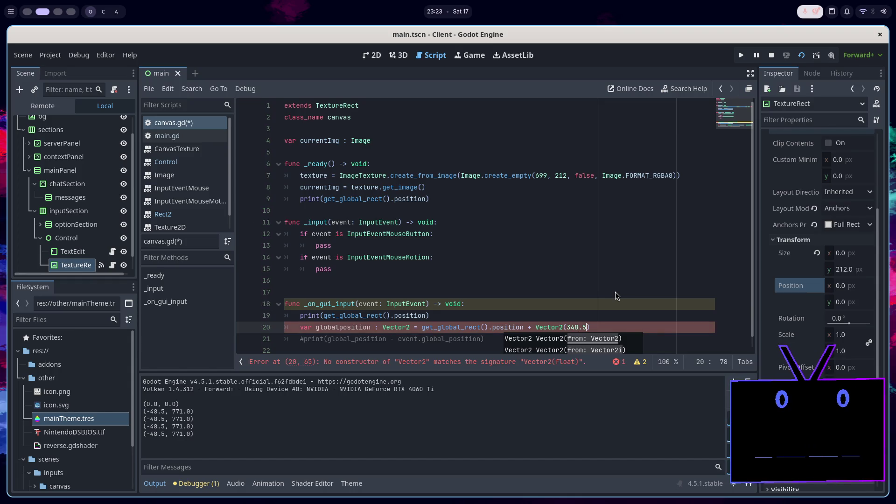
text(, 0)
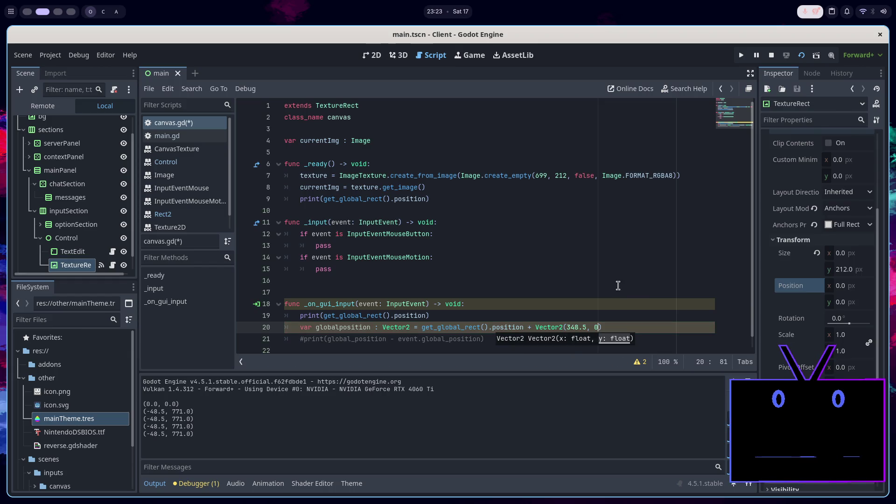
key(ctrl+s)
Replace the old rect-position print with print(globalposition - event.global_position), then save
click(506, 326)
key(ctrl+k)
click(497, 304)
key(ctrl+shift+k)
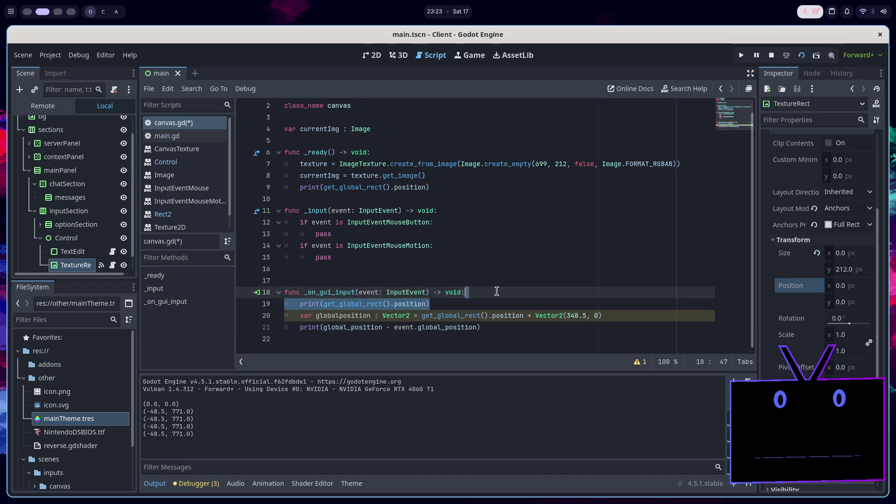
key(ctrl+s)
click(358, 313)
double_click(358, 311)
key(ctrl+c)
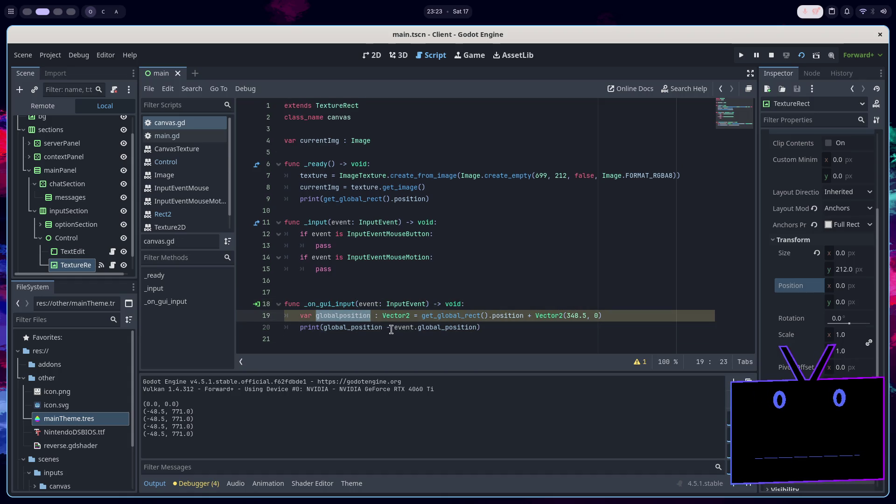
double_click(370, 327)
key(ctrl+v)
click(796, 57)
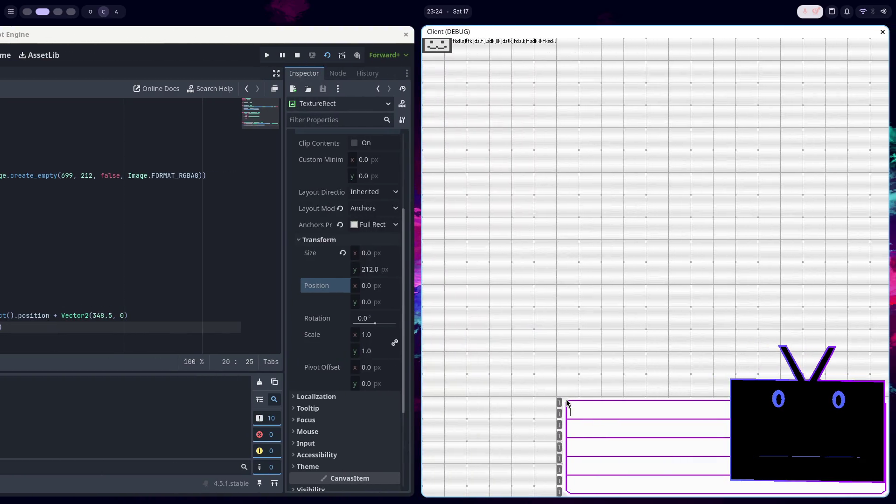
Restart the client to test the 348.5 offset, stopping after offsets like (-10.0, 0.0) log
key(F8)
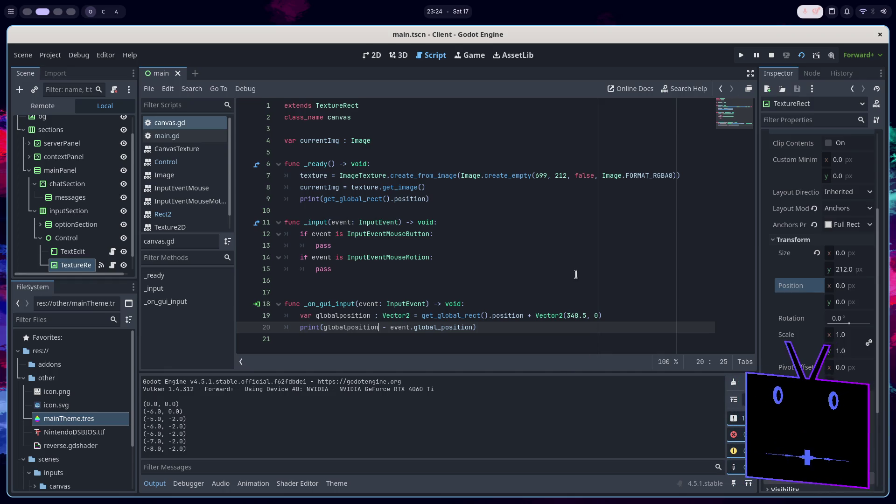
double_click(571, 317)
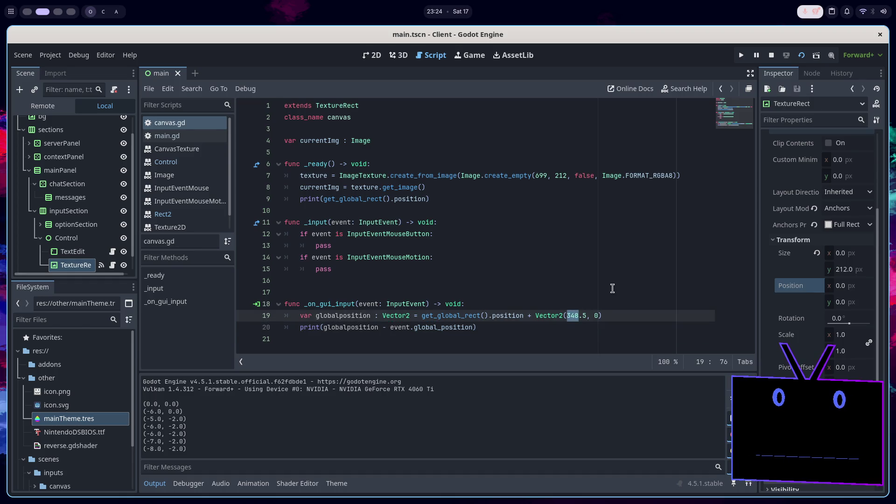
key(F5)
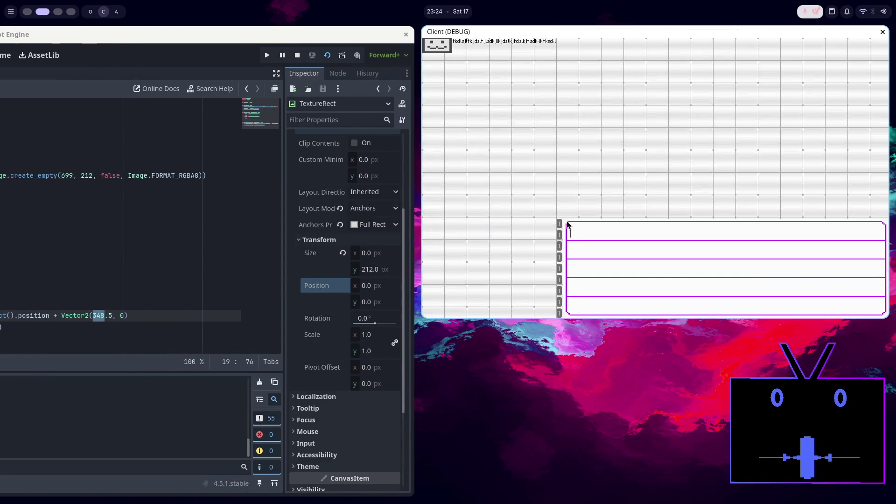
key(F8)
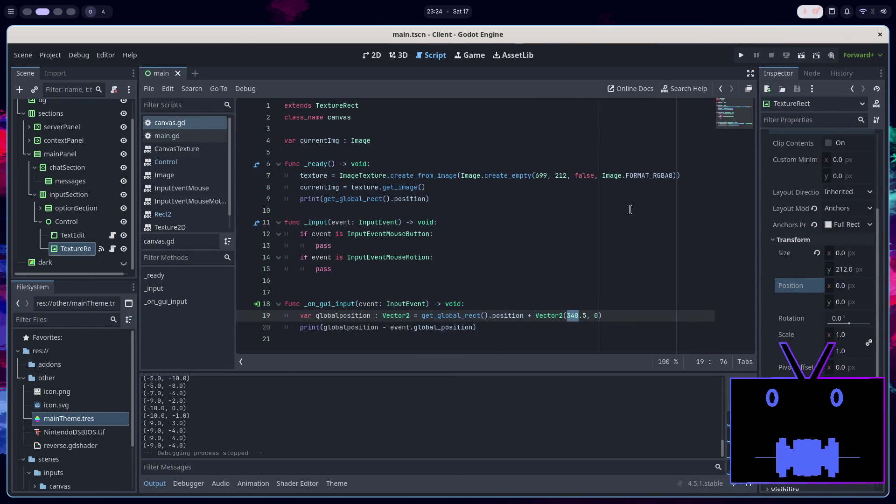
Cut the separate _input function out of canvas.gd, tidy the blank lines, and save
click(491, 328)
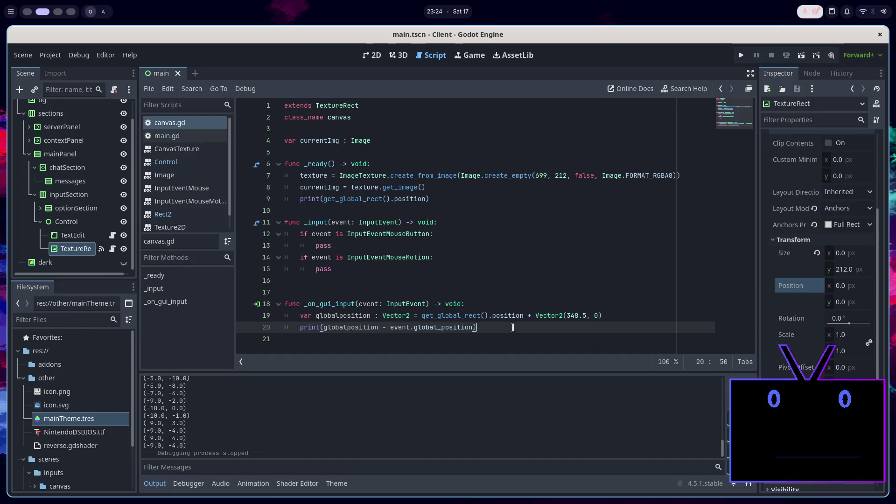
key(Return)
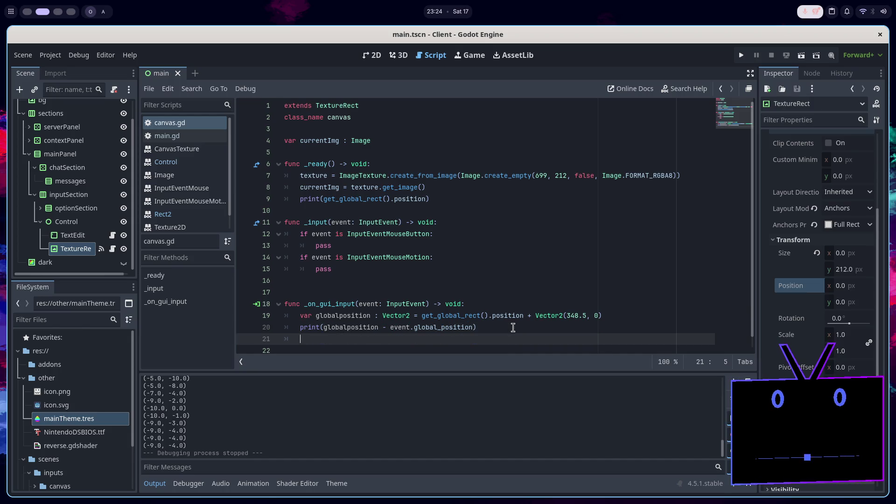
scroll(391, 206, down, 1)
mouse_move(392, 209)
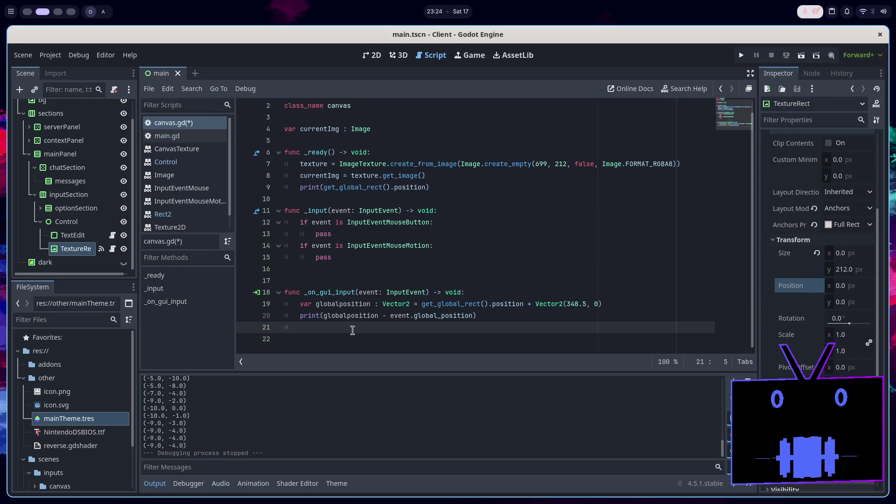
click(357, 262)
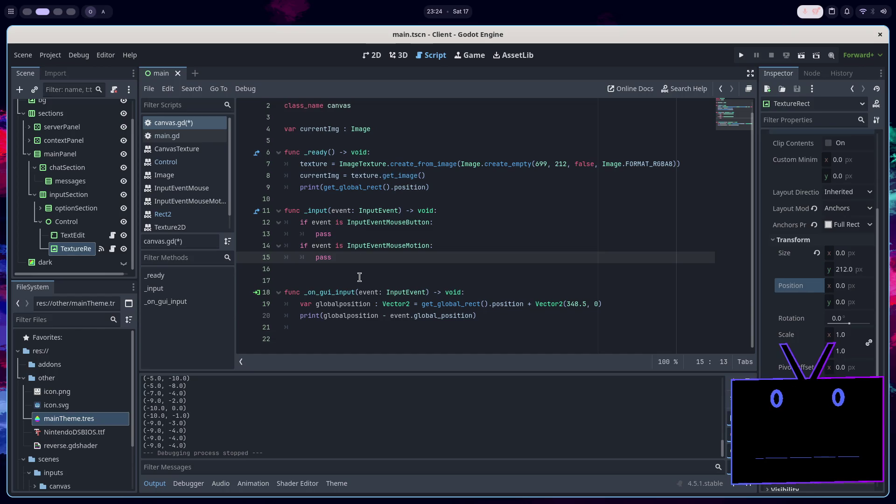
drag(371, 253, 466, 201)
key(ctrl+c)
key(BackSpace)
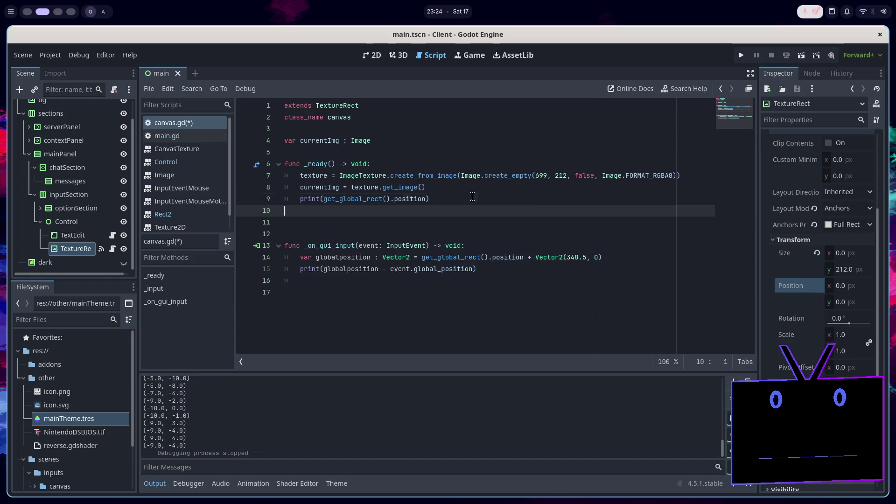
key(BackSpace)
key(Down)
key(BackSpace)
key(ctrl+s)
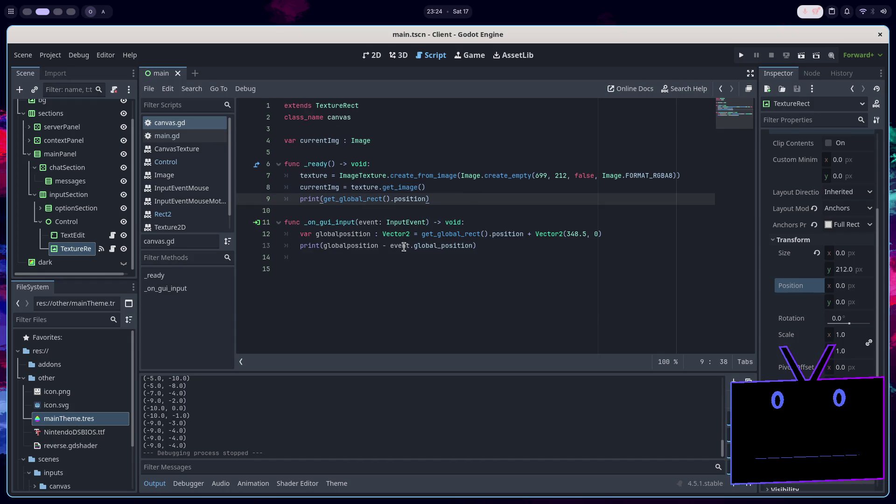
Restore the _input function and copy its InputEventMouseButton and InputEventMouseMotion if/pass branches
click(399, 254)
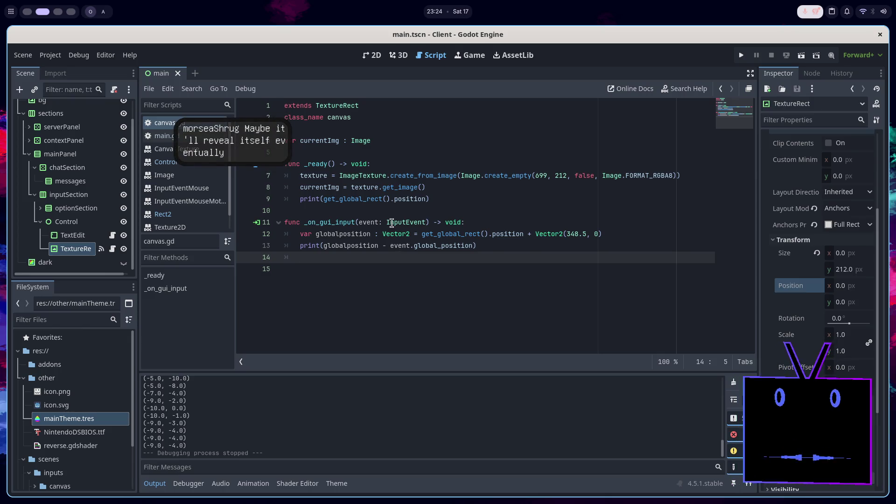
click(404, 211)
key(Return)
key(Up)
key(ctrl+v)
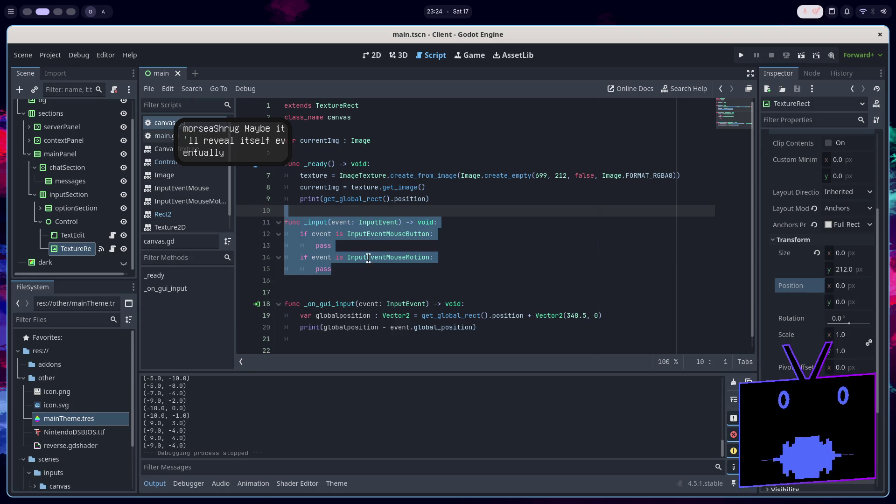
click(353, 267)
key(shift+Up)
key(shift+Up)
key(shift+Up)
key(shift+Home)
key(ctrl+c)
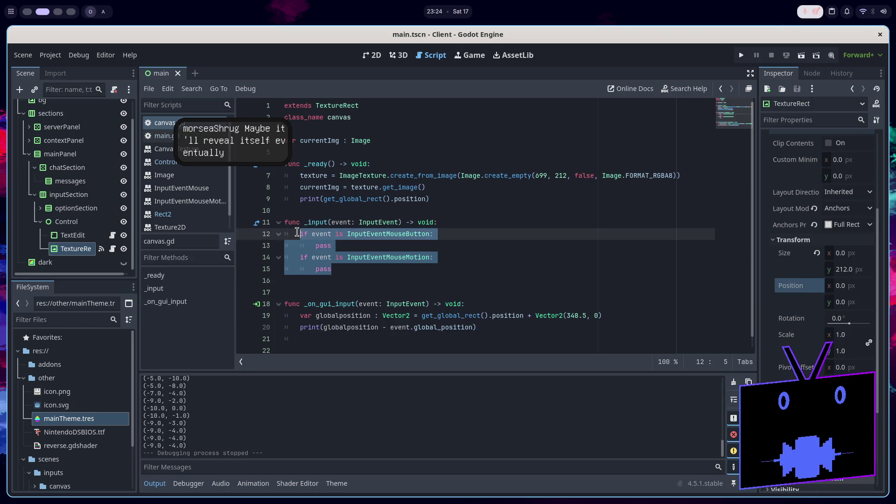
Paste those branches into _on_gui_input, delete the _input function, and save the script
scroll(353, 291, down, 1)
click(354, 332)
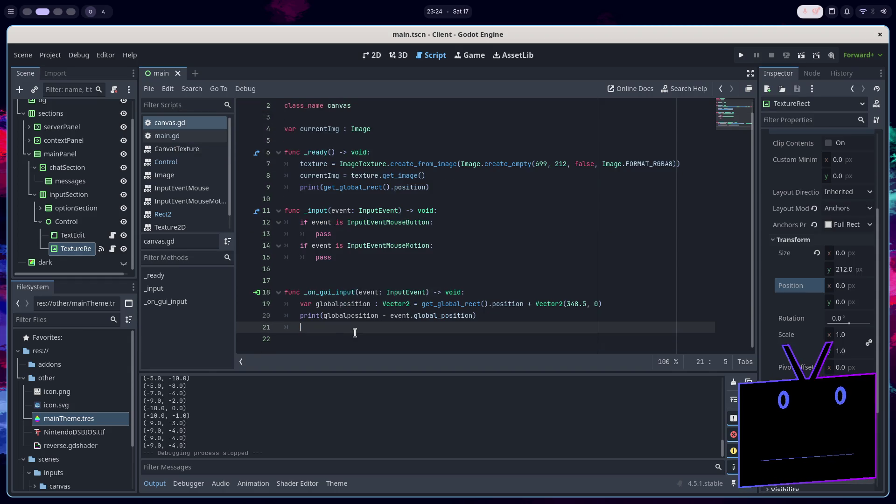
key(ctrl+v)
drag(366, 254, 408, 192)
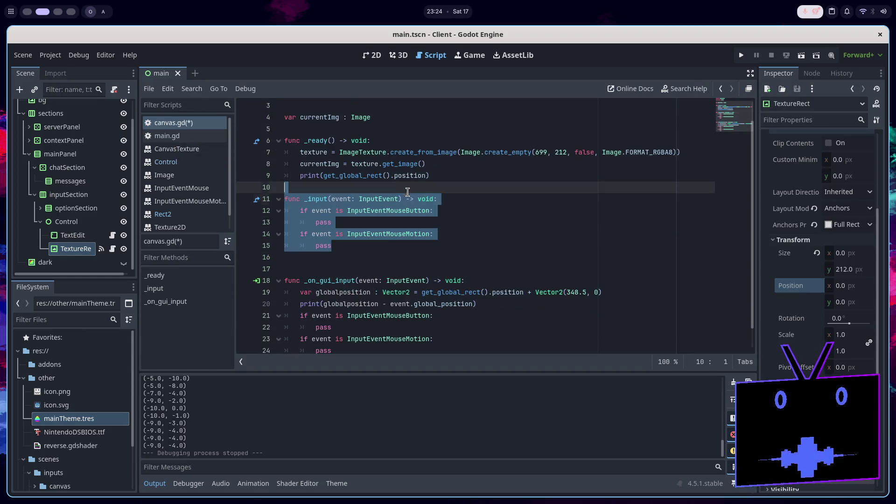
key(BackSpace)
key(Down)
key(BackSpace)
key(BackSpace)
key(ctrl+s)
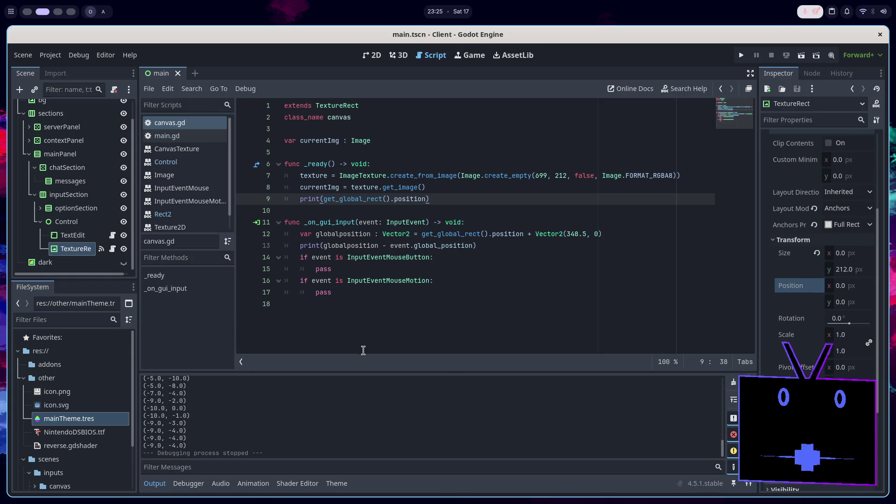
Check the 2D scene view and the canvas.png texture image in Aseprite
click(381, 58)
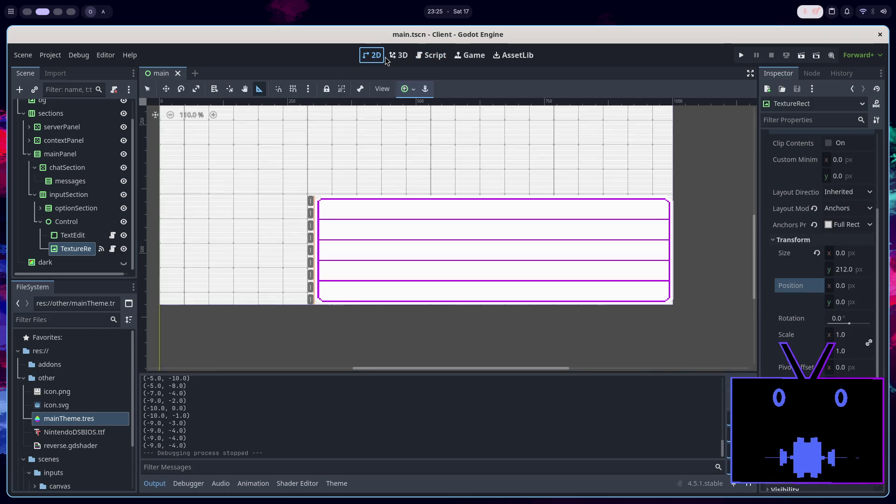
click(430, 55)
key(alt+Tab)
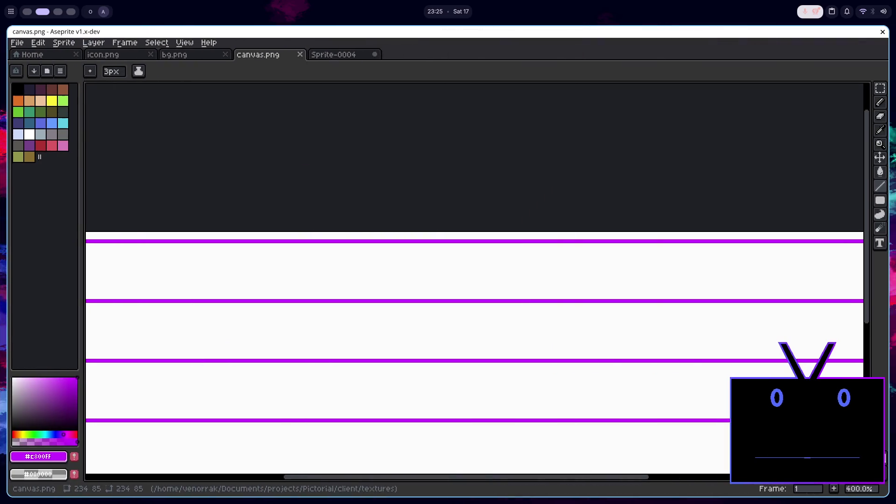
key(alt+Tab)
Run the client, fill the chat box with random test text, backspace some, and close the game
click(801, 55)
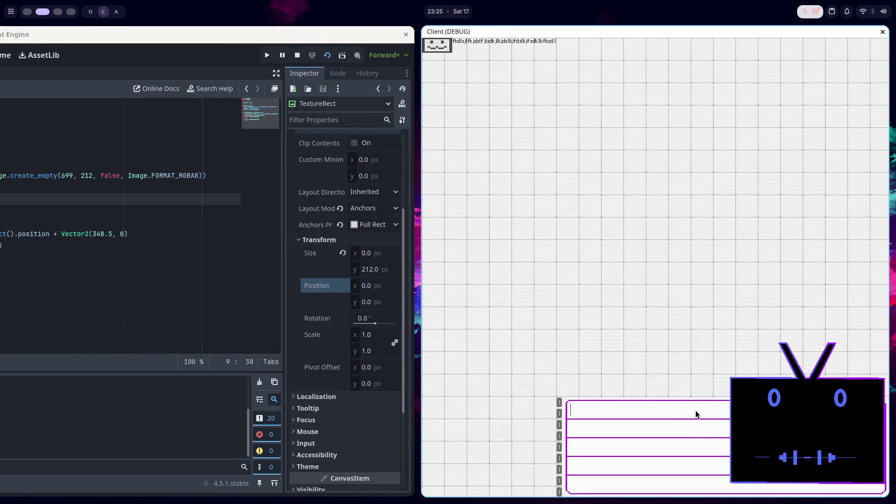
text(lfd;sk;flkds;lfk;ldklfkds;lkf;sdl)
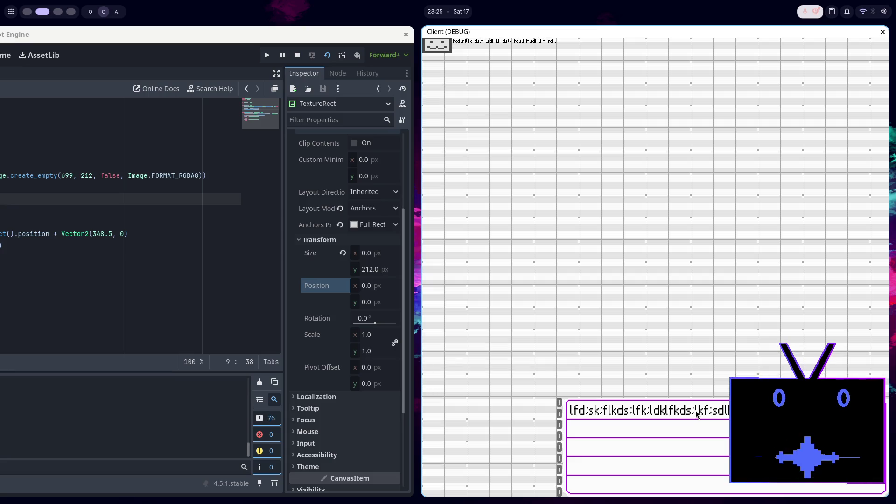
text(f;lksdf;lksd;lfk;sdlkf;lsdkf;lksdldsk;lfks;dlkf)
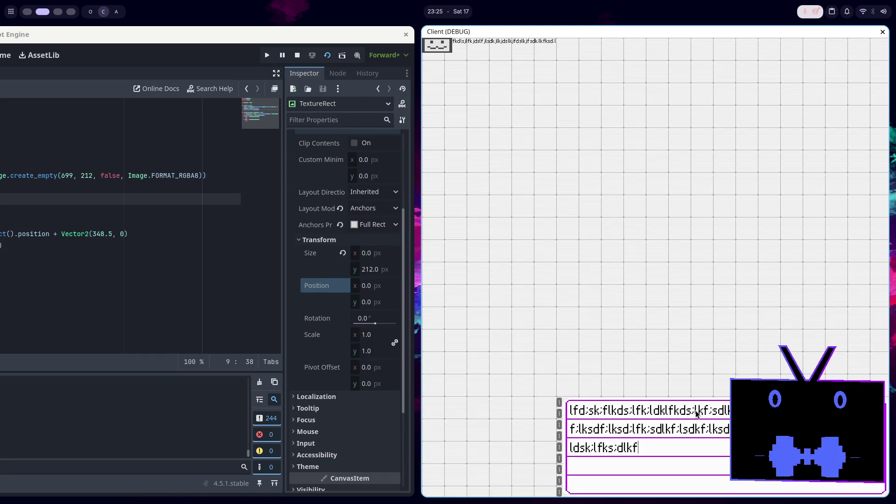
text(;lsdkf;lkds;flksd;lfk;ls)
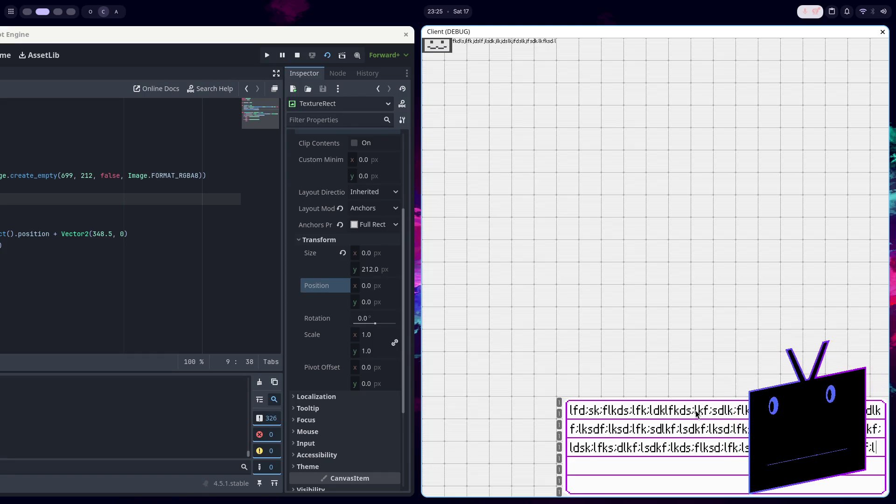
text(ksd;lfk;sdlkf;lsdkf;lkds;lfkd;slfk;dls)
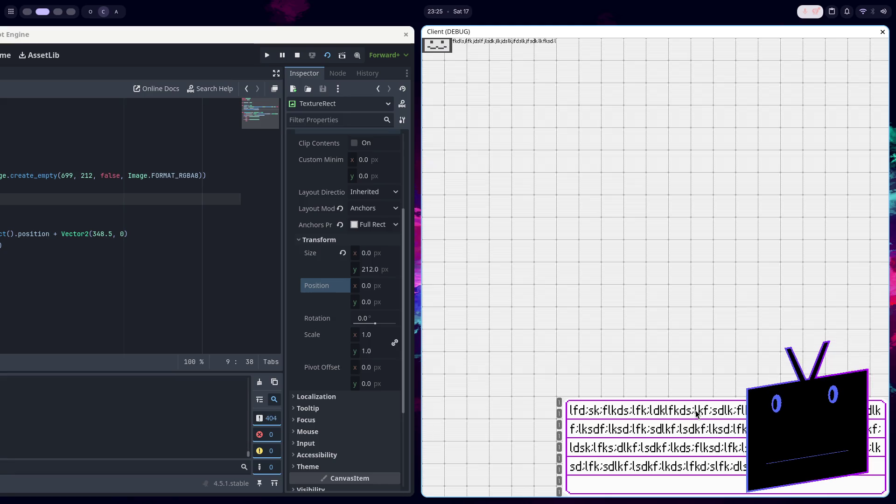
text(kf;lsdk;lfksd;kf;lsdkf;lk)
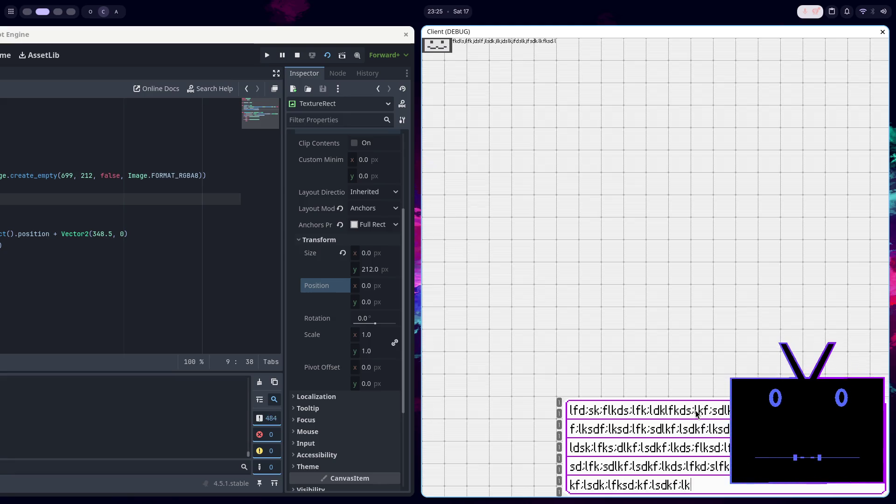
text(sd;lkfs;ldkf;lsdk;lfksd)
text(lsdkf;l)
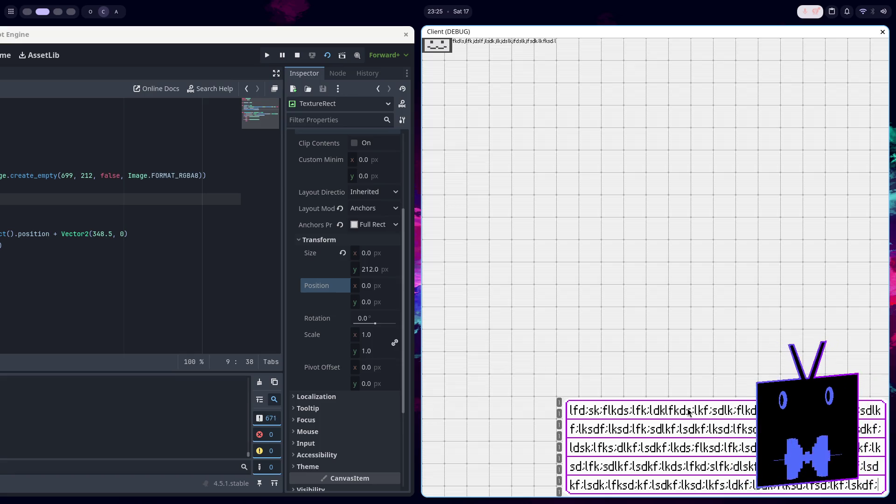
key(BackSpace)
key(BackSpace)
key(BackSpace)
key(BackSpace)
key(BackSpace)
key(BackSpace)
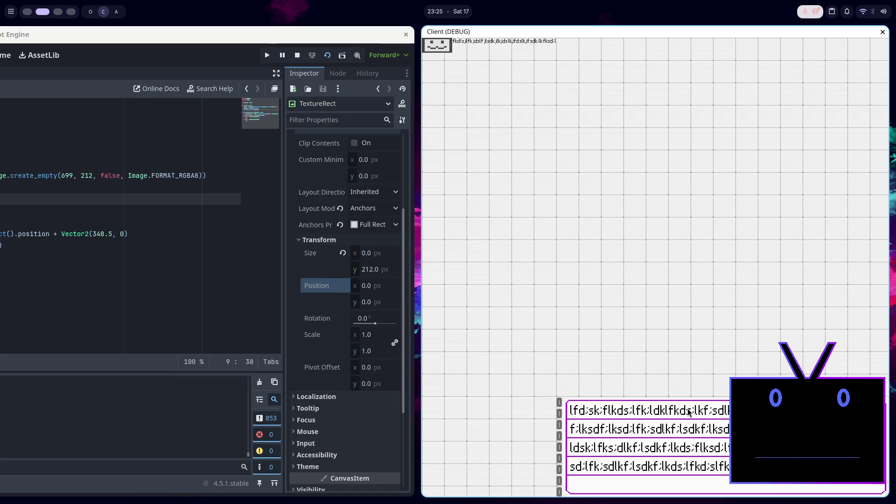
key(BackSpace)
key(BackSpace)
key(BackSpace)
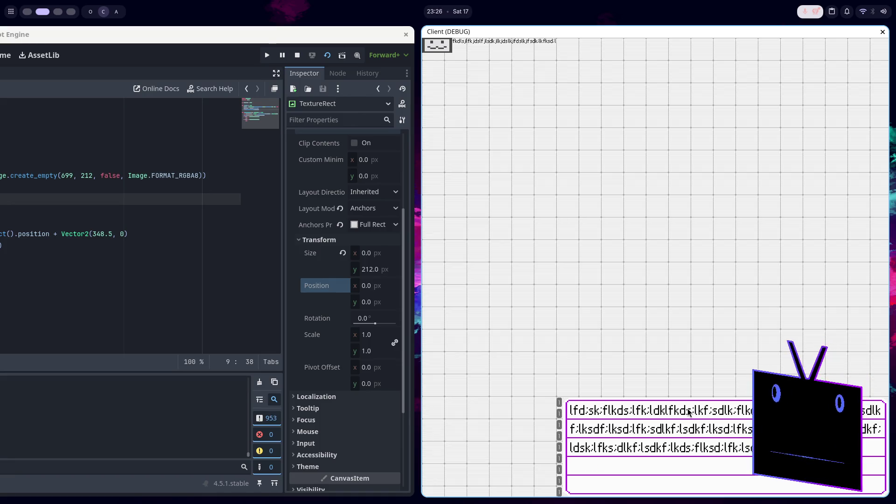
key(alt+F4)
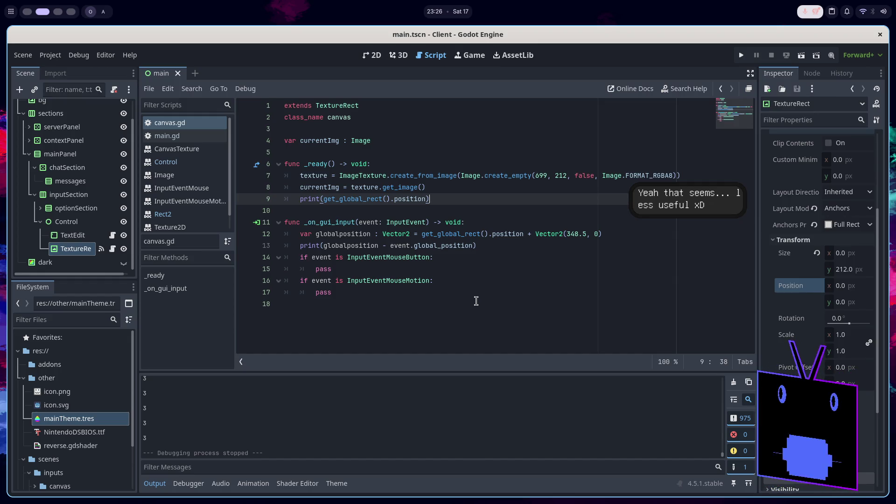
Review canvas.gd's mouse-button branch, then open mainInput.gd
click(417, 246)
click(416, 264)
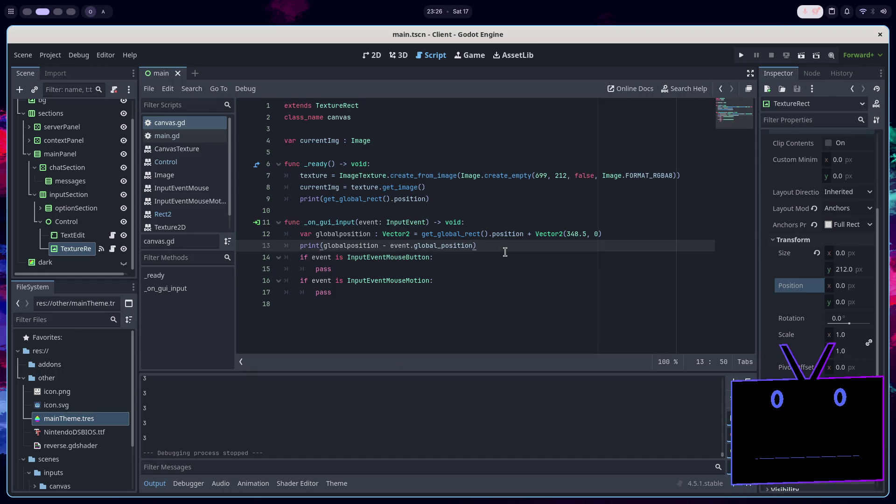
scroll(203, 181, down, 1)
scroll(204, 181, up, 1)
click(112, 234)
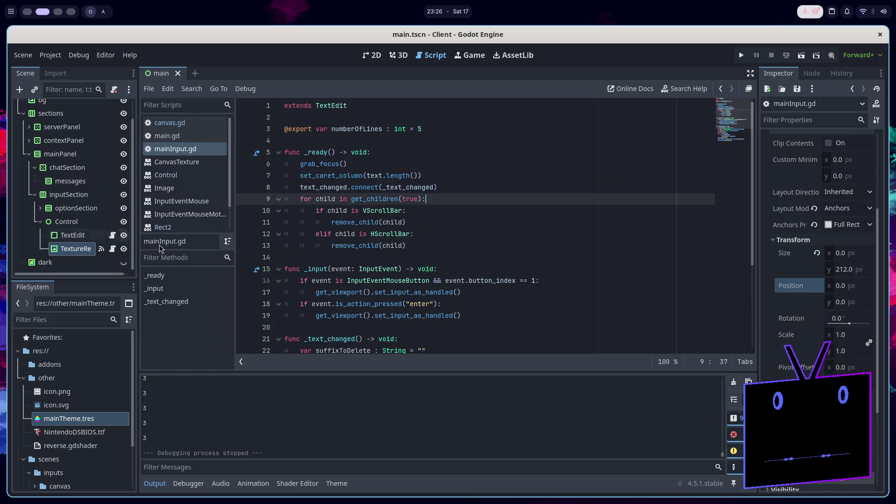
scroll(400, 273, down, 4)
Delete print(suffixToDelete) and print(lines.size()) from mainInput.gd, save, and return to canvas.gd
drag(398, 308, 460, 297)
key(BackSpace)
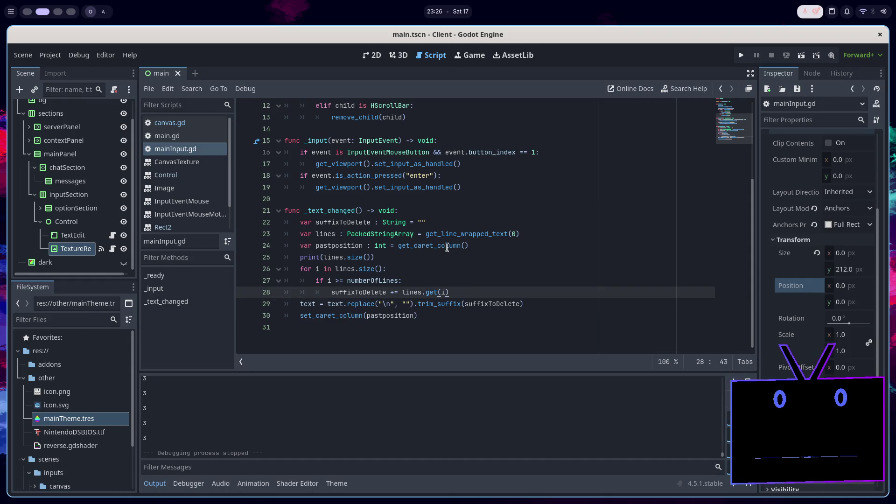
drag(448, 257, 452, 248)
key(BackSpace)
key(ctrl+s)
scroll(518, 245, up, 4)
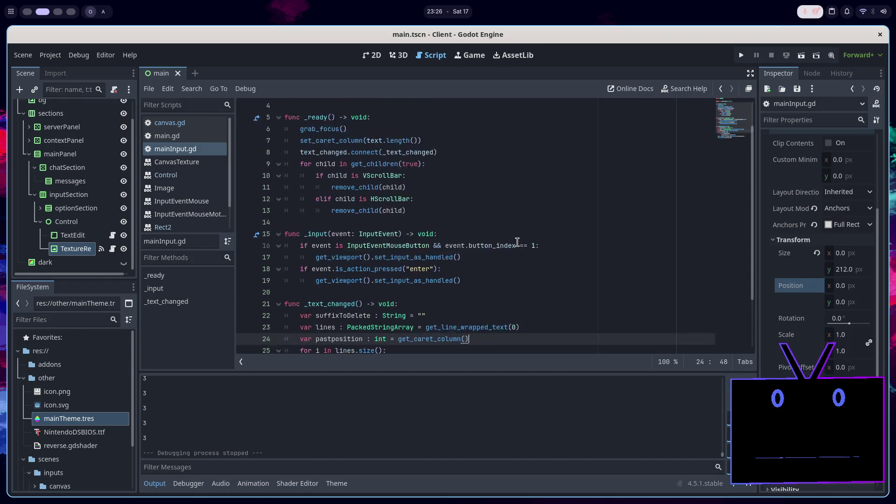
click(202, 124)
click(374, 287)
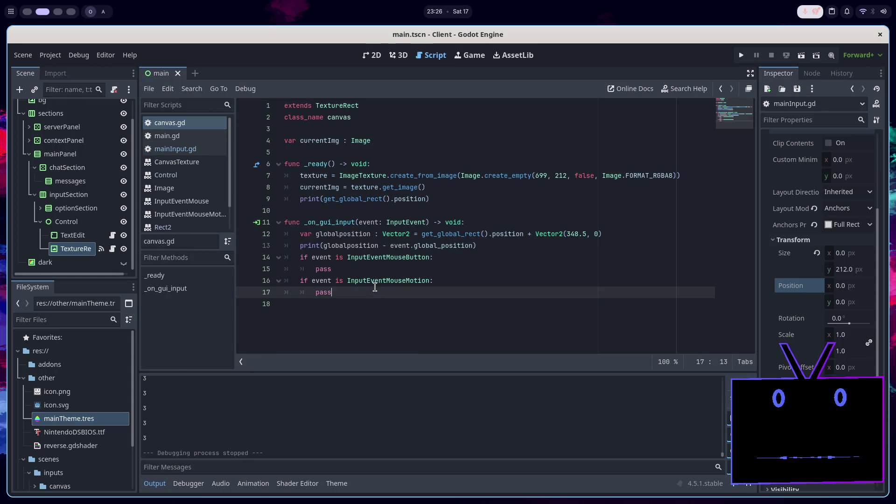
Add 'var pressed : bool = false' below var currentImg, fixing the 'falses' typo, and save
click(383, 274)
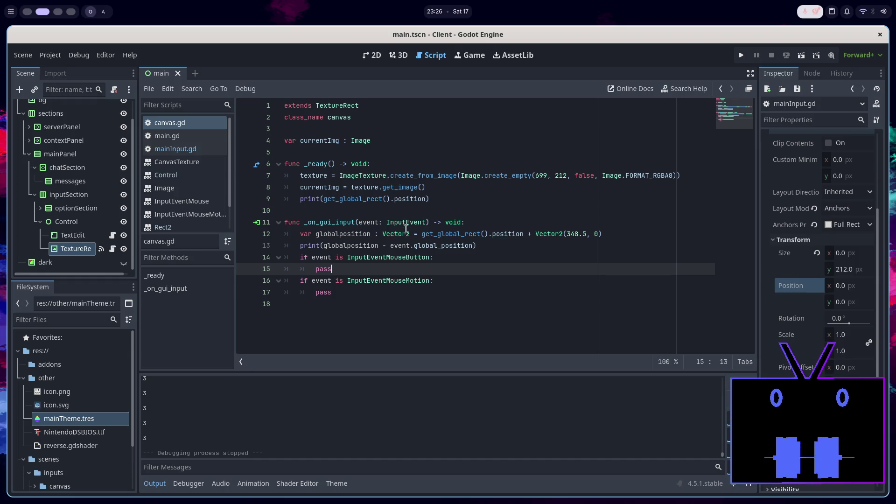
click(393, 132)
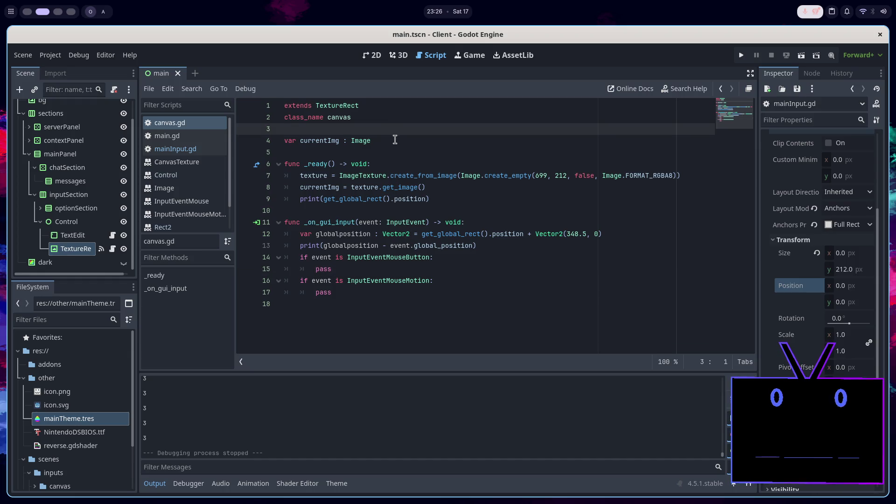
click(395, 140)
key(Return)
text(var pressed)
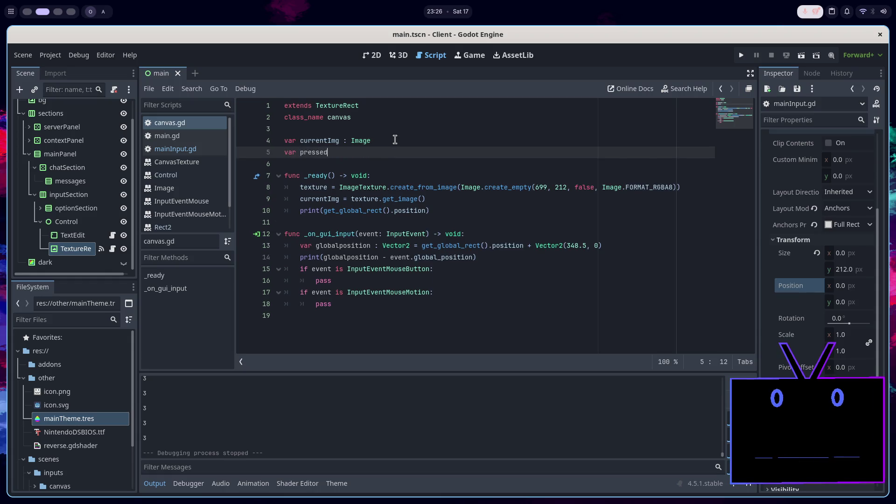
text( : bool)
text( =)
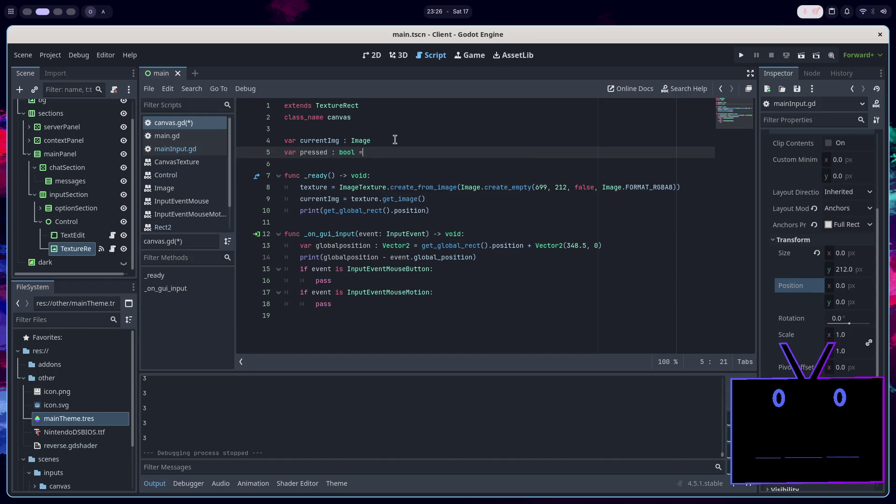
text( falses)
key(Return)
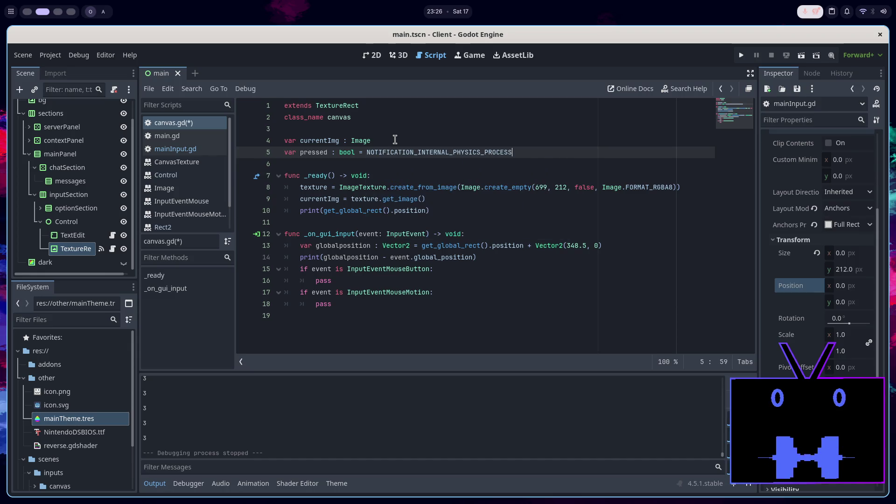
key(ctrl+z)
key(BackSpace)
key(ctrl+s)
Delete the placeholder pass under the InputEventMouseButton check
click(362, 280)
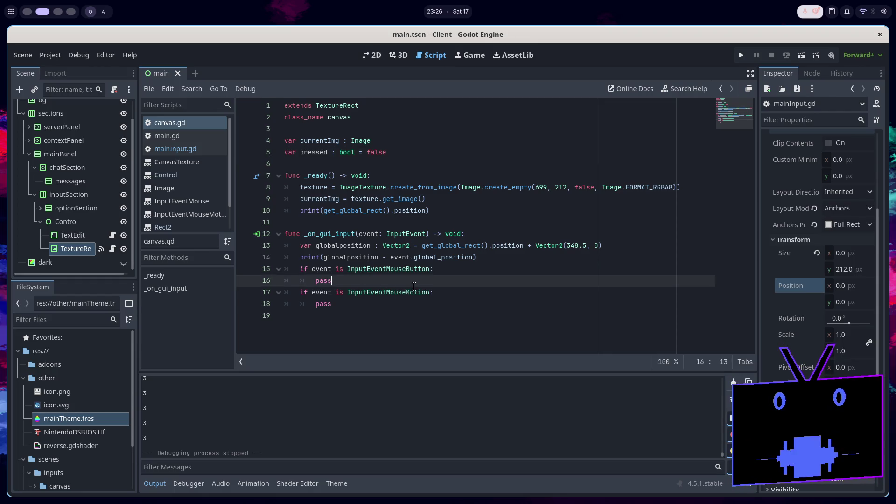
key(BackSpace)
key(BackSpace)
key(BackSpace)
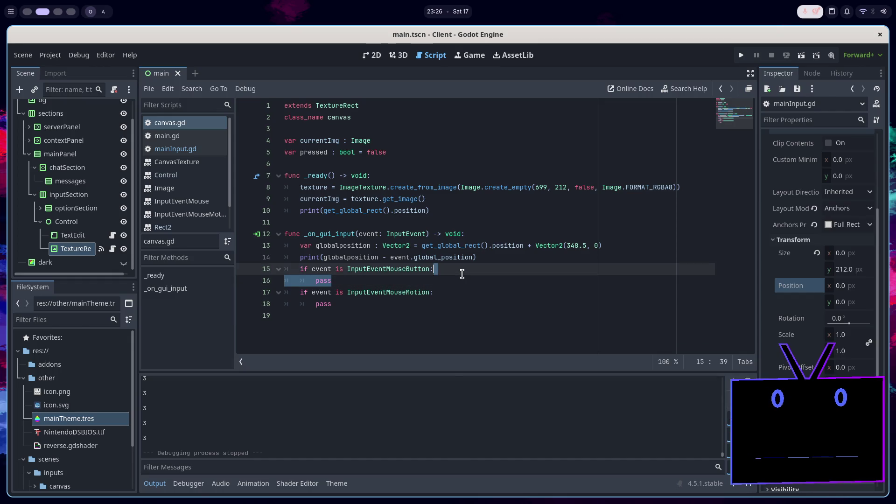
key(Return)
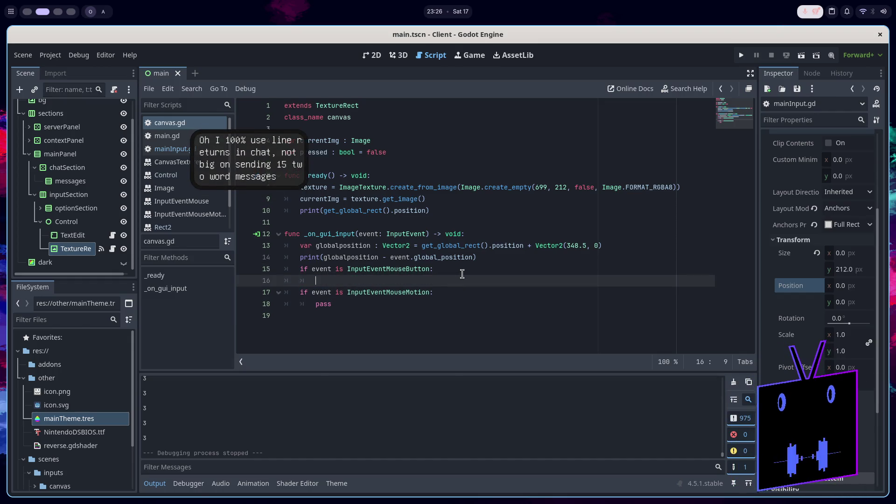
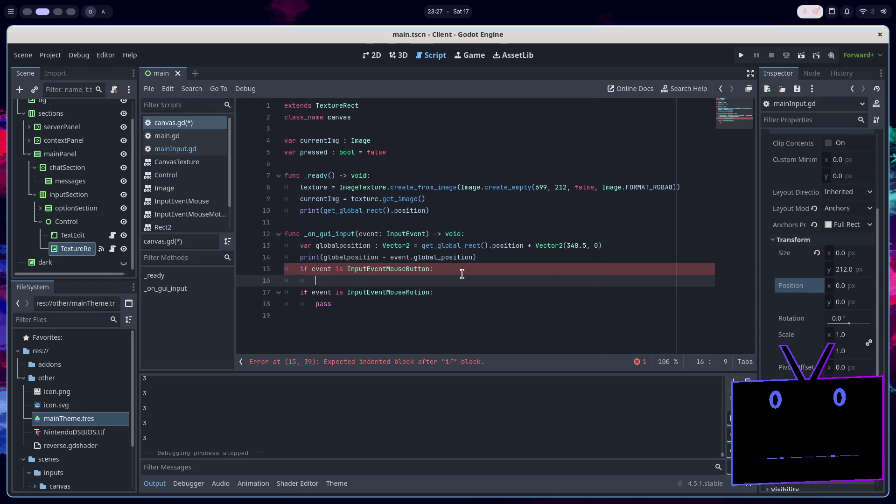
Add 'if event.pressed:' with an indented 'pressed = true' under the mouse-button check and save
text(event.)
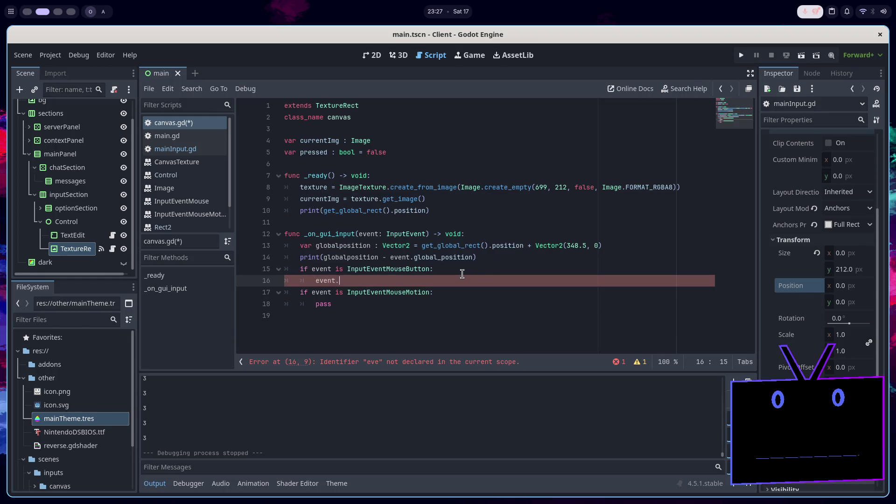
text(pre)
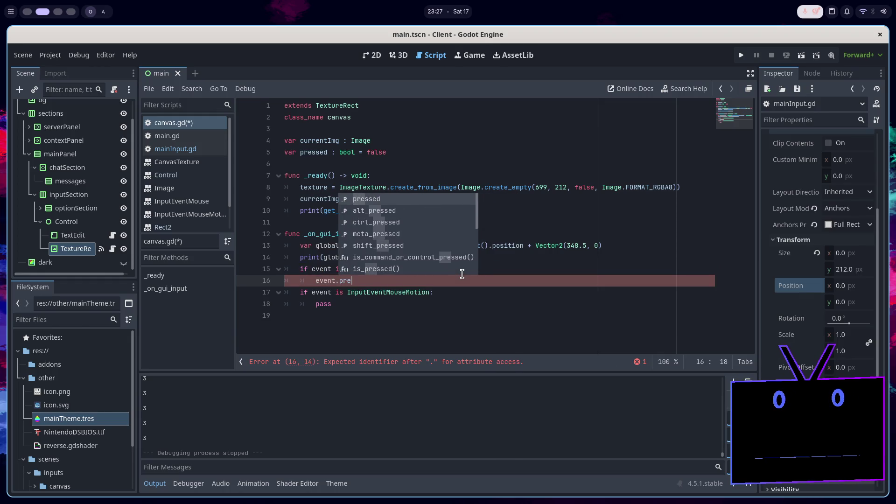
key(Return)
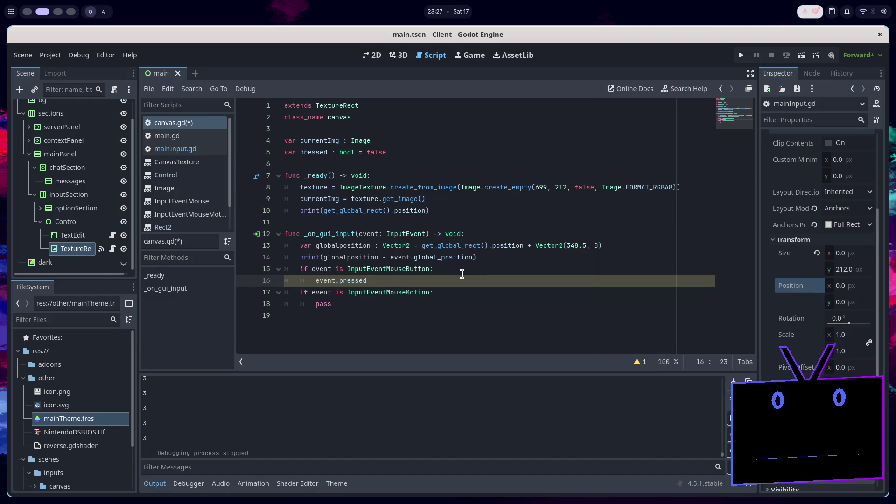
text(if)
key(End)
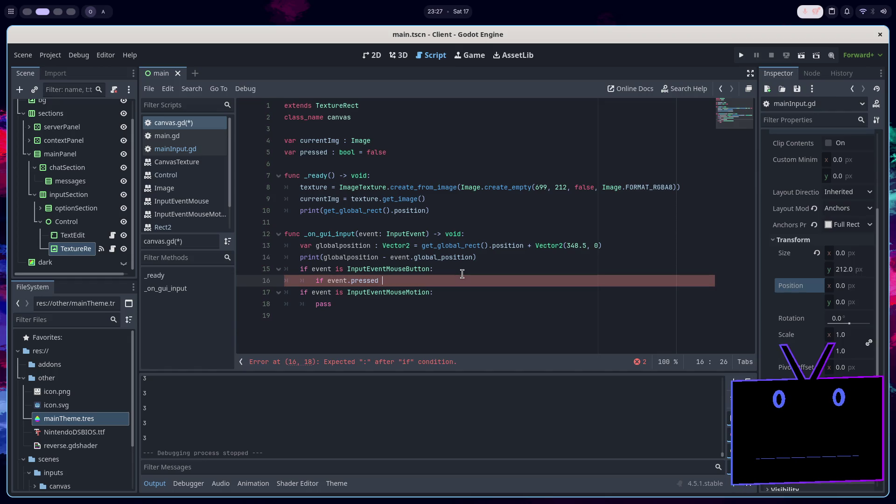
text(:)
key(Return)
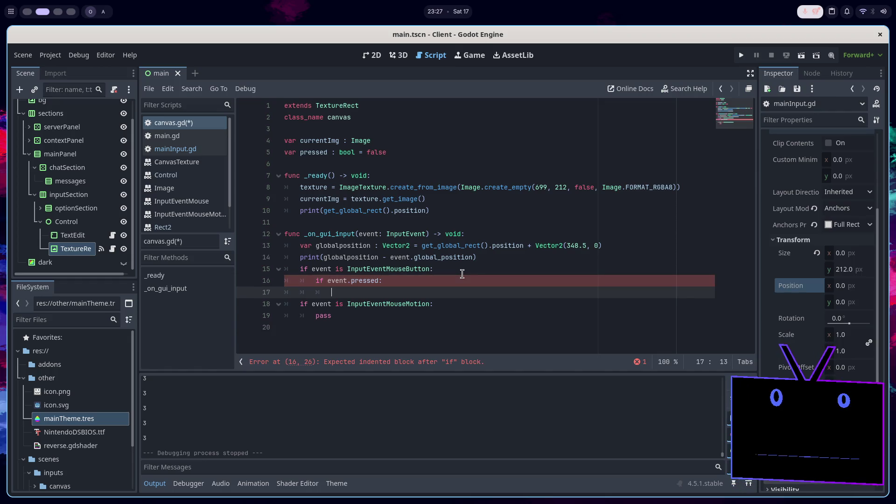
text(pre)
key(Return)
text(= true)
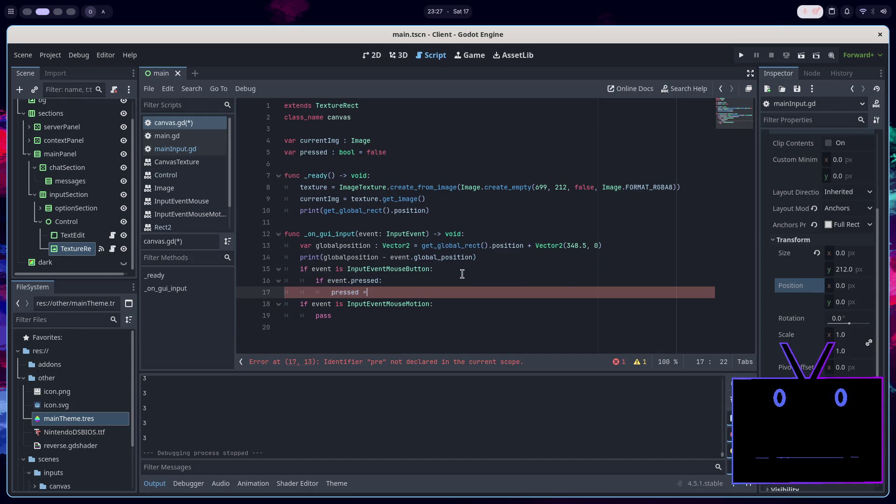
key(Return)
key(Return)
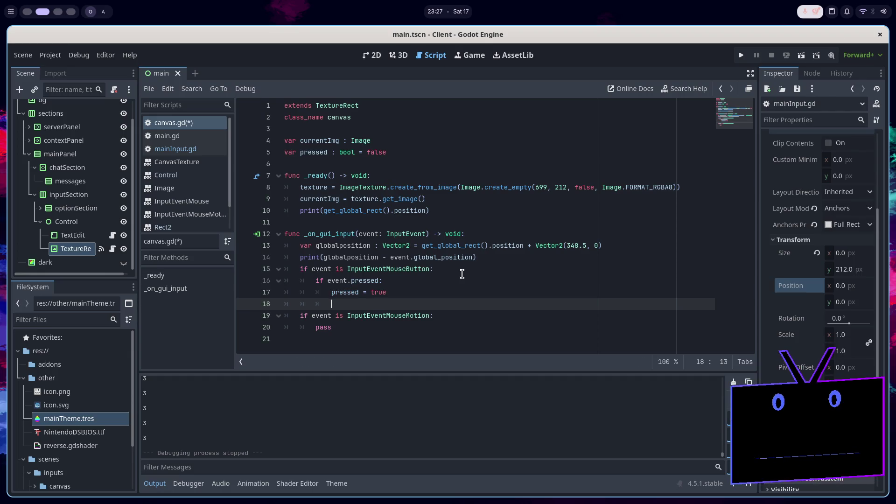
key(BackSpace)
key(ctrl+s)
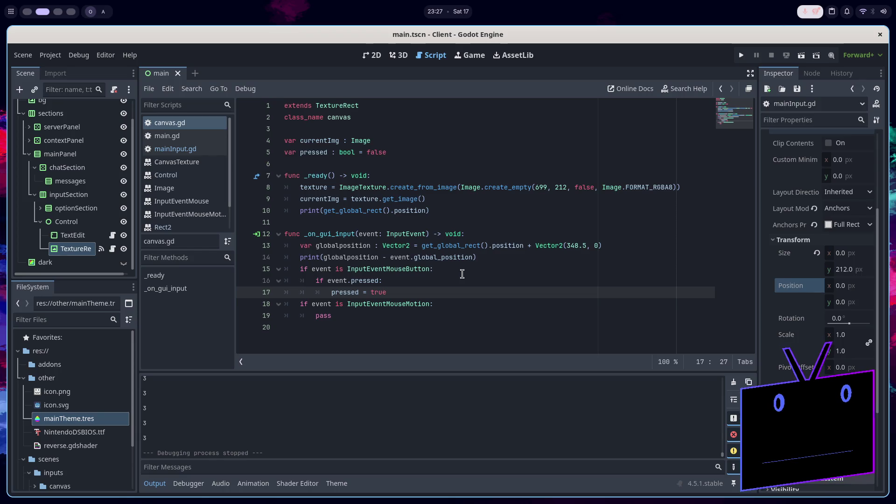
Try an else branch, undo it, and select the if event.pressed block
key(Return)
key(BackSpace)
text(else:)
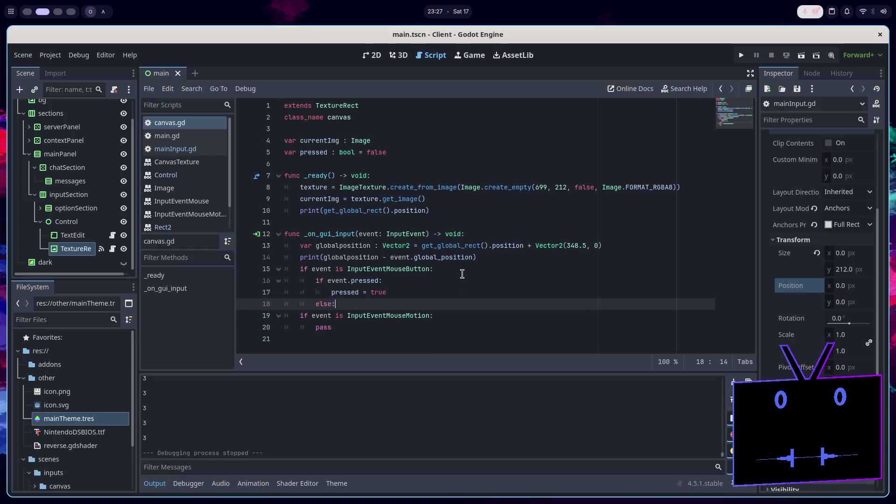
key(Return)
text(pre)
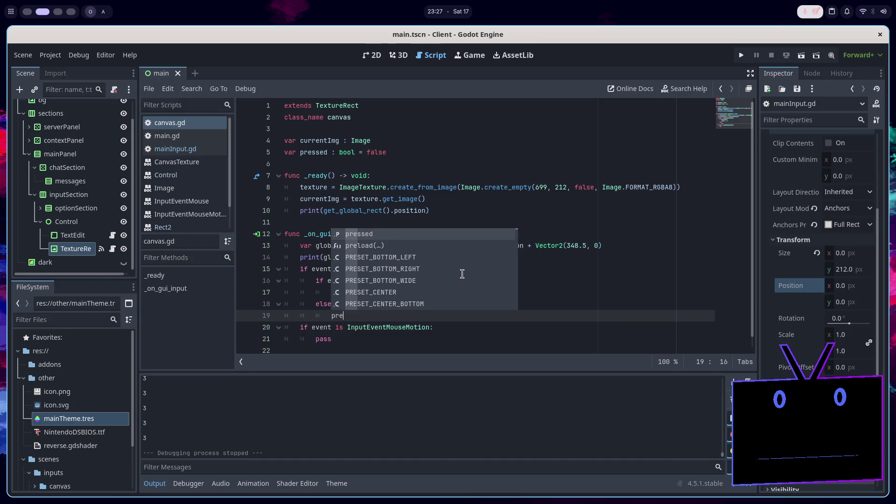
key(ctrl+z)
key(ctrl+z)
key(ctrl+z)
key(Escape)
mouse_move(410, 293)
mouse_down()
mouse_move(306, 280)
mouse_move(313, 283)
mouse_up()
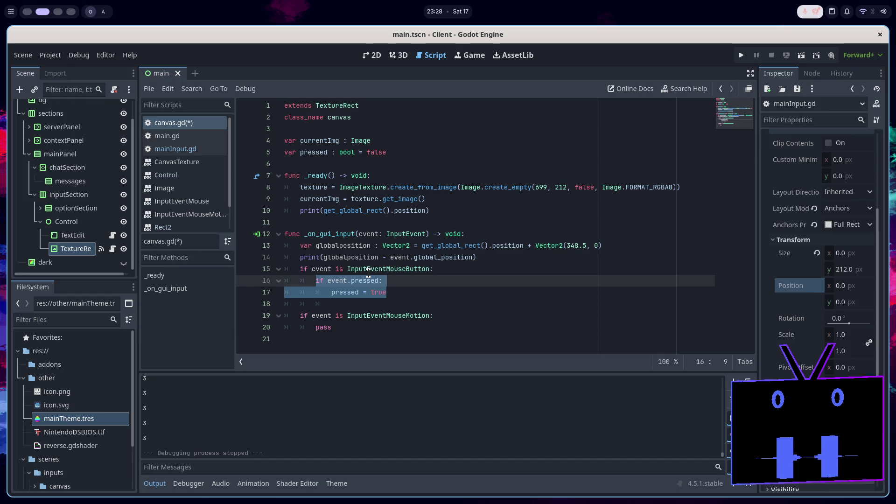
Replace the selected if block with 'pressed = event.pressed' and save
text(prese)
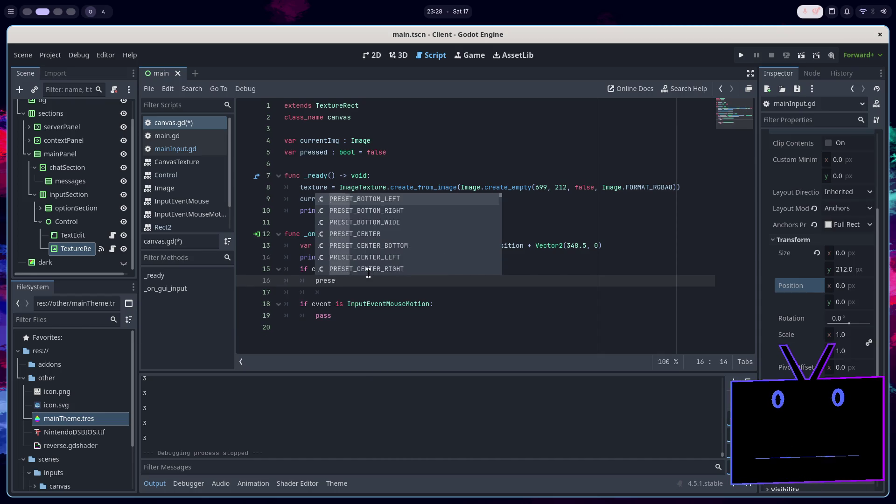
key(BackSpace)
text(sed =)
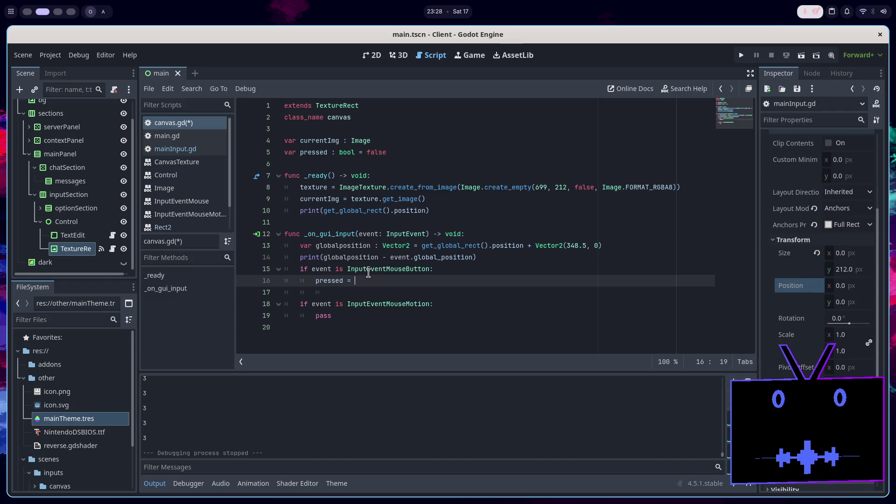
key(ctrl+space)
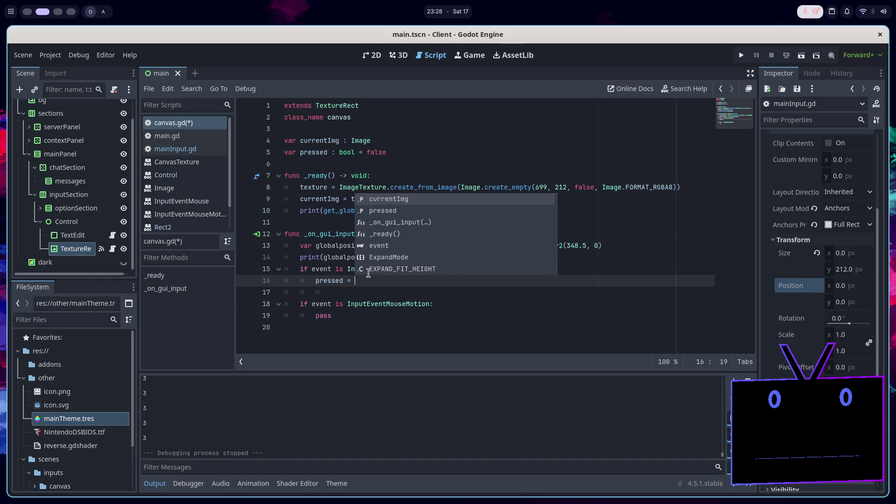
text(event.pre)
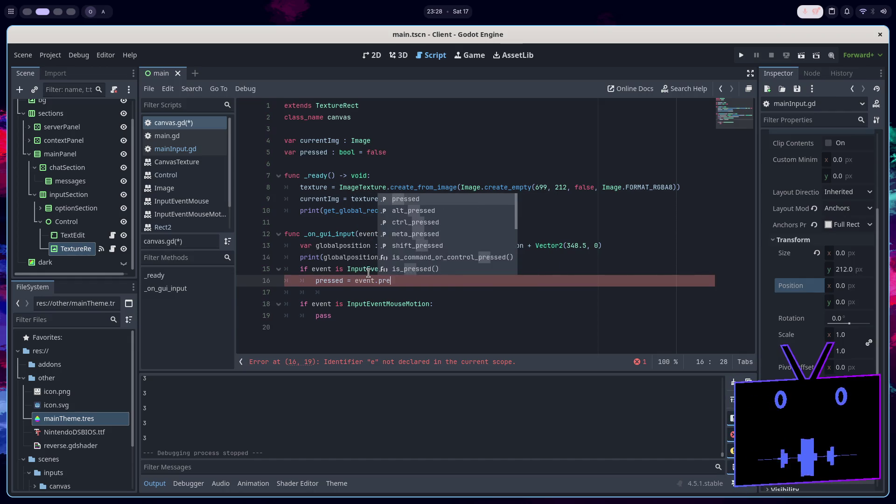
text(ssed)
key(ctrl+s)
Delete the blank line 17 in canvas.gd
click(361, 305)
click(366, 325)
click(369, 292)
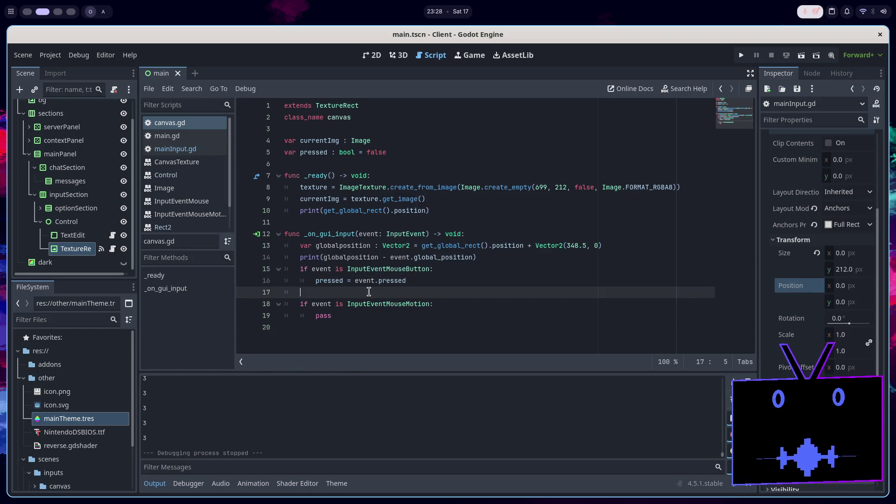
key(BackSpace)
key(BackSpace)
Begin a 'texture.upde' line after pass and glance at the Drawing Art in Godot tutorial
click(369, 303)
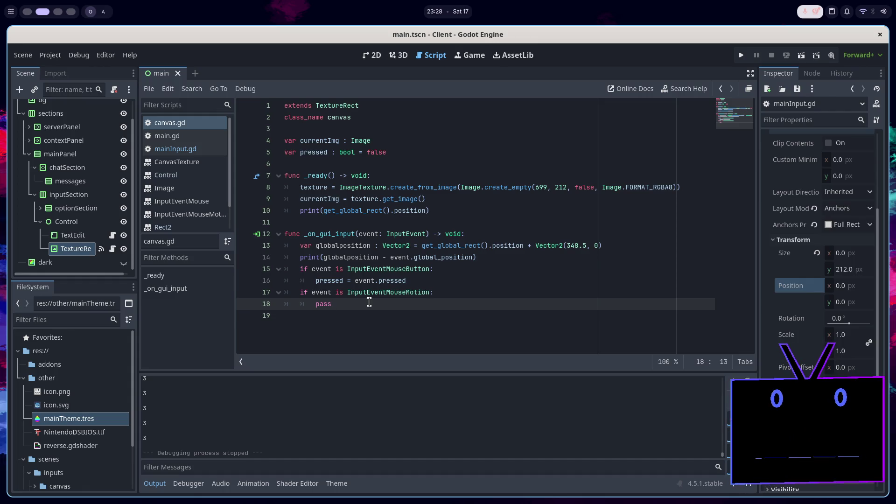
key(Return)
text(texture.)
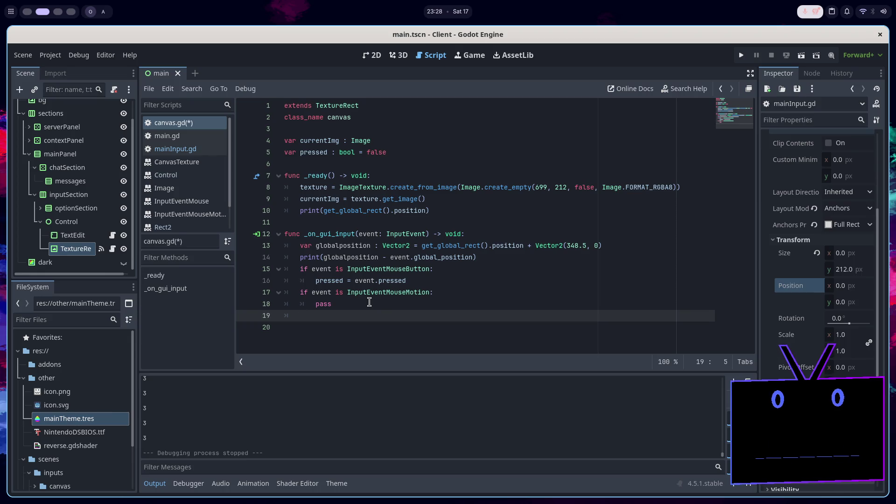
text(up)
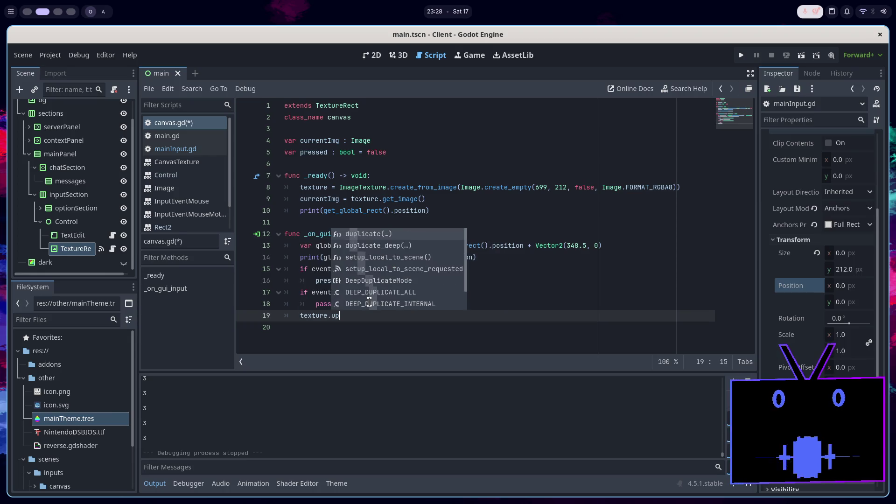
text(de)
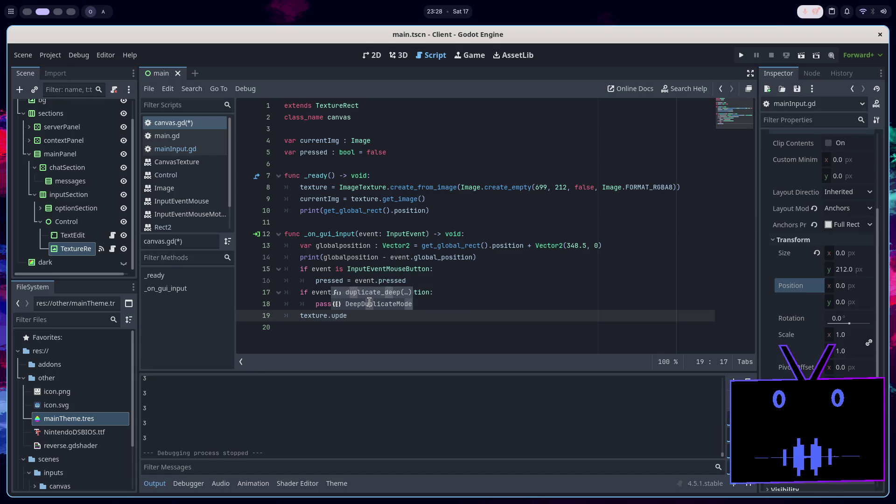
key(alt+Tab)
click(536, 39)
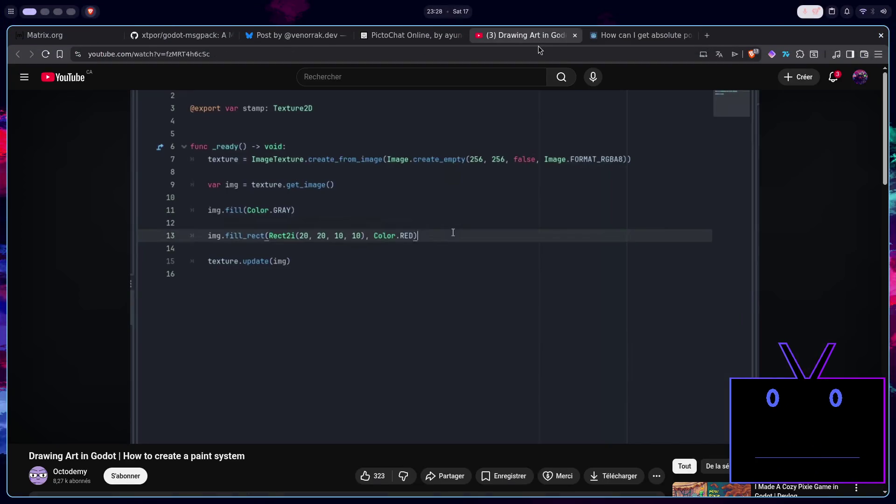
key(alt+Tab)
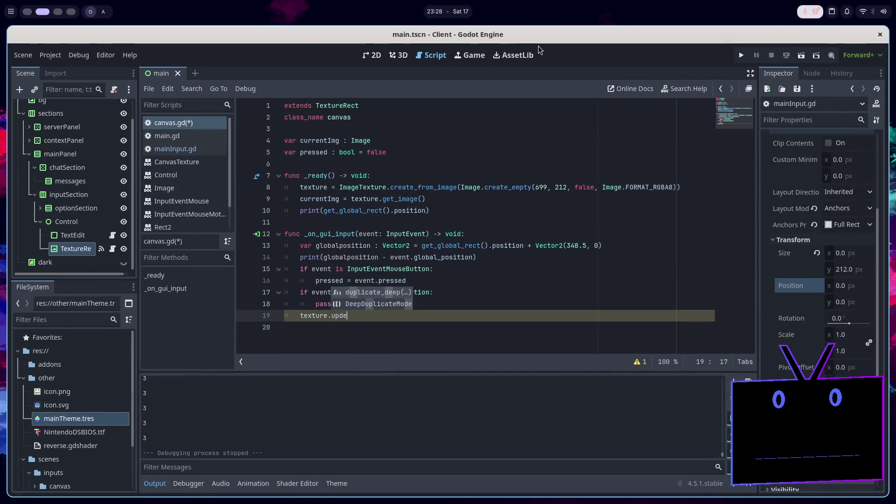
Delete the unfinished 'texture.upde' line, save, and remove the pass placeholder
key(Escape)
key(BackSpace)
key(BackSpace)
key(BackSpace)
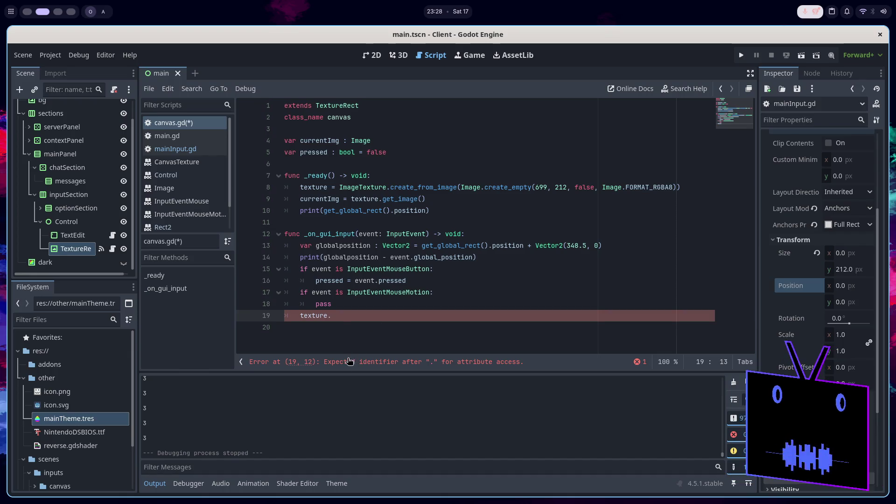
key(BackSpace)
key(BackSpace)
key(BackSpace)
key(ctrl+s)
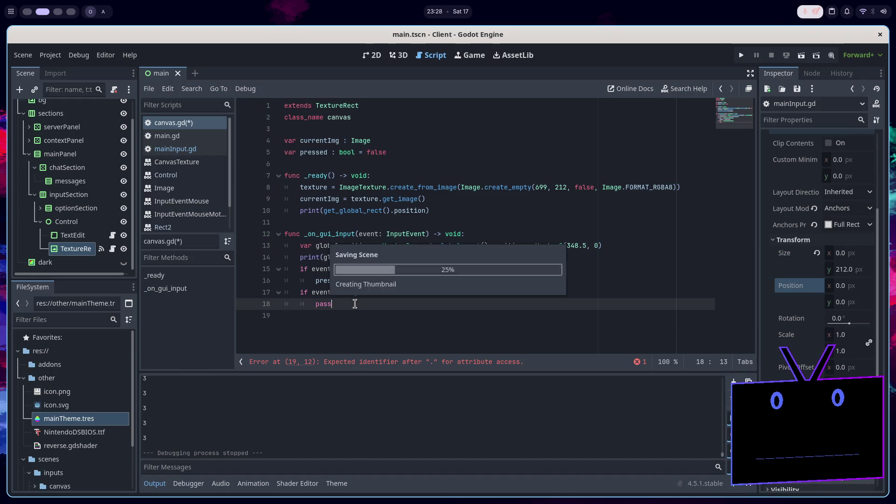
key(BackSpace)
key(BackSpace)
key(BackSpace)
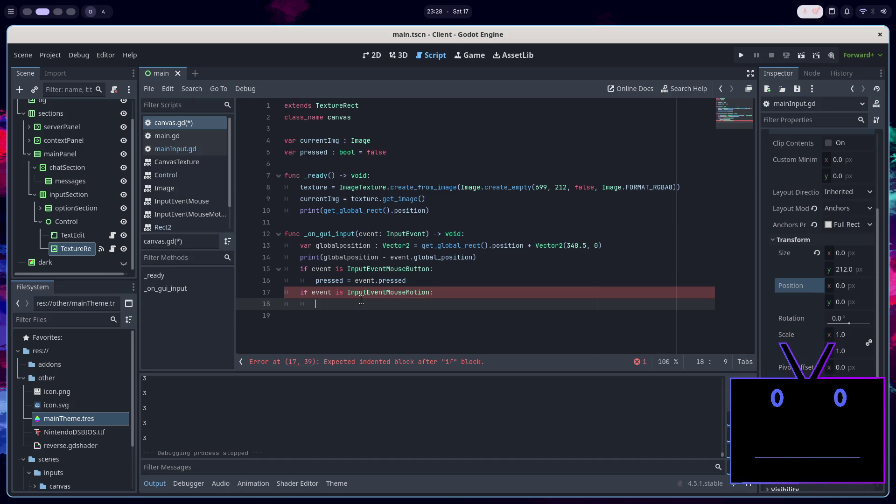
click(489, 255)
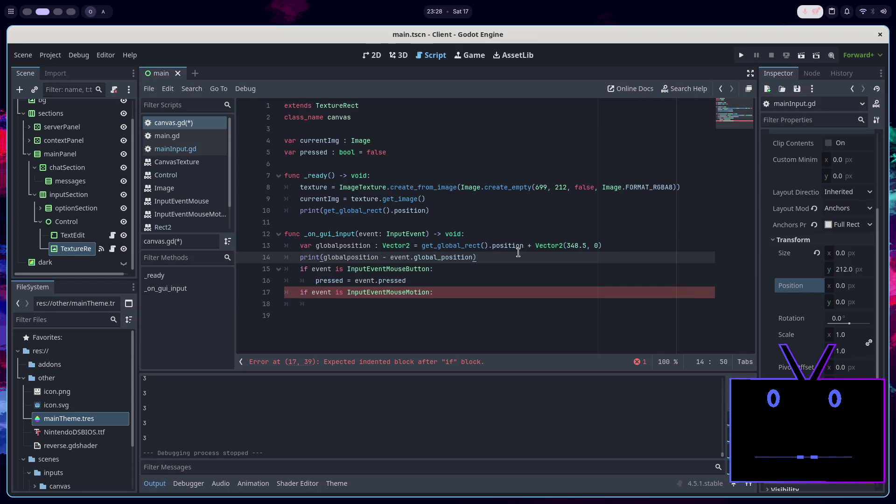
Declare 'var cursorPosition : Vector2i(' with the pasted position expression, delete the print line, and save
key(Return)
text(var )
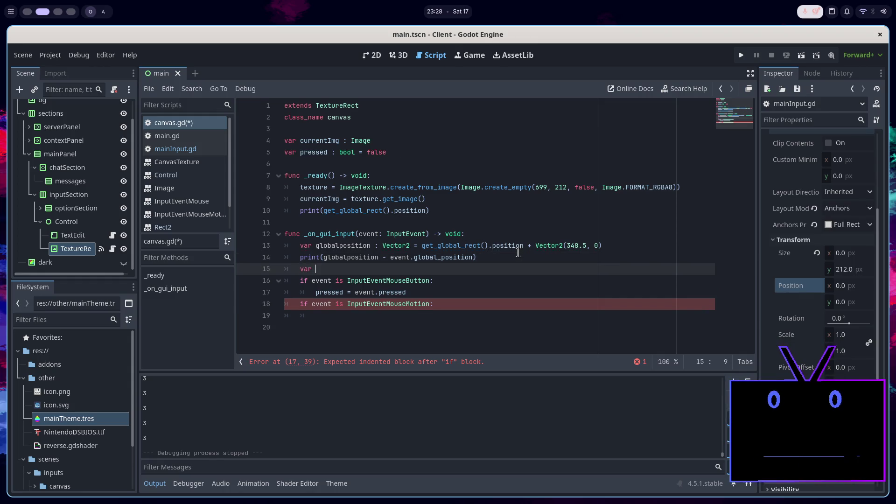
text(cursorPosition : Vec)
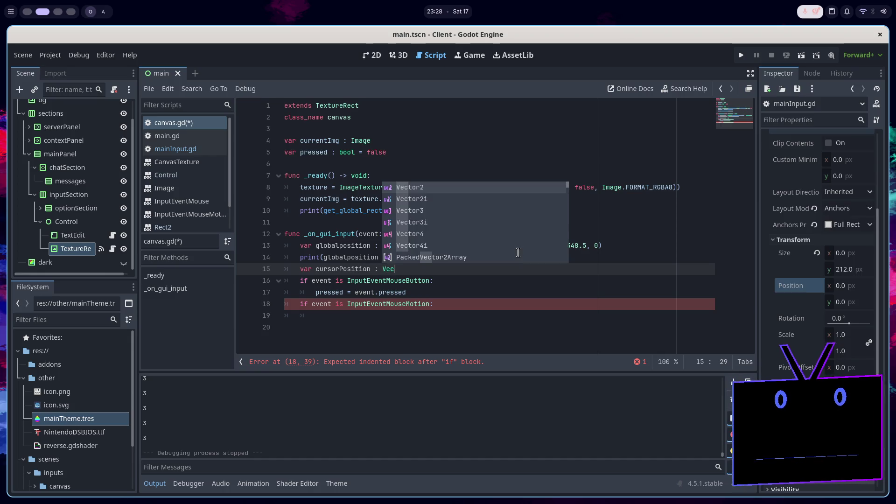
key(Down)
key(Down)
key(Down)
key(Up)
key(Up)
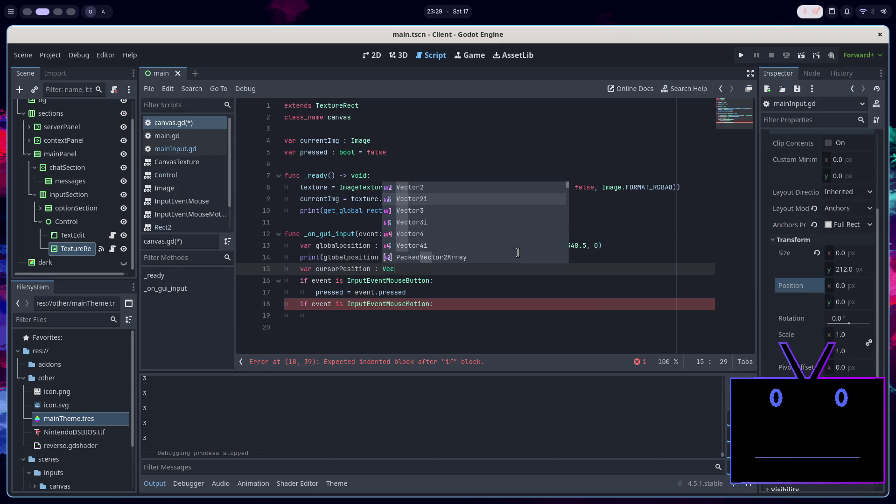
key(Return)
text(()
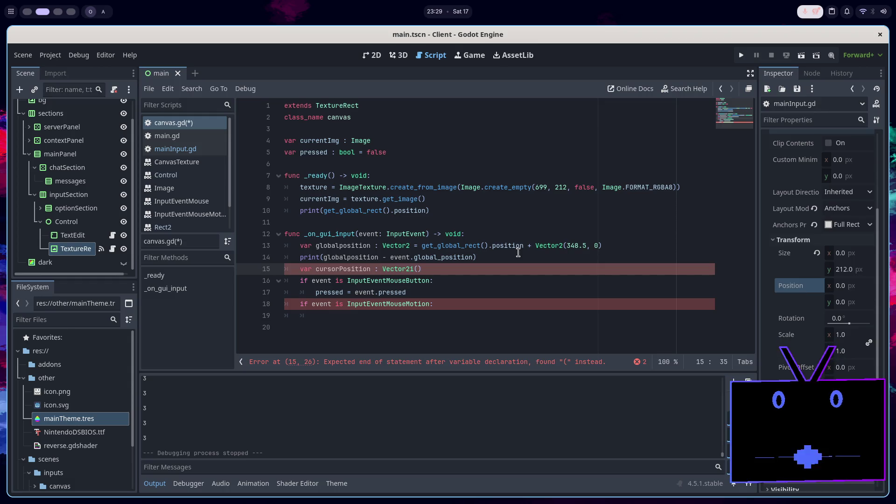
drag(473, 257, 324, 257)
key(ctrl+c)
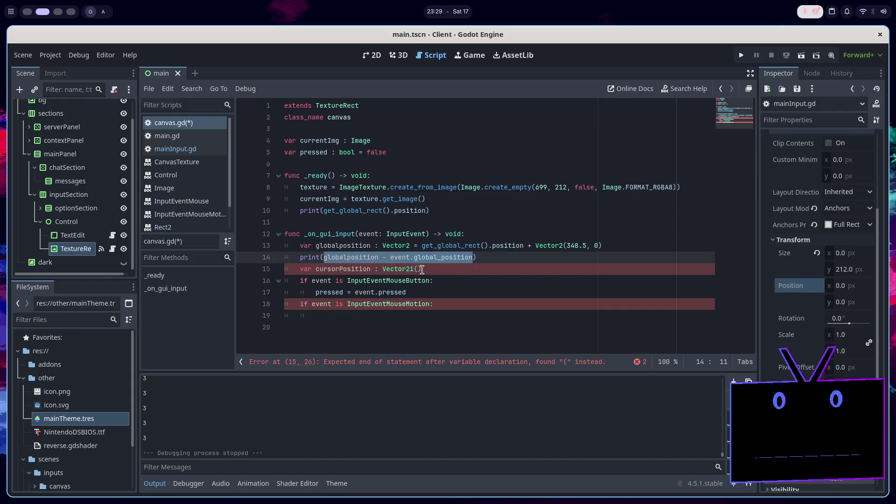
click(419, 269)
key(ctrl+v)
drag(520, 257, 691, 242)
key(BackSpace)
key(ctrl+s)
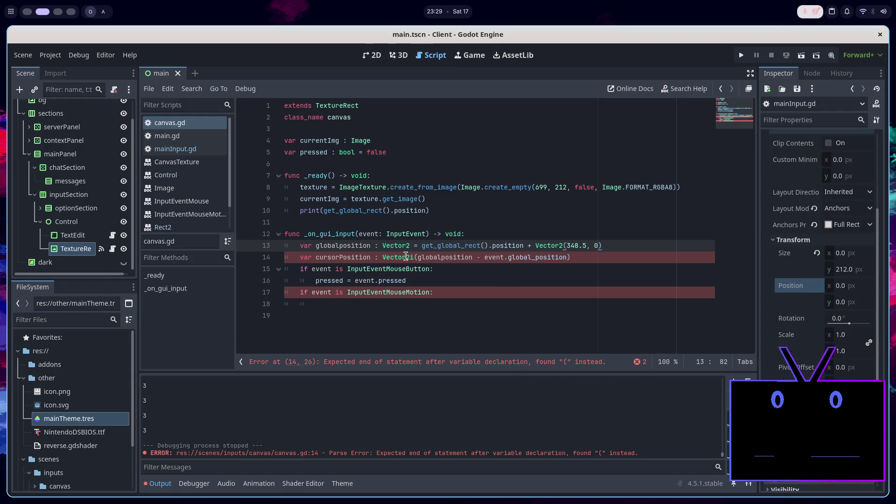
Wrap the cursorPosition argument in Vector2(...) and save
click(415, 257)
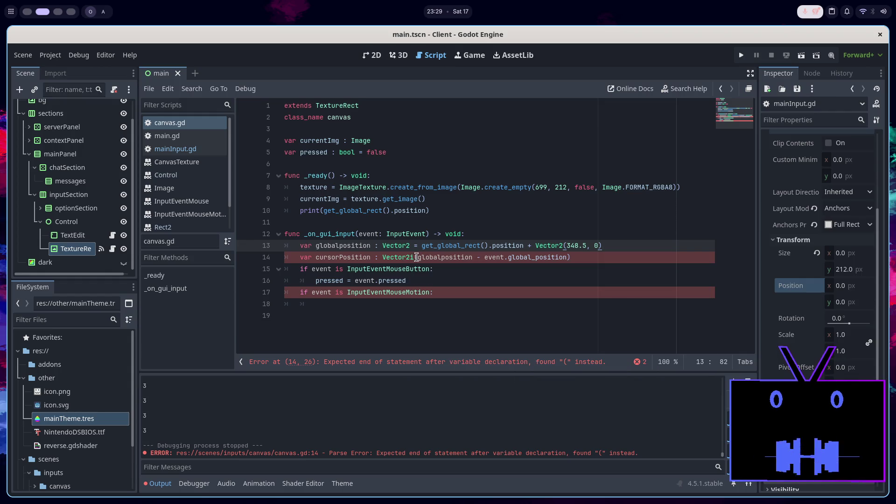
text(Vector()
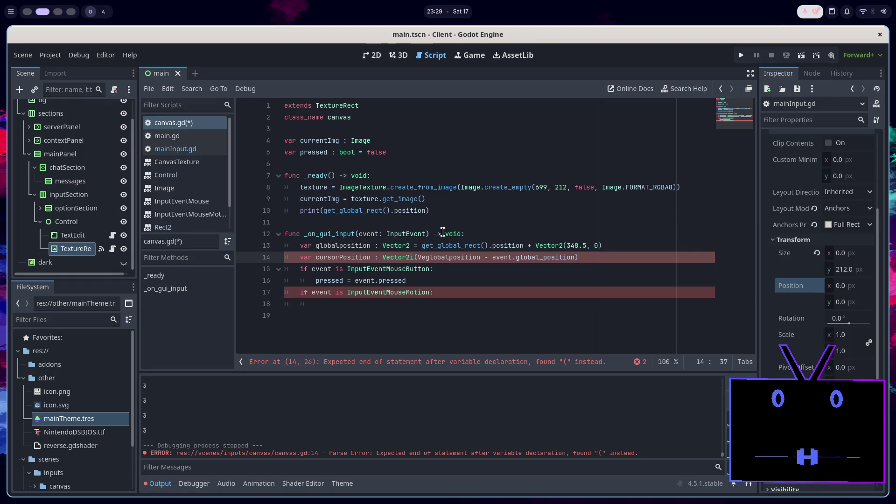
key(Left)
key(Left)
text(2)
click(601, 257)
text())
key(ctrl+s)
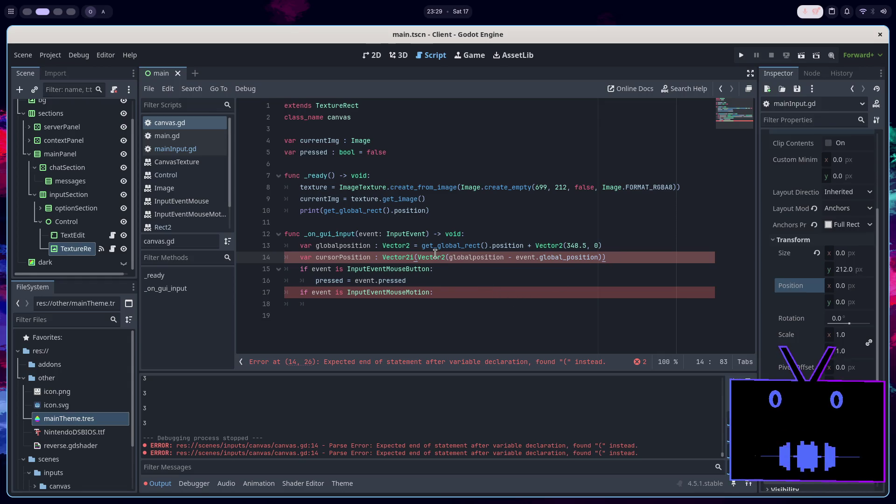
Clear the argument to leave Vector2i() empty and open the Vector2i documentation
mouse_move(434, 255)
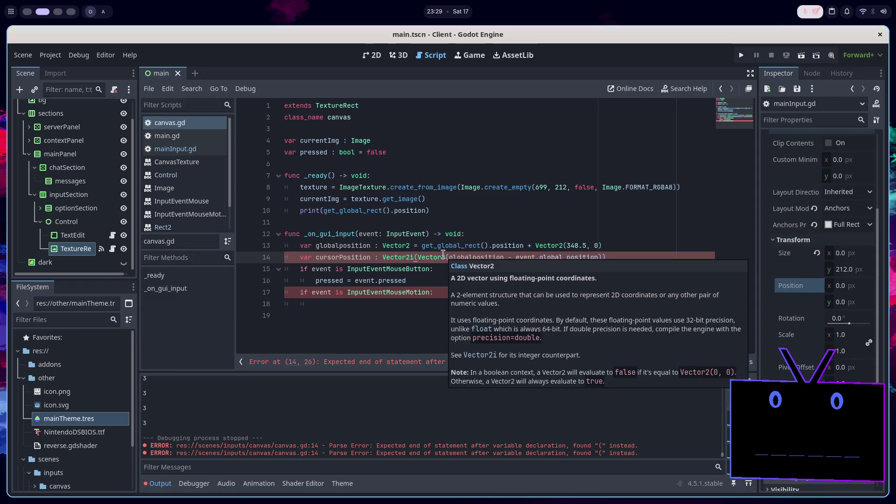
drag(418, 257, 603, 255)
key(BackSpace)
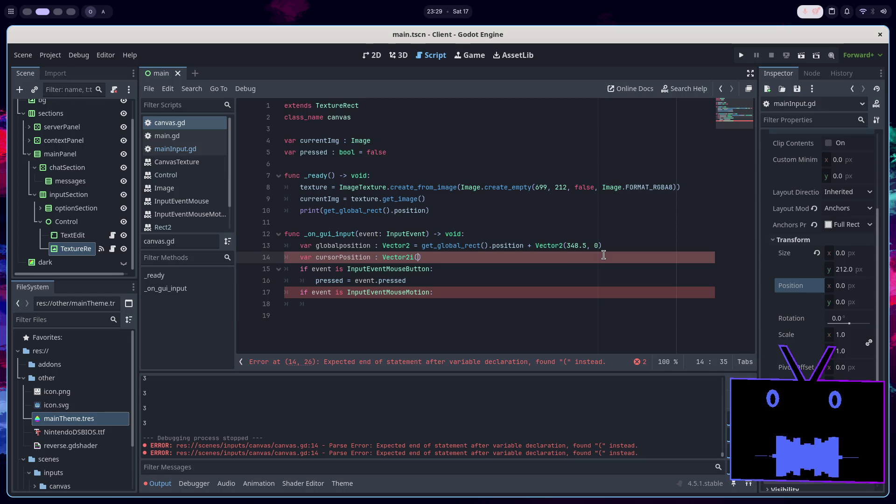
ctrl+click(410, 258)
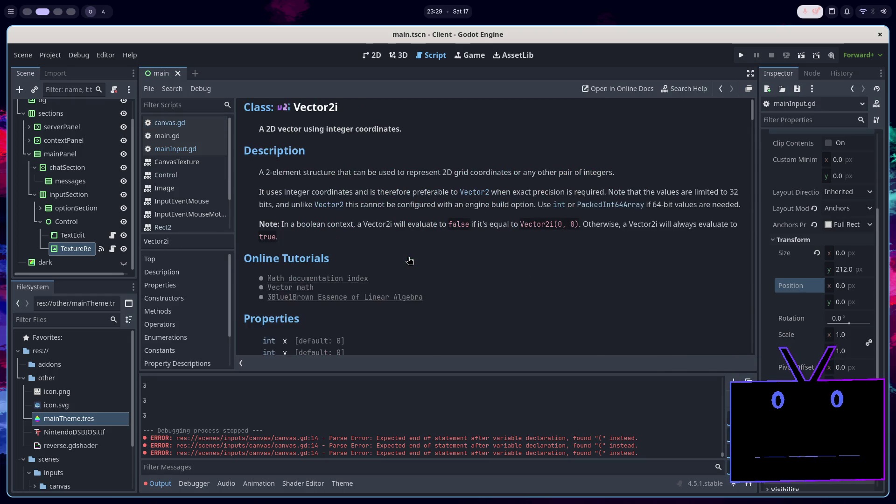
Return to canvas.gd and undo to restore the print line
scroll(410, 260, down, 3)
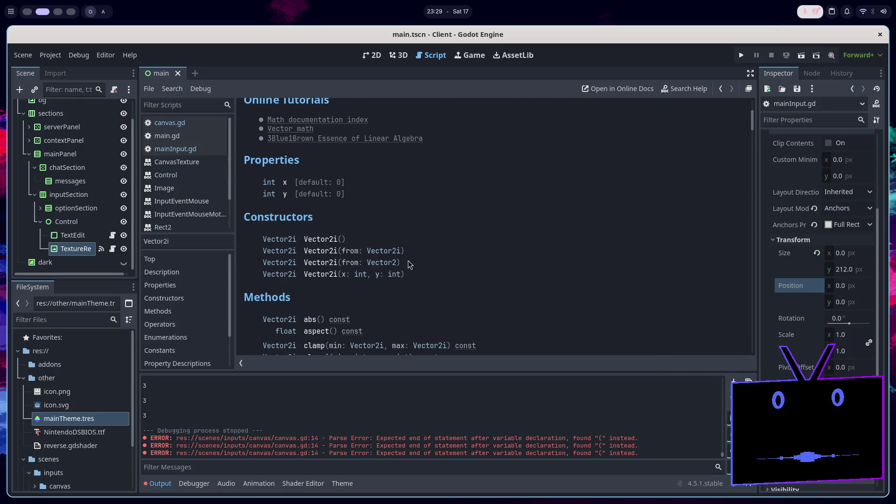
click(204, 122)
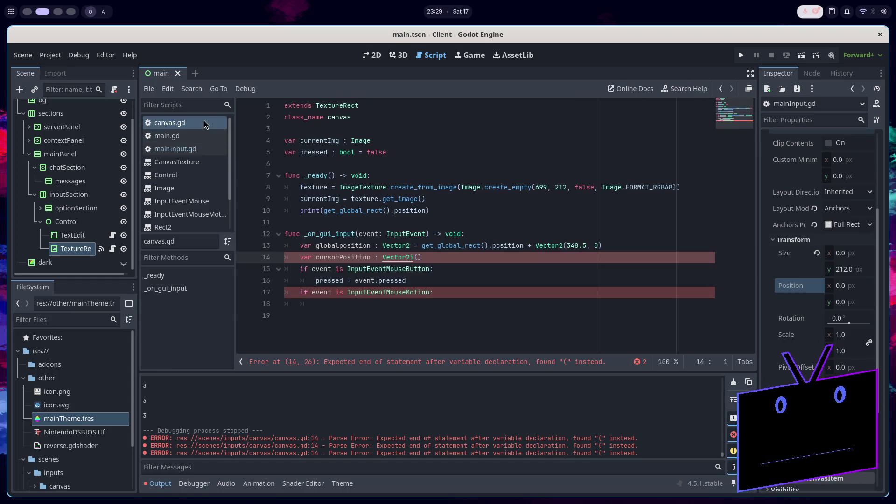
click(662, 248)
key(ctrl+z)
key(ctrl+z)
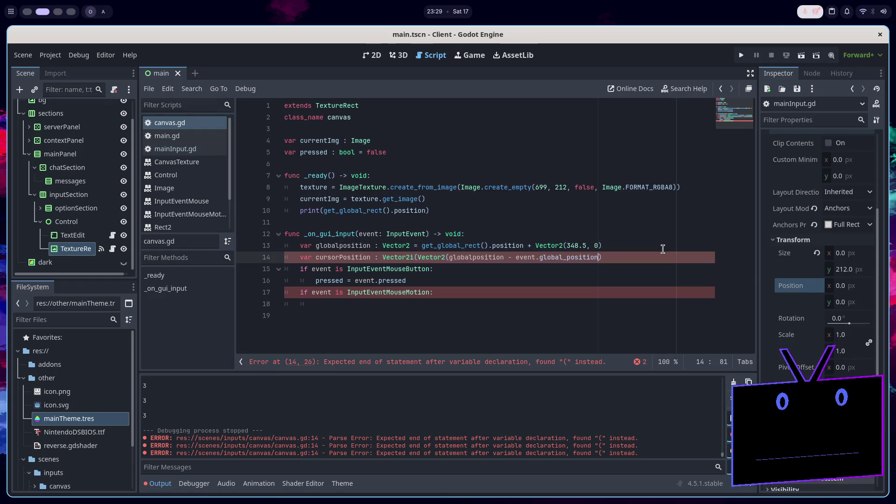
click(635, 256)
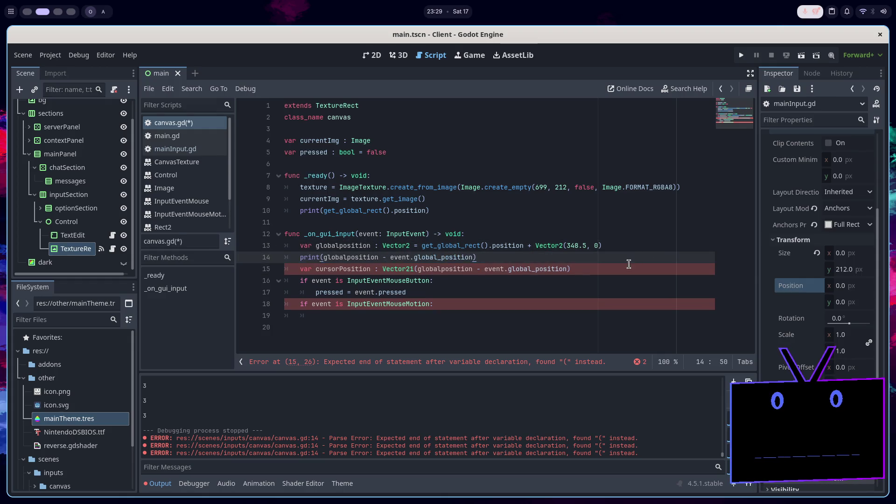
Assign cursorPosition = Vector2i(...) on line 15, delete the print line, and save
double_click(341, 256)
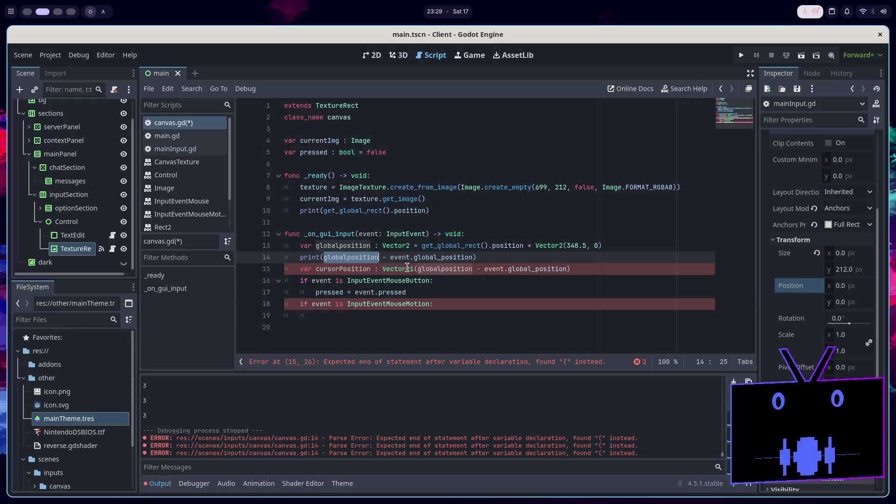
click(413, 269)
text(= Ve)
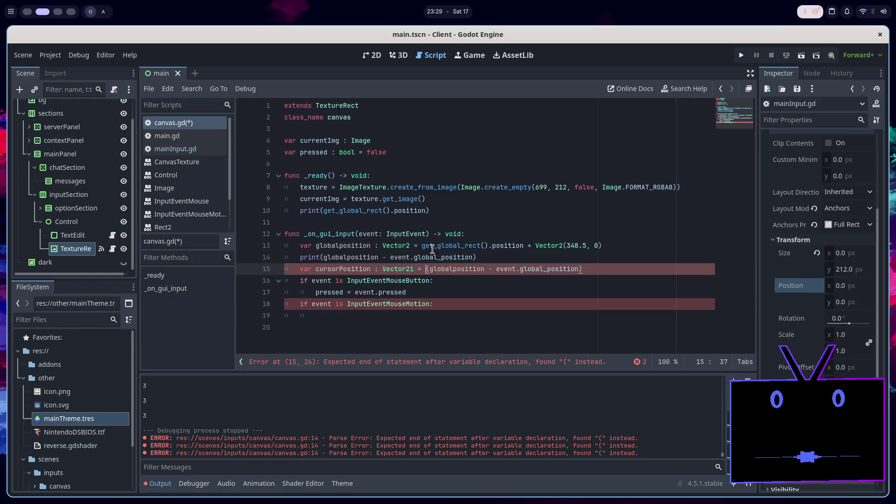
key(Down)
key(Return)
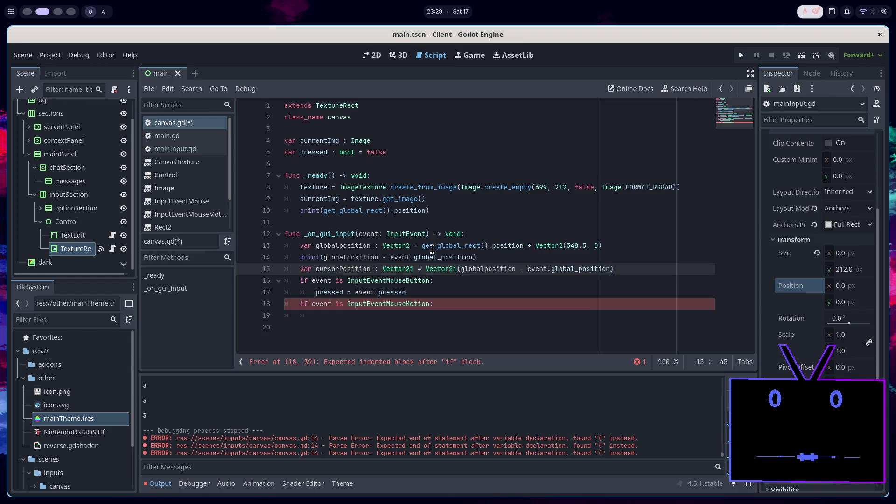
drag(520, 262, 638, 248)
key(BackSpace)
key(ctrl+s)
click(485, 304)
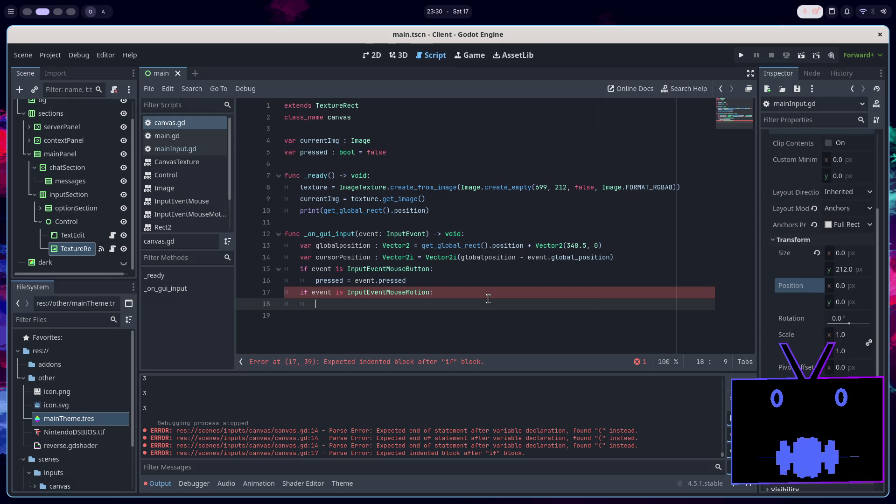
Write currentImg.set_pixelv with cursorPosition as the pixel position
text(cu)
key(Return)
text(.set_)
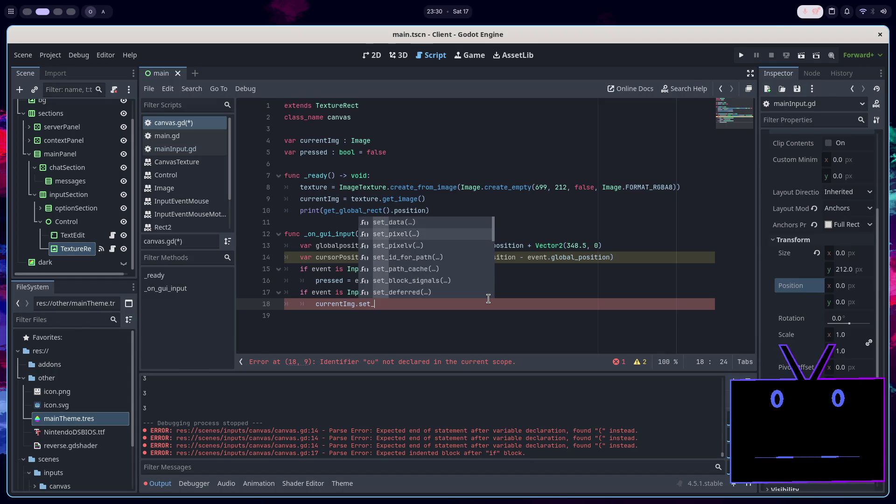
key(Down)
key(Return)
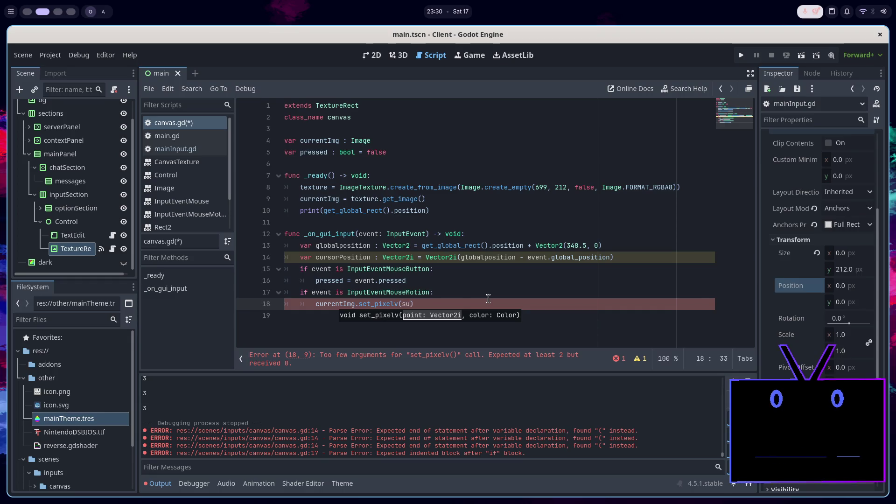
key(BackSpace)
key(BackSpace)
text(cu)
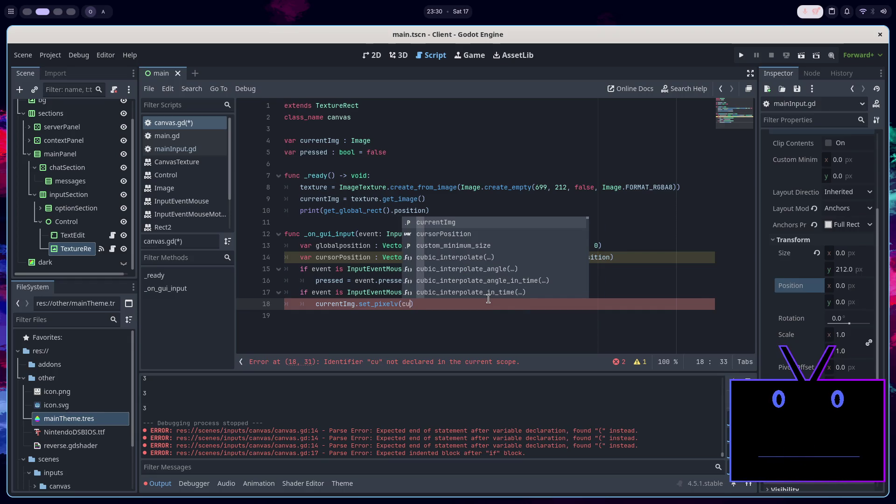
key(Down)
key(Return)
Pass Color.BLACK as the pixel colour, save, and run the scene
text(, COl)
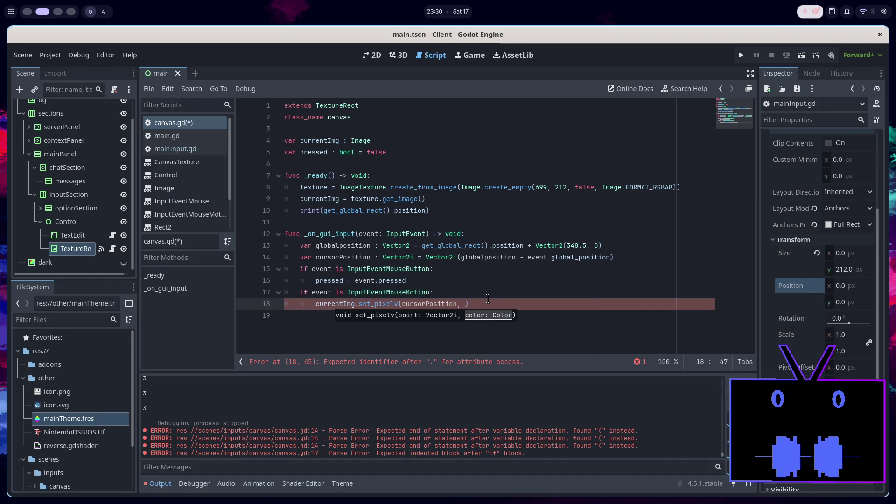
text(o)
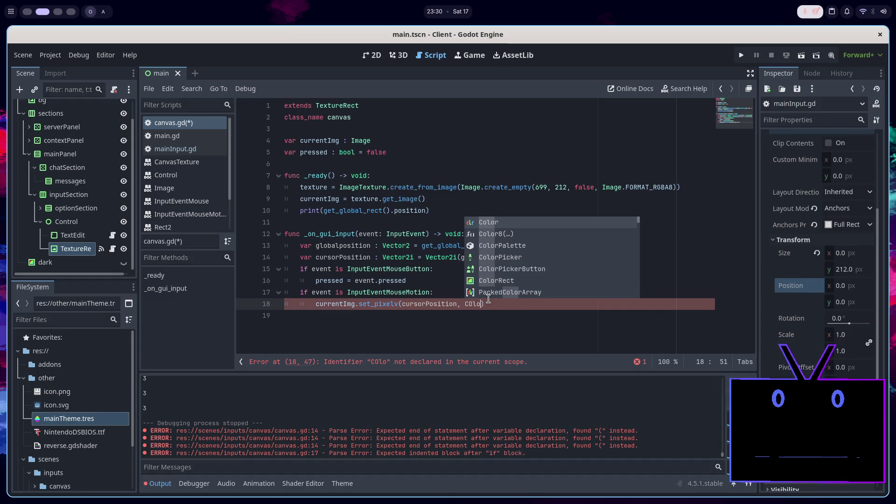
key(Return)
text(.ba)
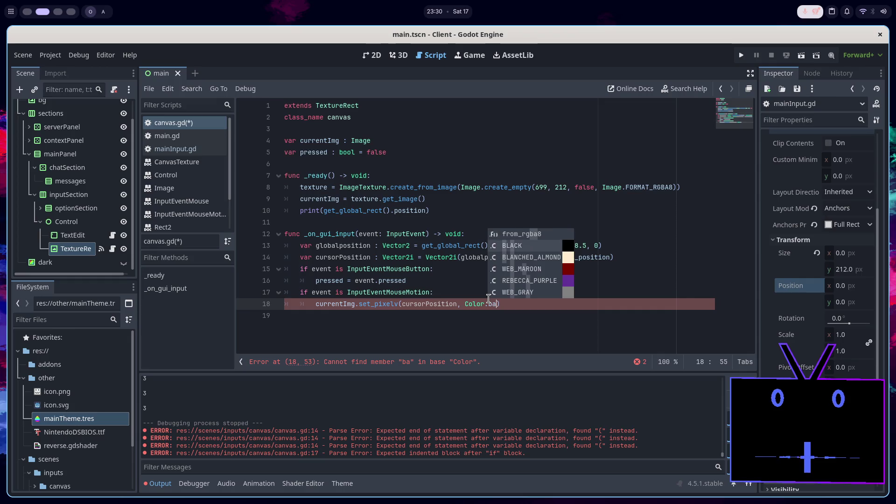
key(Return)
key(ctrl+s)
key(End)
click(802, 55)
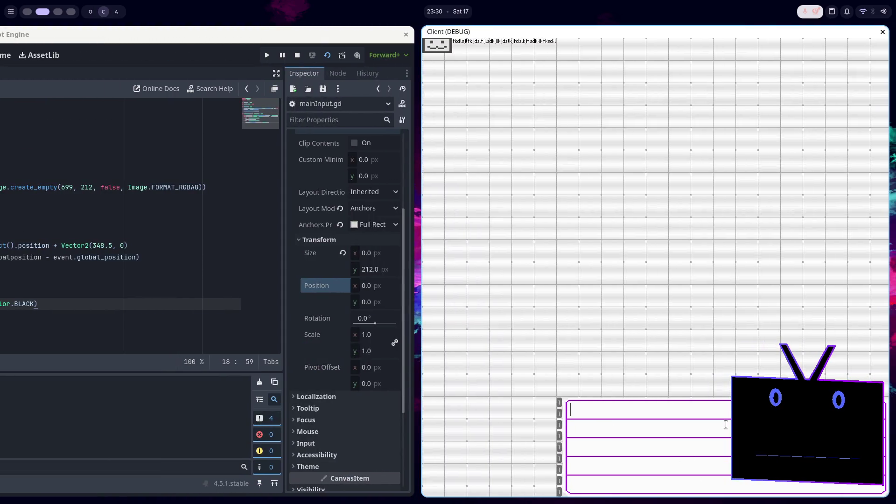
Close the Client (DEBUG) game window with Alt+F4
key(alt+F4)
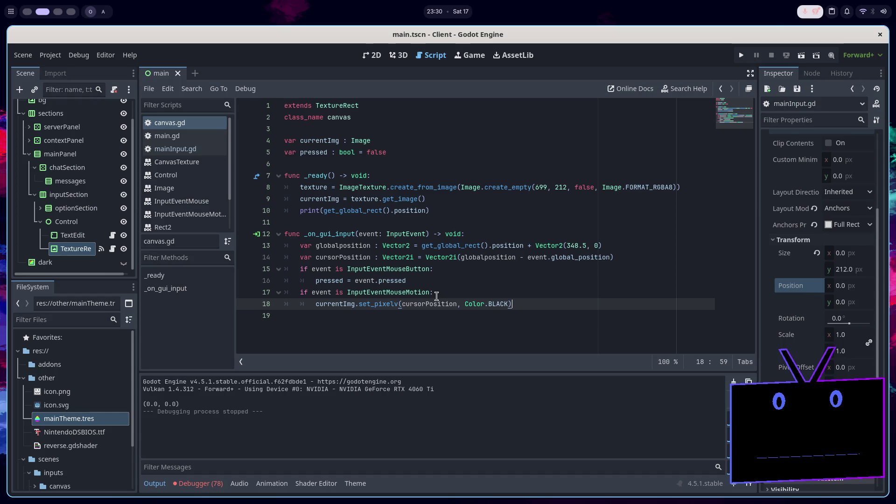
Nest the set_pixelv call under a new 'if pressed:' line, then switch to the YouTube tutorial
key(Up)
key(Return)
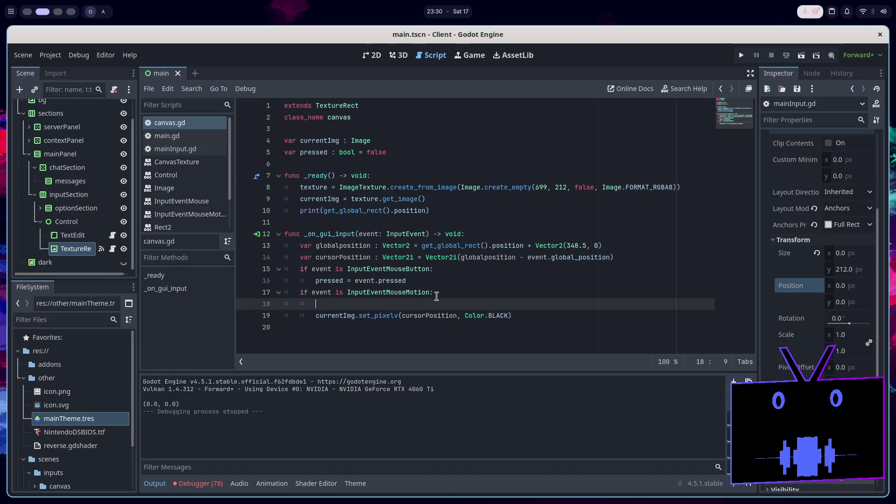
text(e)
key(Return)
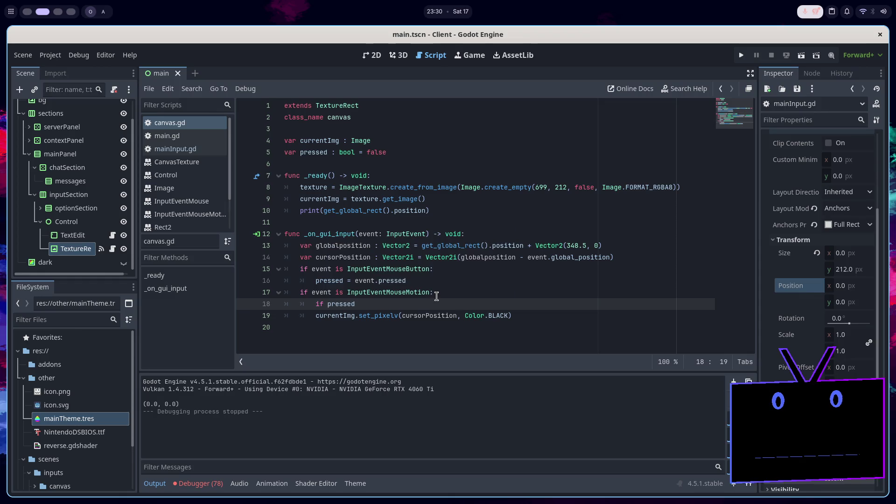
click(315, 317)
key(Tab)
click(473, 325)
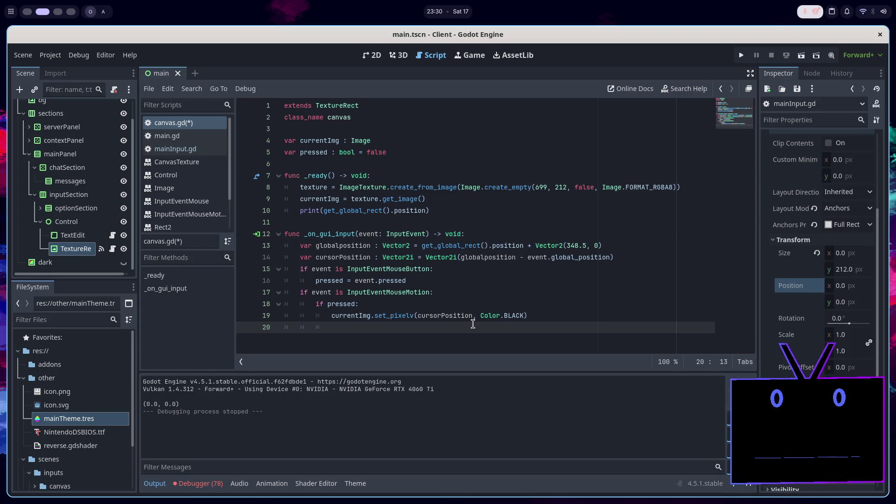
key(alt+Tab)
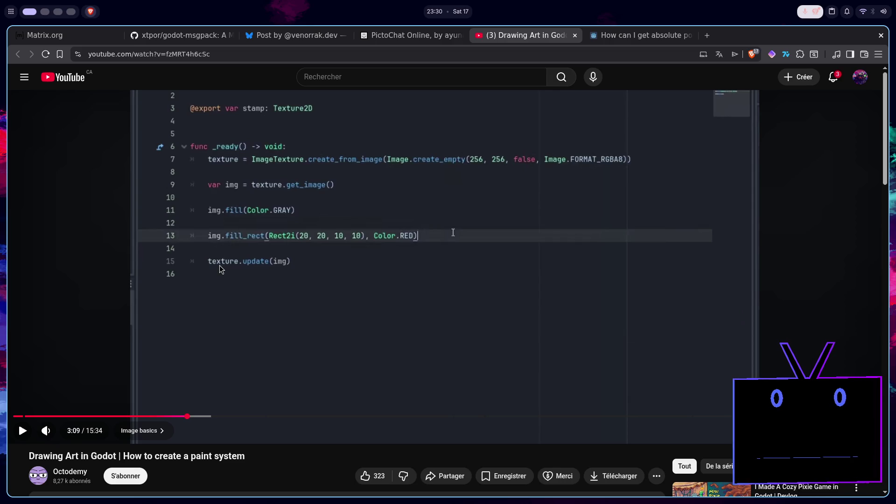
Play and seek the tutorial to the 3:36 blit_rect example, pause, and return to Godot
click(254, 248)
key(Right)
key(Right)
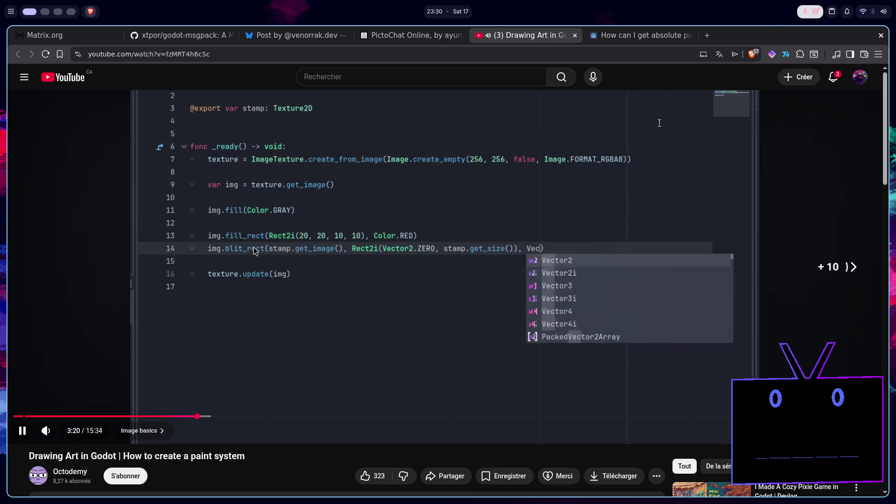
key(Right)
key(Right)
key(Right)
key(Left)
key(Left)
key(Left)
key(space)
key(super+2)
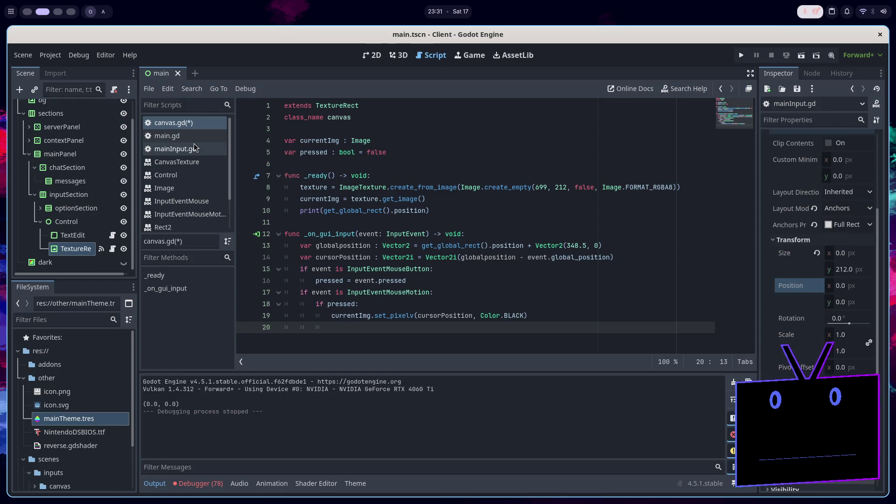
scroll(194, 145, down, 3)
click(197, 195)
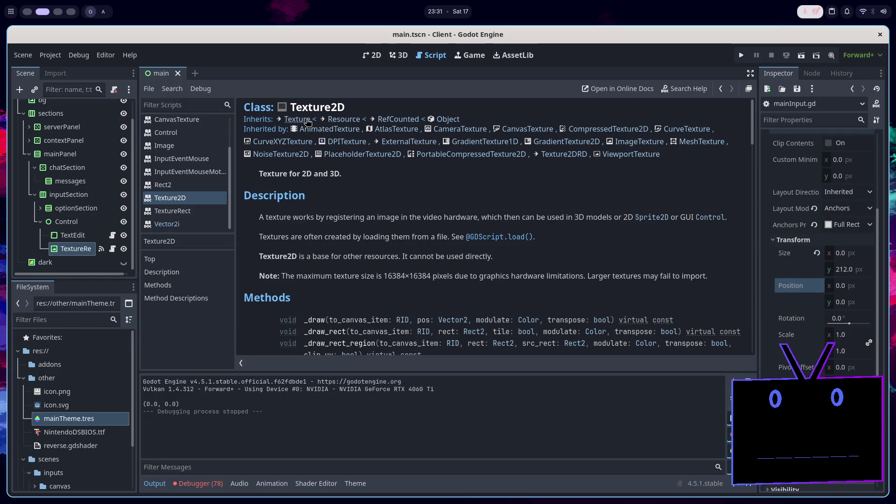
click(307, 121)
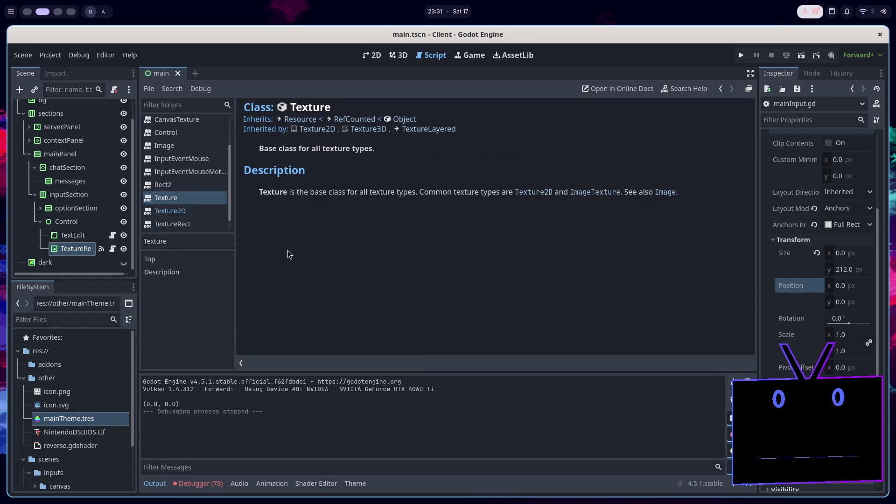
scroll(200, 217, up, 3)
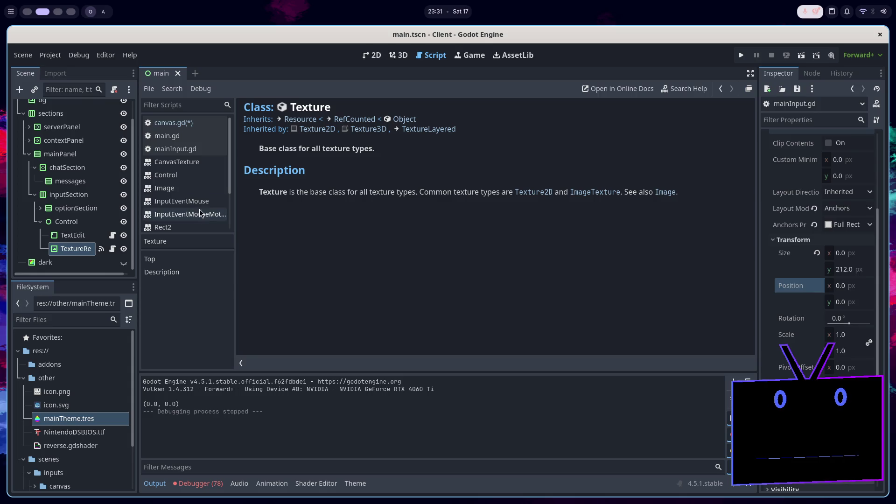
click(200, 123)
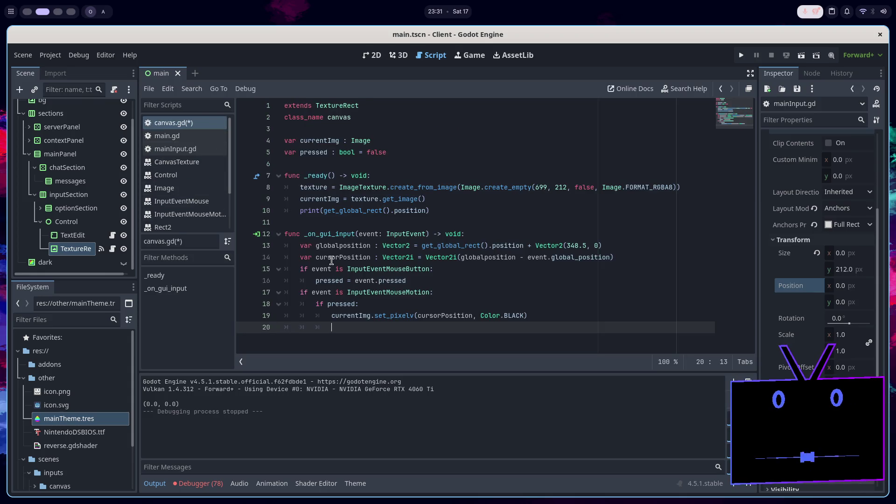
double_click(318, 187)
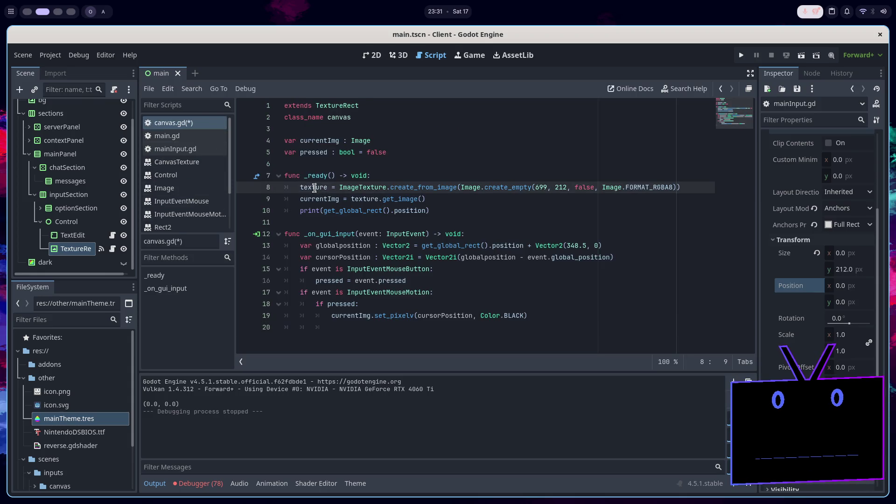
ctrl+click(351, 187)
scroll(366, 212, down, 2)
scroll(367, 212, down, 5)
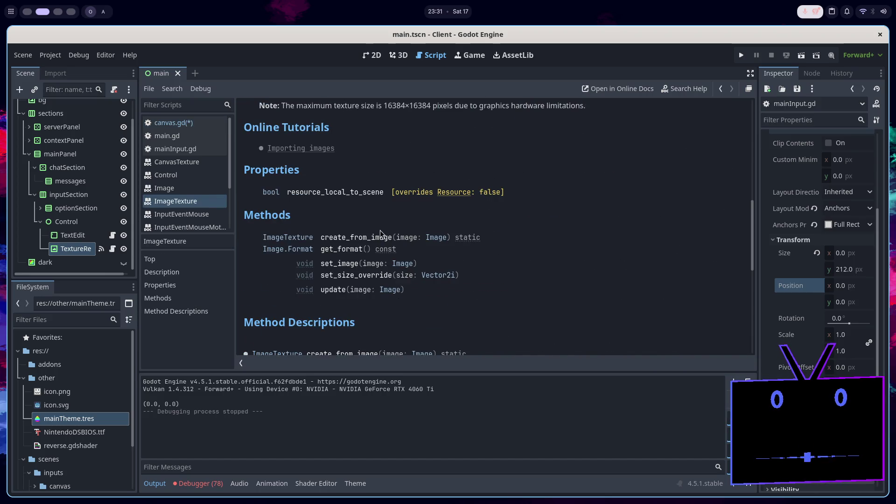
click(174, 123)
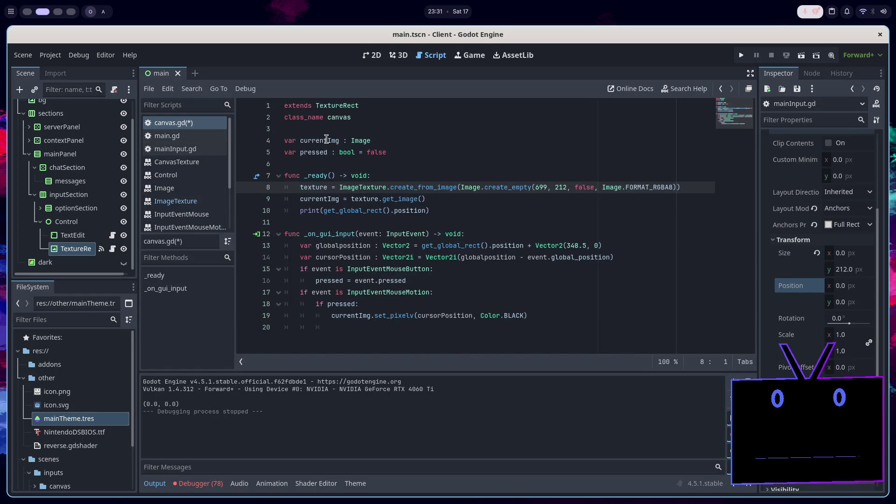
Add 'texture.update(currentImg)' after set_pixelv, save, and run the scene
click(378, 326)
text(tex)
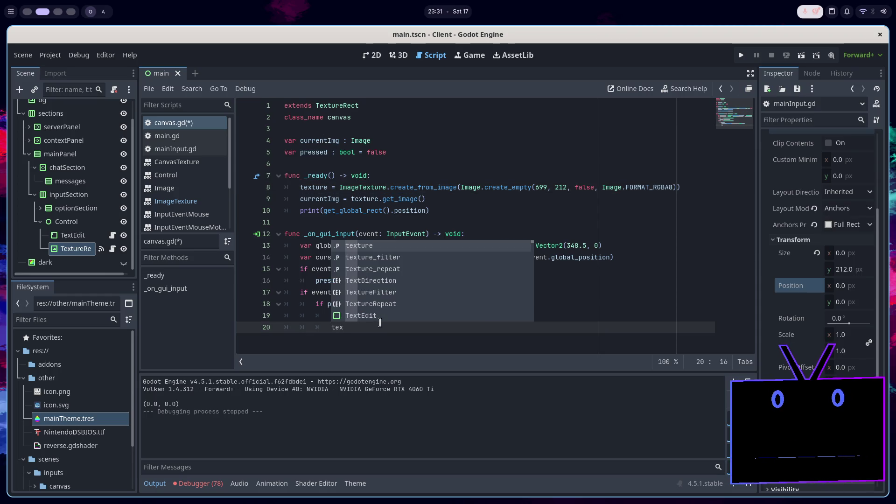
key(Return)
text(.update()
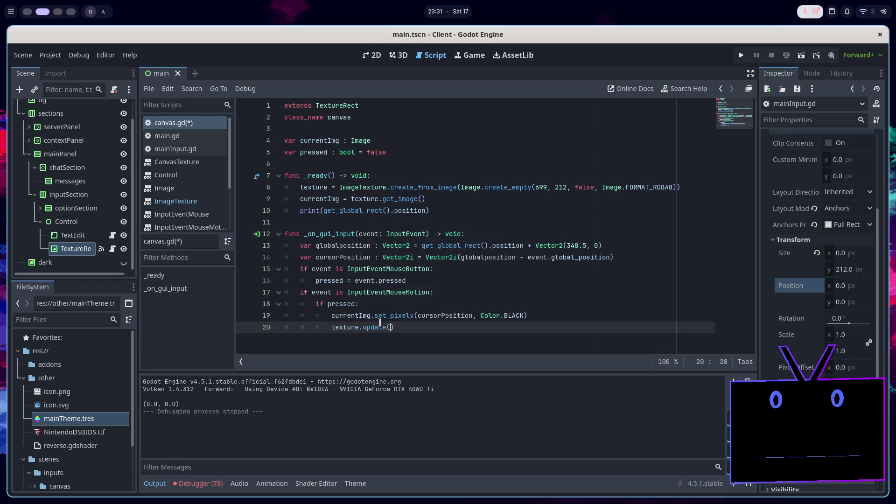
key(Return)
key(ctrl+s)
click(801, 55)
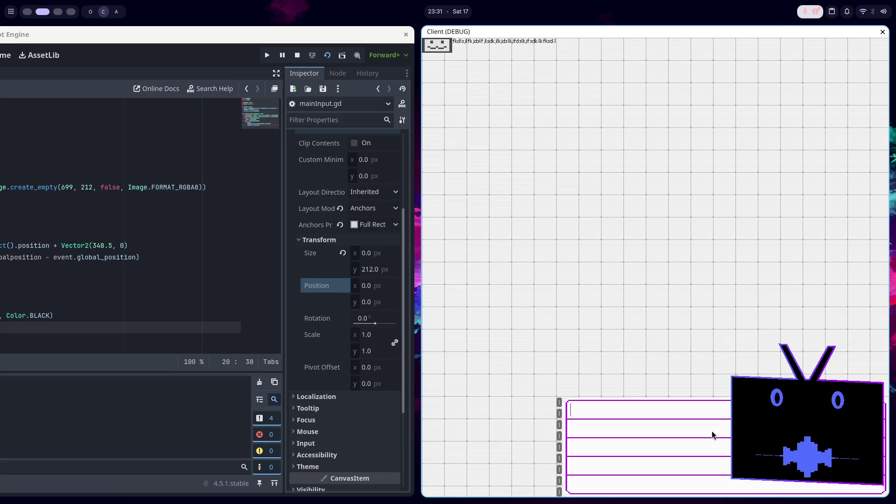
Close the game, hide the TextEdit node, then run and stop the scene again
key(alt+F4)
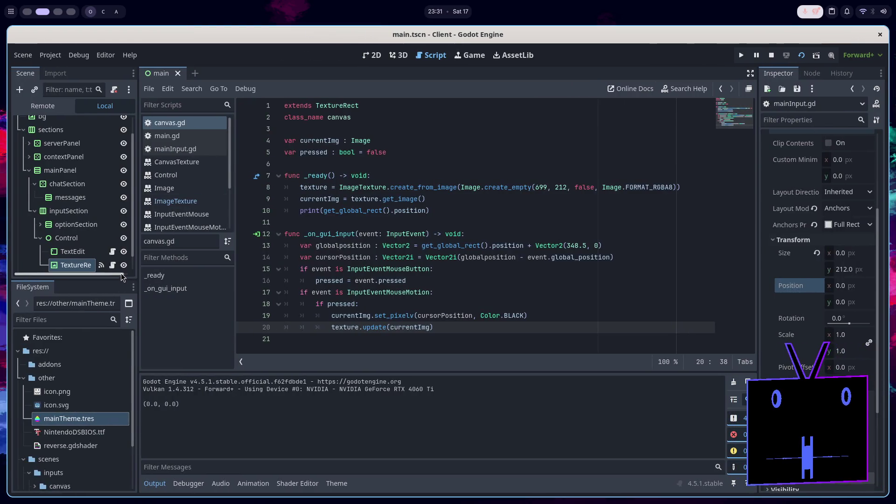
click(124, 252)
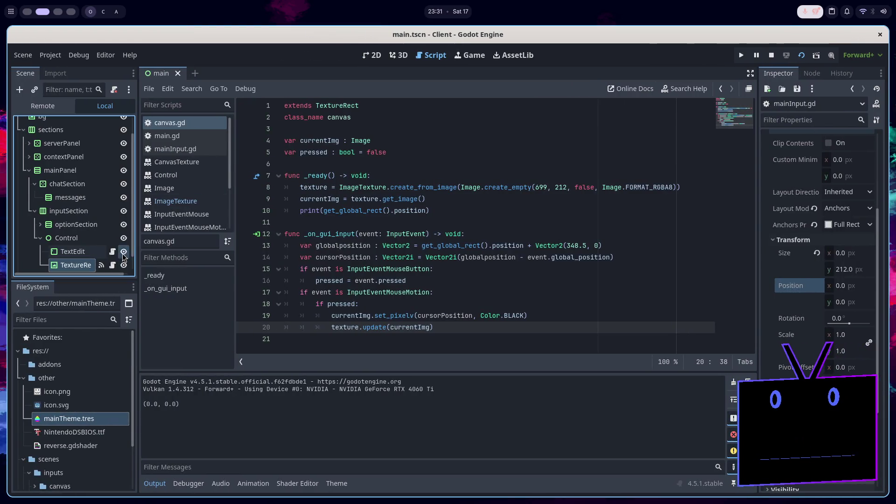
click(741, 55)
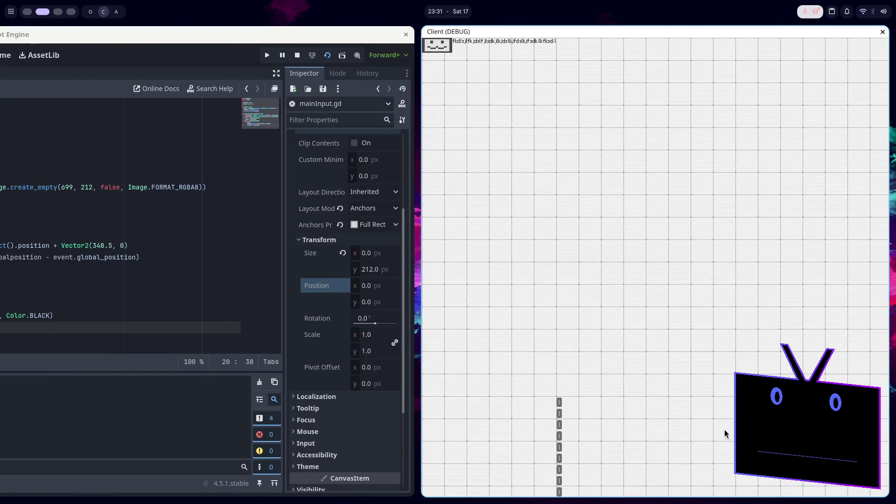
key(F8)
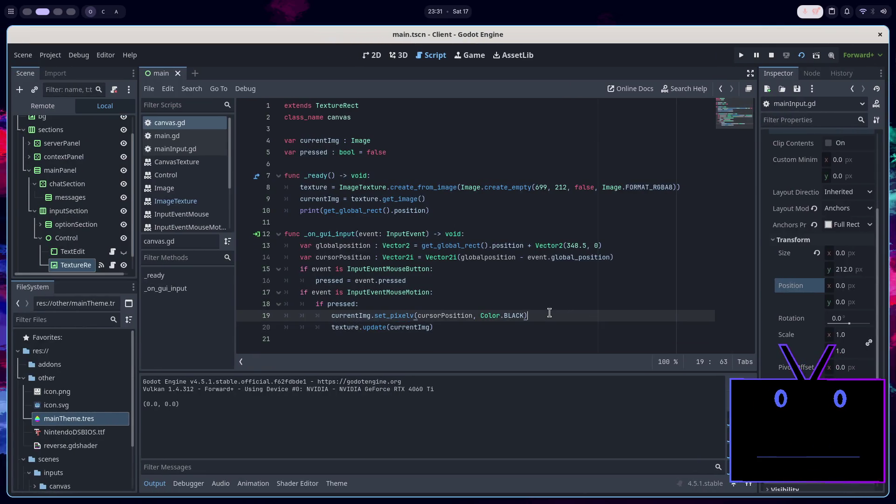
Add print(cursorPosition) after the update call in canvas.gd and save the script
key(Return)
text(print)
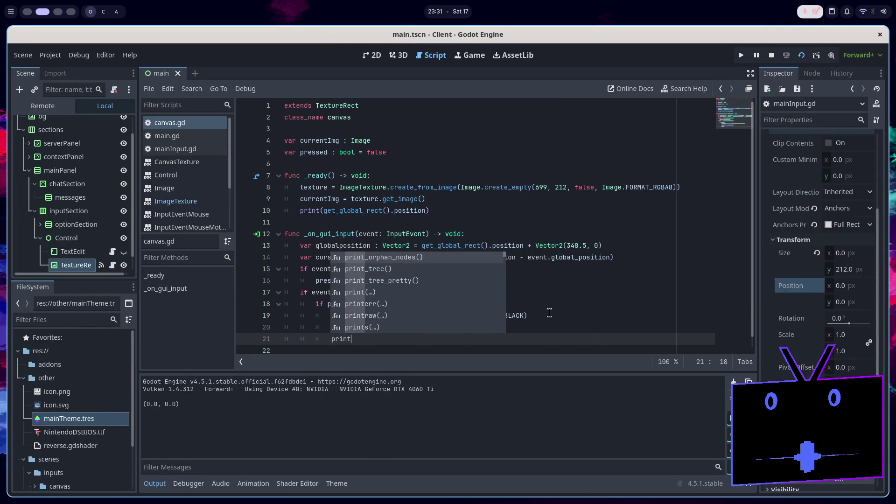
text(("t)
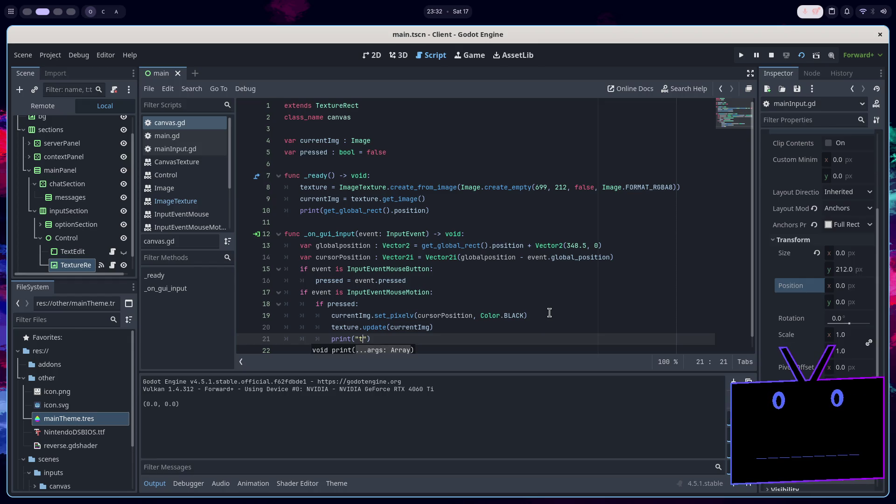
text(cu)
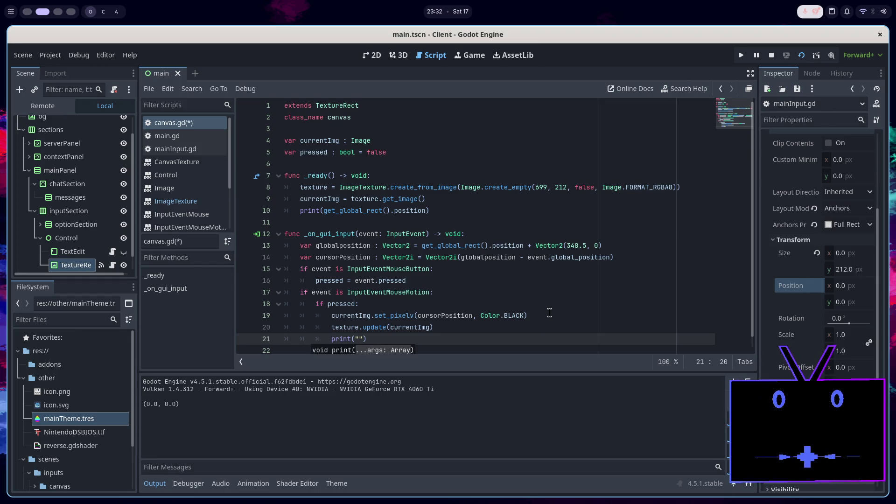
key(BackSpace)
key(BackSpace)
key(BackSpace)
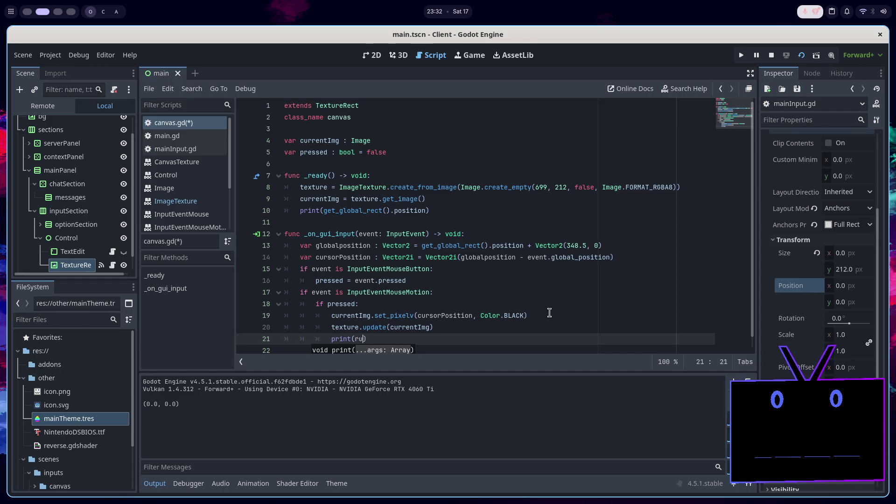
text(curs)
key(Return)
key(ctrl+s)
Delete the global-rect print line from _ready, then run and close the game to test painting
triple_click(456, 211)
key(BackSpace)
key(BackSpace)
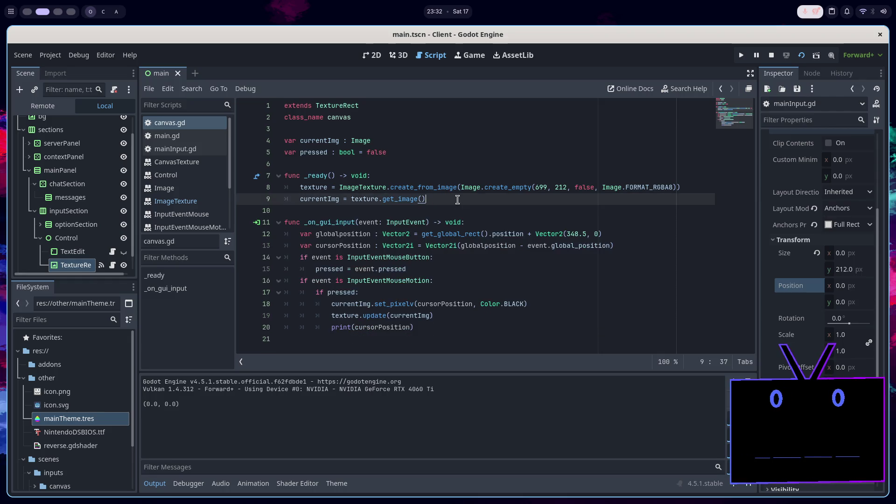
click(806, 56)
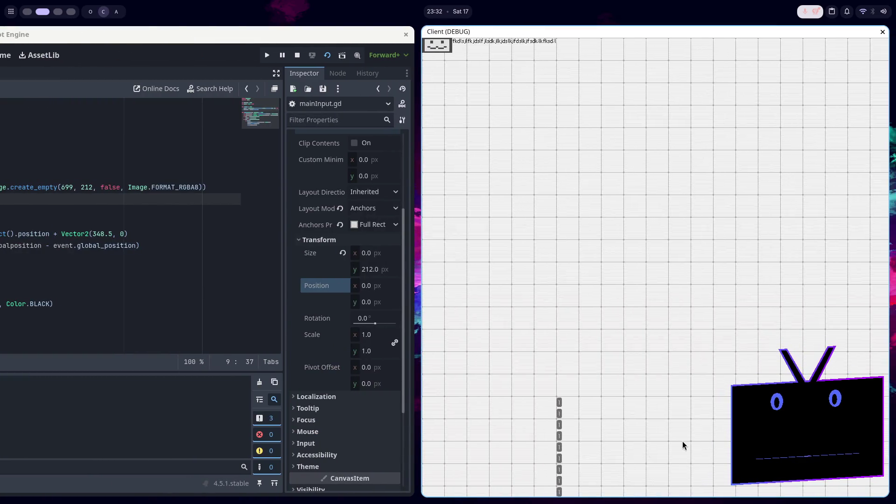
key(alt+F4)
key(super+Right)
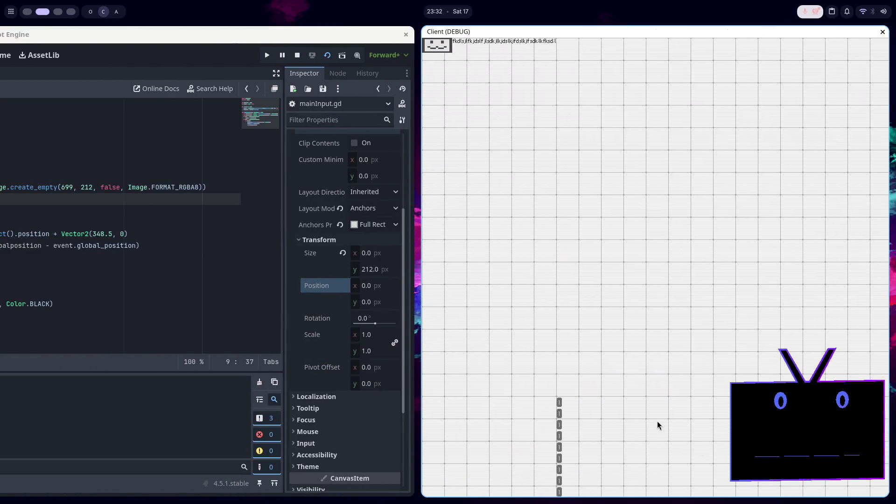
key(alt+F4)
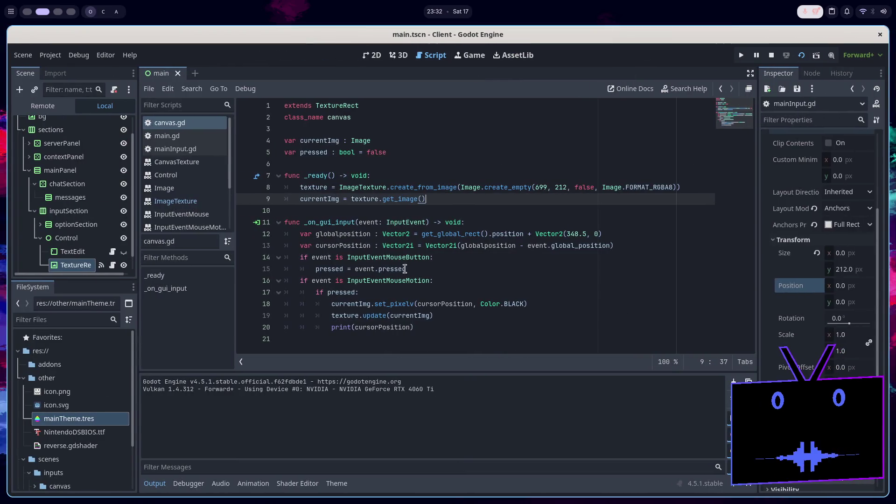